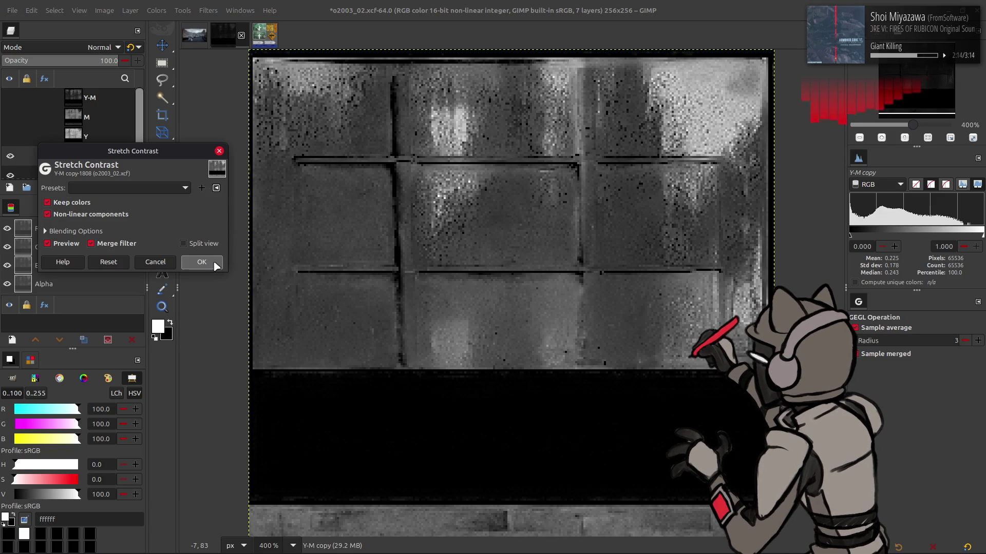
- Apply Stretch Contrast to Y-M copy, then invert its tones
{"action": "left_click", "coordinate": [203, 260]}
{"action": "left_click", "coordinate": [14, 158]}
{"action": "left_click", "coordinate": [14, 158]}
{"action": "left_click", "coordinate": [157, 10]}
{"action": "left_click", "coordinate": [170, 159]}
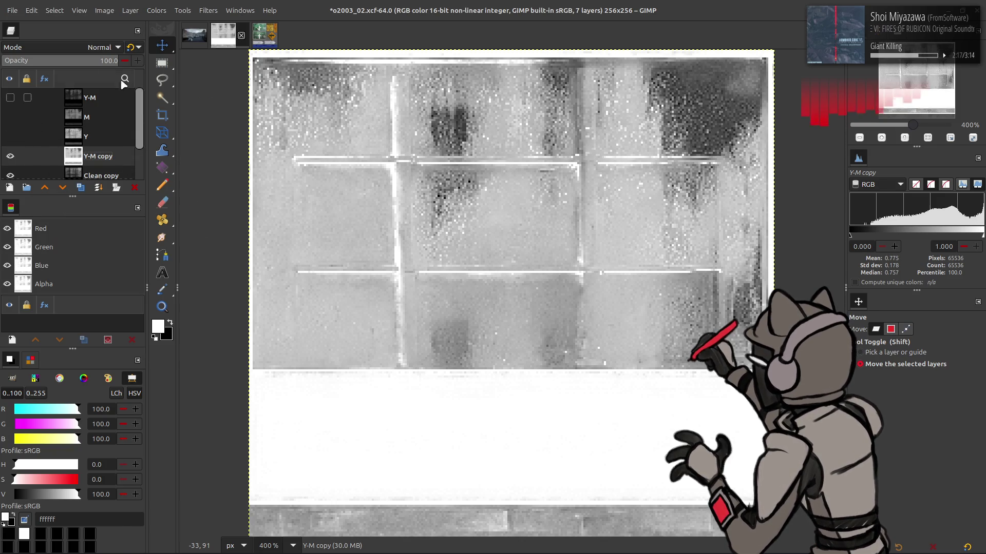
- Set Y-M copy's blend mode to Multiply and compare it with the layers below
{"action": "left_click", "coordinate": [101, 47]}
{"action": "left_click", "coordinate": [61, 235]}
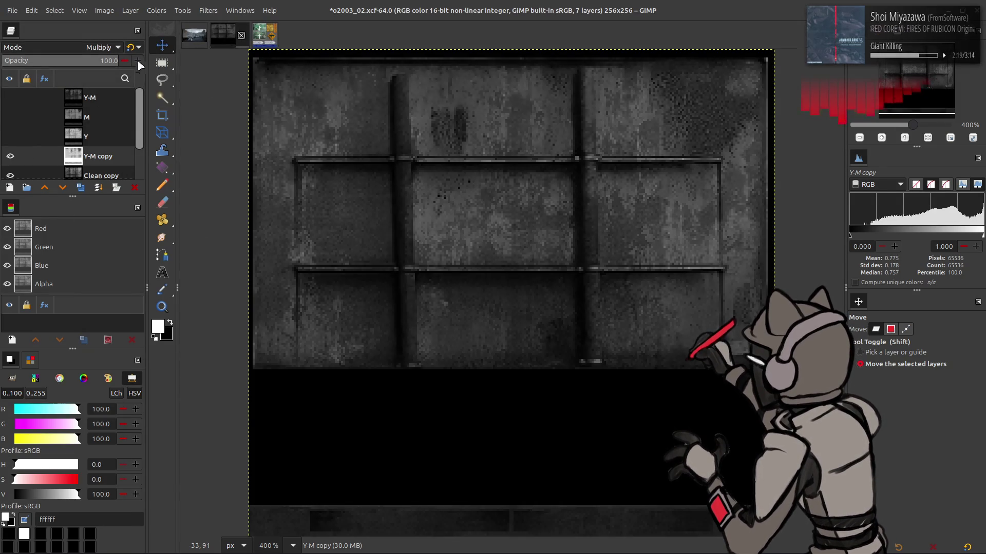
{"action": "scroll", "coordinate": [51, 118], "scroll_direction": "down", "scroll_amount": 2}
{"action": "left_click", "coordinate": [10, 128]}
{"action": "left_click", "coordinate": [10, 129]}
{"action": "left_click", "coordinate": [11, 128]}
{"action": "left_click", "coordinate": [10, 128]}
- Apply a Linear Invert to Y-M copy, compare the result, and select Clean copy
{"action": "left_click", "coordinate": [156, 10]}
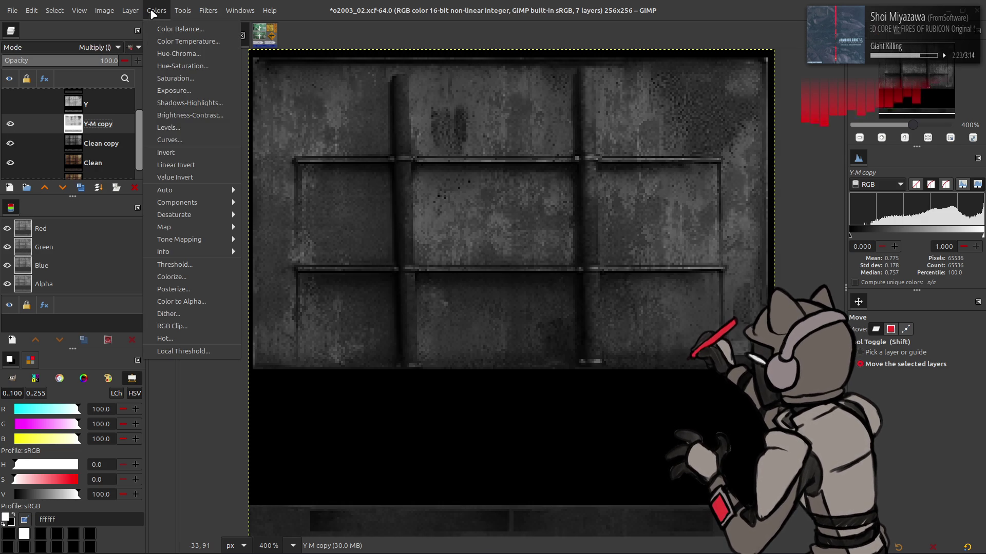
{"action": "left_click", "coordinate": [183, 165]}
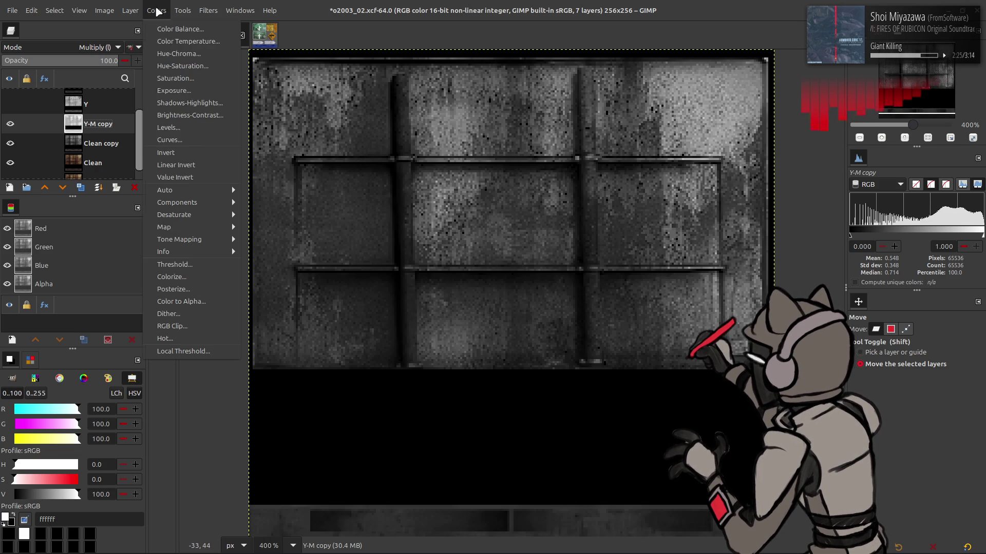
{"action": "left_click", "coordinate": [156, 10]}
{"action": "left_click", "coordinate": [166, 152]}
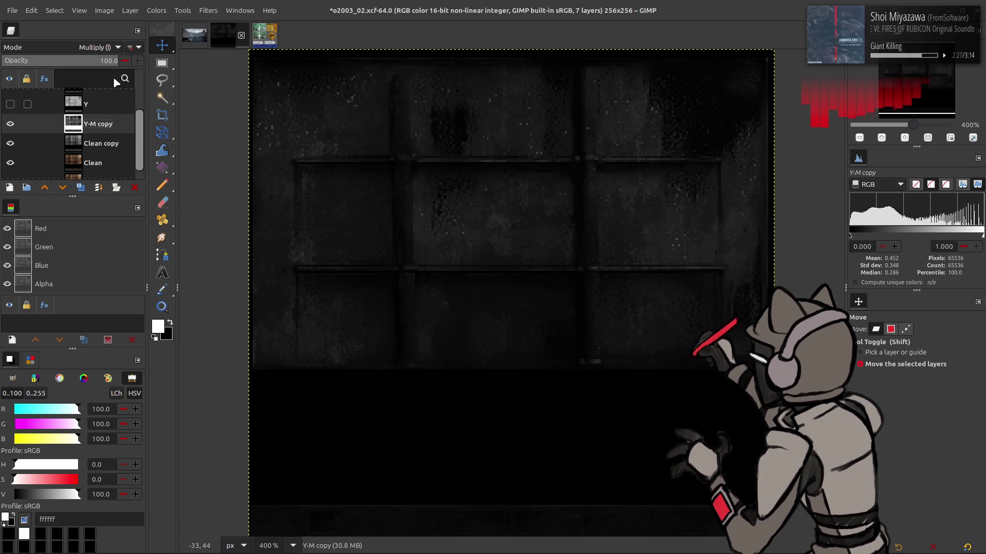
{"action": "left_click", "coordinate": [12, 129]}
{"action": "left_click", "coordinate": [11, 130]}
{"action": "left_click", "coordinate": [11, 129]}
{"action": "left_click", "coordinate": [12, 129]}
{"action": "left_click", "coordinate": [107, 143]}
{"action": "left_click", "coordinate": [156, 10]}
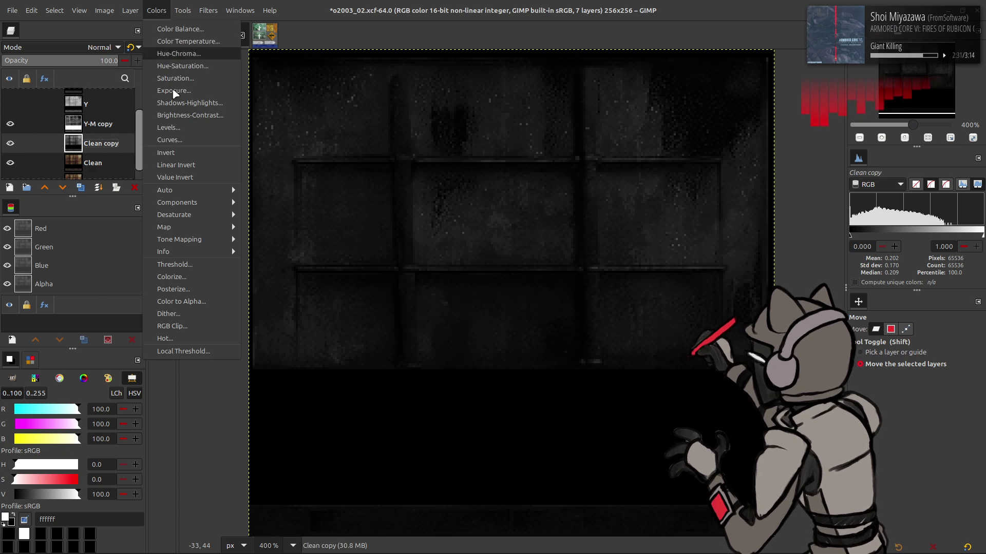
- Set Clean copy's Levels high input to 75, then merge Y-M copy down into it
{"action": "left_click", "coordinate": [224, 174]}
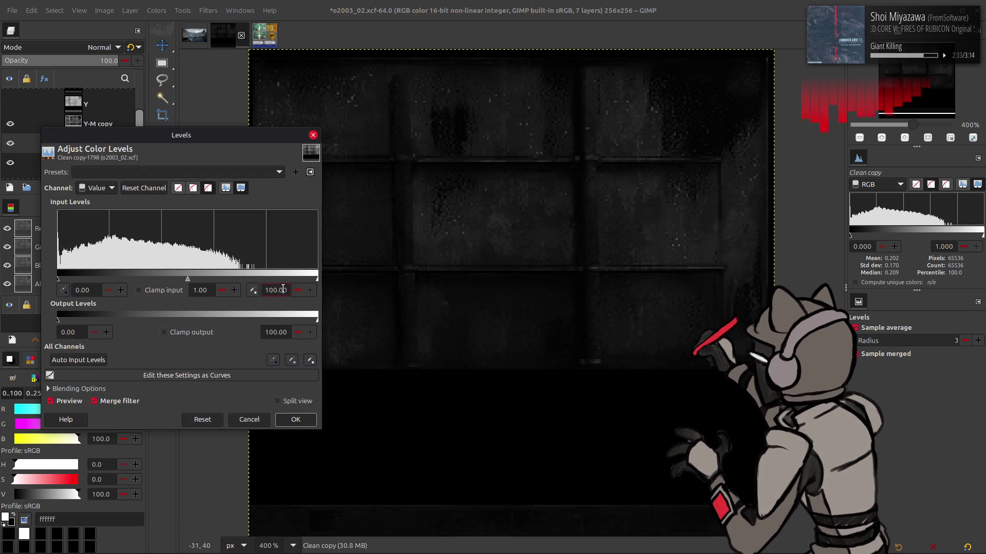
{"action": "type", "text": "75"}
{"action": "left_click", "coordinate": [296, 420]}
{"action": "left_click", "coordinate": [98, 125]}
{"action": "right_click", "coordinate": [98, 125]}
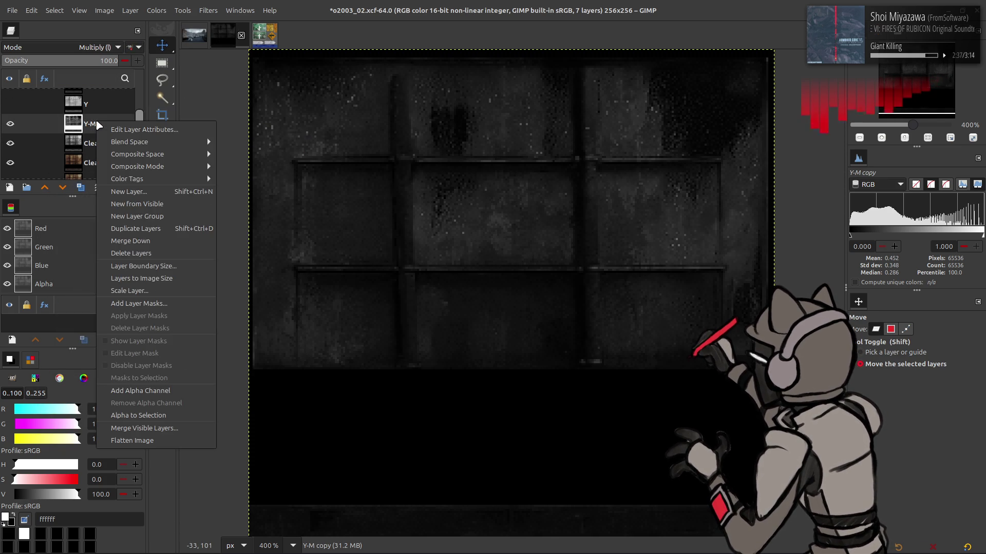
{"action": "left_click", "coordinate": [133, 268]}
- Stretch the contrast of Clean copy with non-linear components enabled
{"action": "left_click", "coordinate": [157, 10]}
{"action": "mouse_move", "coordinate": [203, 190]}
{"action": "left_click", "coordinate": [280, 213]}
{"action": "left_click", "coordinate": [47, 215]}
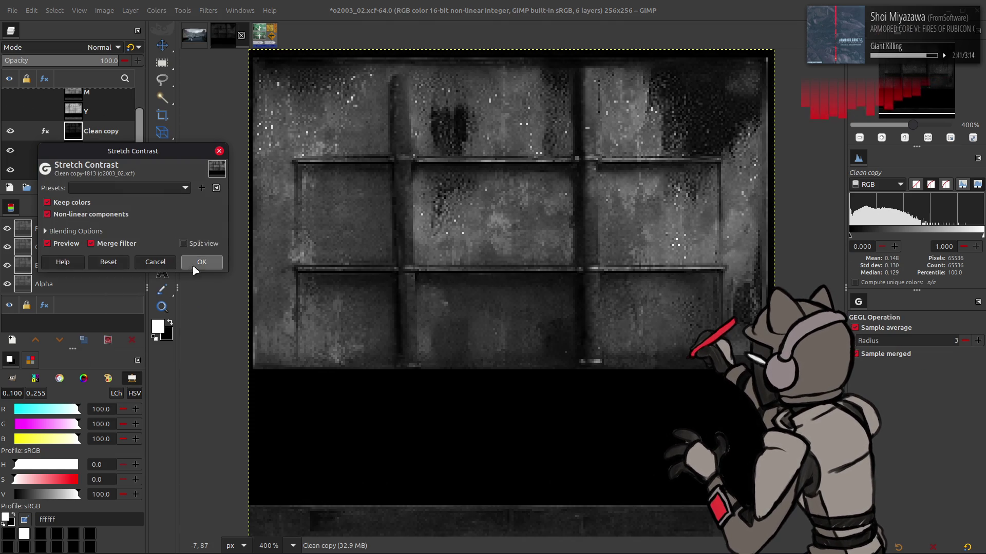
{"action": "left_click", "coordinate": [202, 262]}
- Lower the Levels input white point to 56.25 to brighten the panel
{"action": "left_click", "coordinate": [157, 10]}
{"action": "left_click", "coordinate": [205, 102]}
{"action": "mouse_move", "coordinate": [317, 280]}
{"action": "left_mouse_down"}
{"action": "mouse_move", "coordinate": [202, 272]}
{"action": "mouse_move", "coordinate": [209, 268]}
{"action": "left_mouse_up"}
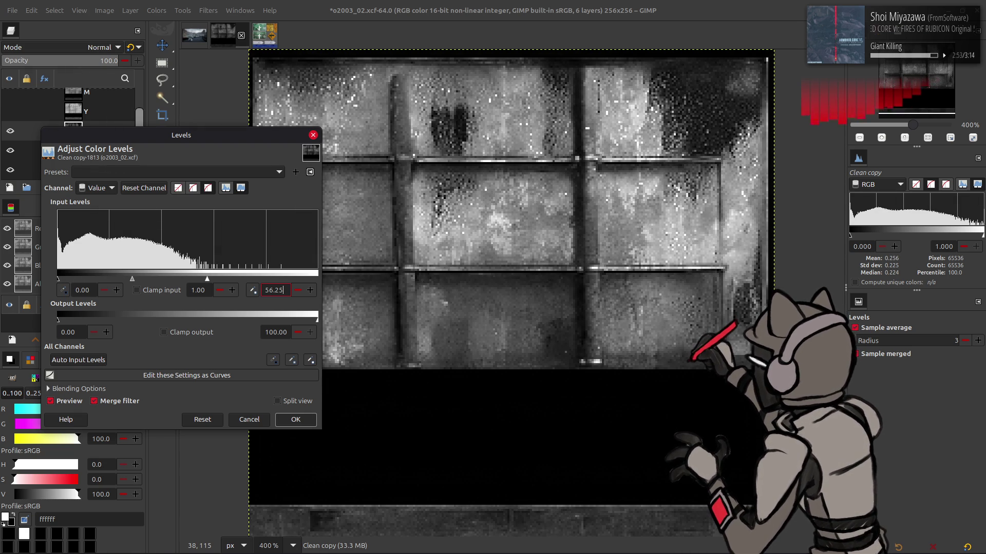
{"action": "left_click", "coordinate": [295, 420]}
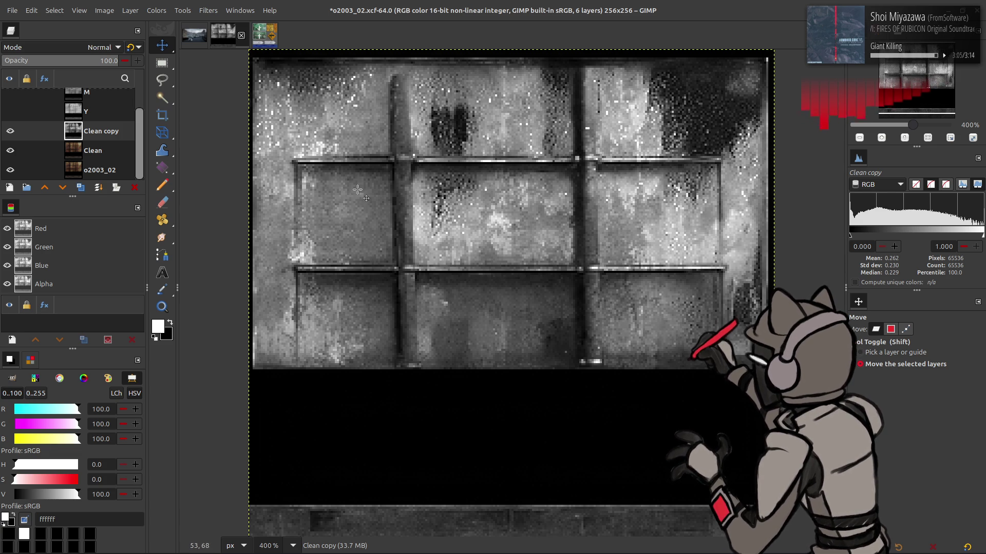
{"action": "left_click", "coordinate": [157, 11]}
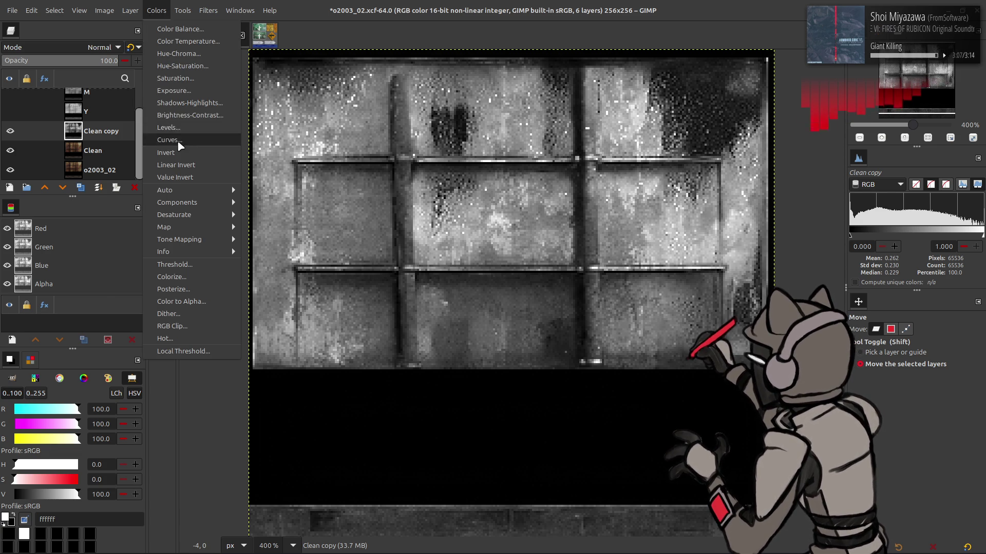
- Apply a last-used Curves preset to Clean copy, comparing it against the preview
{"action": "left_click", "coordinate": [180, 146]}
{"action": "left_click", "coordinate": [189, 41]}
{"action": "left_click", "coordinate": [190, 46]}
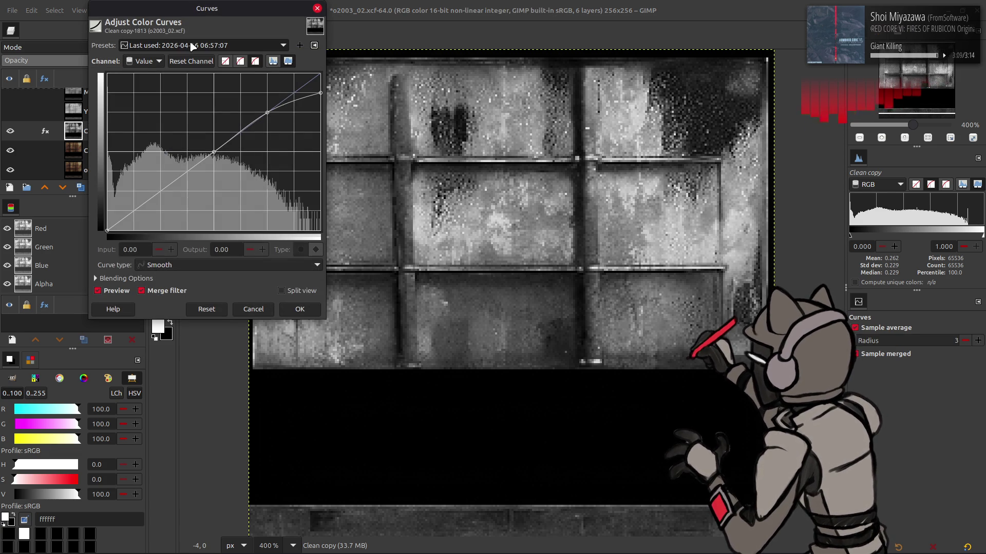
{"action": "left_click", "coordinate": [116, 291]}
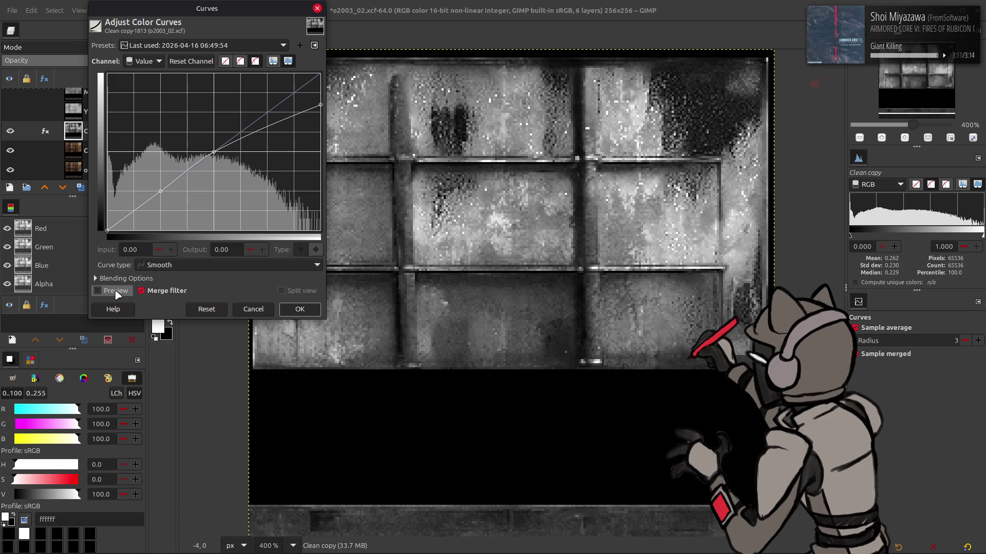
{"action": "left_click", "coordinate": [117, 292]}
{"action": "left_click", "coordinate": [116, 291]}
{"action": "left_click", "coordinate": [116, 291]}
{"action": "scroll", "coordinate": [203, 46], "scroll_direction": "down", "scroll_amount": 1}
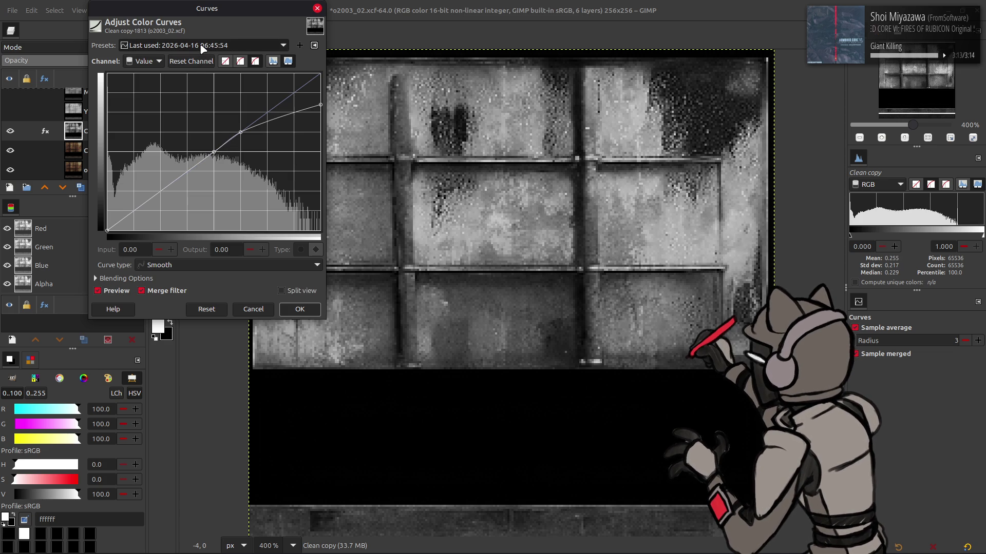
{"action": "scroll", "coordinate": [203, 48], "scroll_direction": "down", "scroll_amount": 1}
{"action": "scroll", "coordinate": [203, 47], "scroll_direction": "down", "scroll_amount": 1}
{"action": "scroll", "coordinate": [201, 46], "scroll_direction": "up", "scroll_amount": 3}
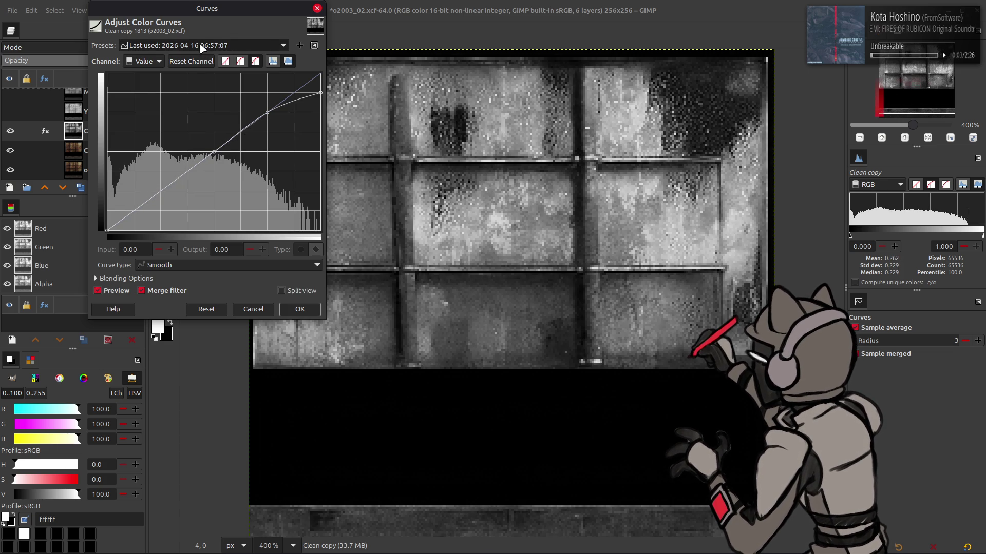
{"action": "scroll", "coordinate": [197, 50], "scroll_direction": "down", "scroll_amount": 1}
{"action": "scroll", "coordinate": [197, 49], "scroll_direction": "down", "scroll_amount": 1}
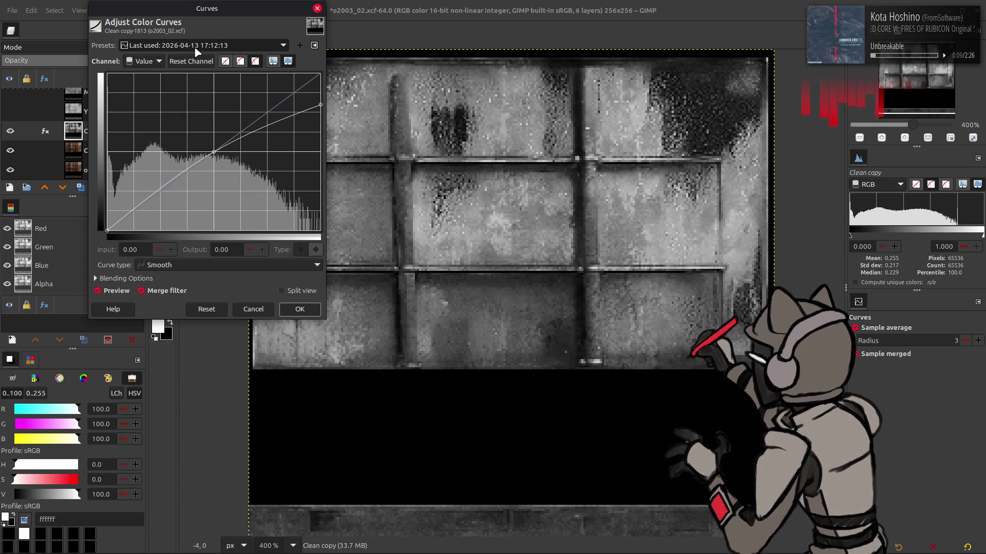
{"action": "scroll", "coordinate": [198, 45], "scroll_direction": "up", "scroll_amount": 2}
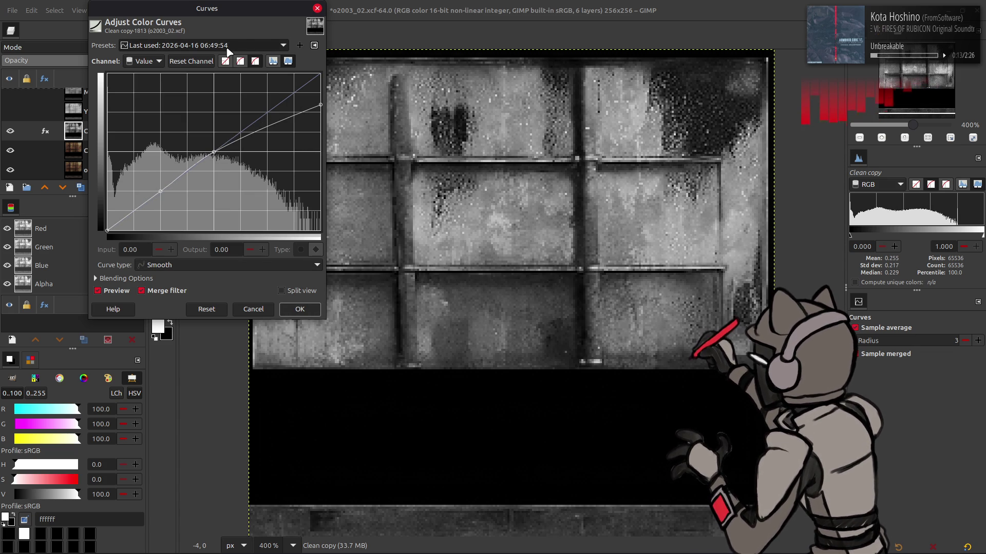
{"action": "scroll", "coordinate": [229, 51], "scroll_direction": "up", "scroll_amount": 1}
{"action": "scroll", "coordinate": [229, 50], "scroll_direction": "down", "scroll_amount": 2}
{"action": "left_click", "coordinate": [126, 293]}
{"action": "left_click", "coordinate": [127, 294]}
{"action": "scroll", "coordinate": [229, 46], "scroll_direction": "up", "scroll_amount": 2}
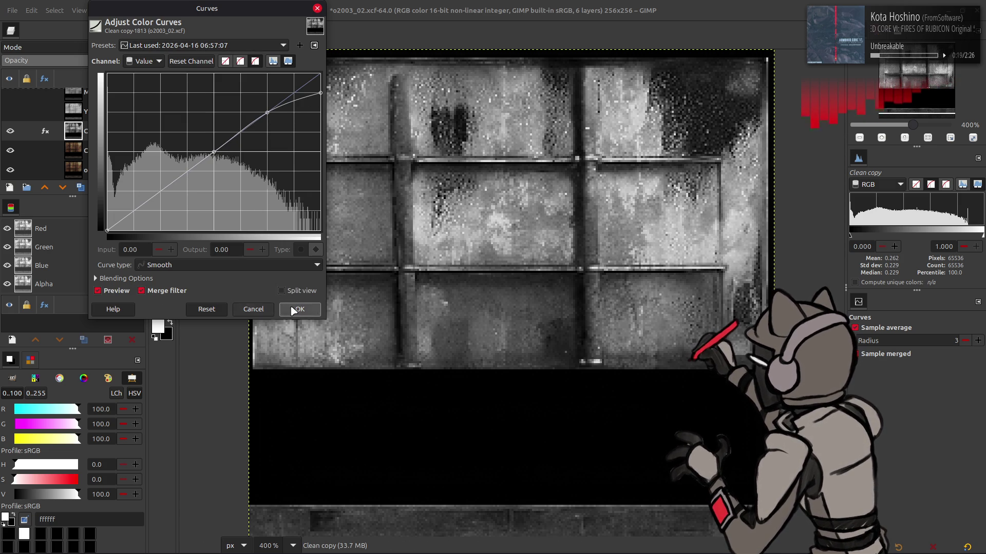
{"action": "left_click", "coordinate": [299, 310]}
- Apply a second curve using the 06:45:54 last-used preset
{"action": "left_click", "coordinate": [157, 11]}
{"action": "left_click", "coordinate": [180, 137]}
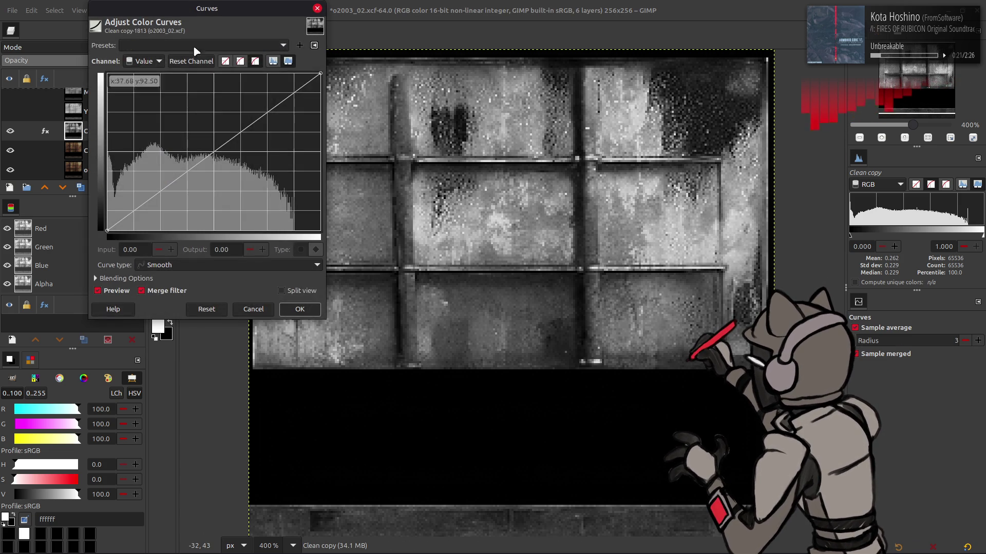
{"action": "left_click", "coordinate": [202, 50]}
{"action": "left_click", "coordinate": [202, 61]}
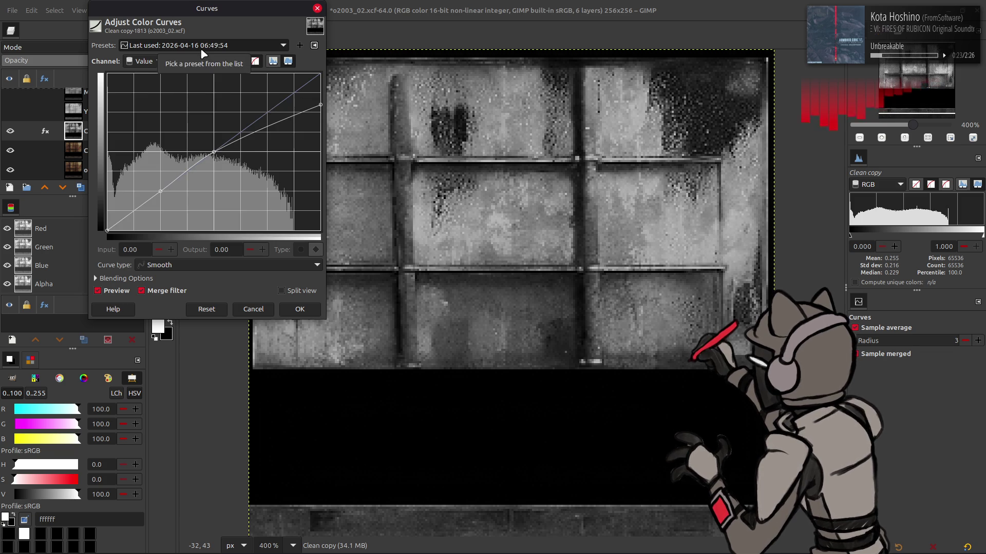
{"action": "left_click", "coordinate": [205, 46]}
{"action": "left_click", "coordinate": [212, 60]}
{"action": "scroll", "coordinate": [210, 50], "scroll_direction": "down", "scroll_amount": 1}
{"action": "left_click", "coordinate": [97, 290]}
{"action": "left_click", "coordinate": [98, 290]}
{"action": "left_click", "coordinate": [300, 309]}
- Stretch the contrast of Clean copy again, raising its mean to 0.357
{"action": "left_click", "coordinate": [156, 11]}
{"action": "mouse_move", "coordinate": [166, 193]}
{"action": "left_click", "coordinate": [277, 219]}
{"action": "left_click", "coordinate": [200, 260]}
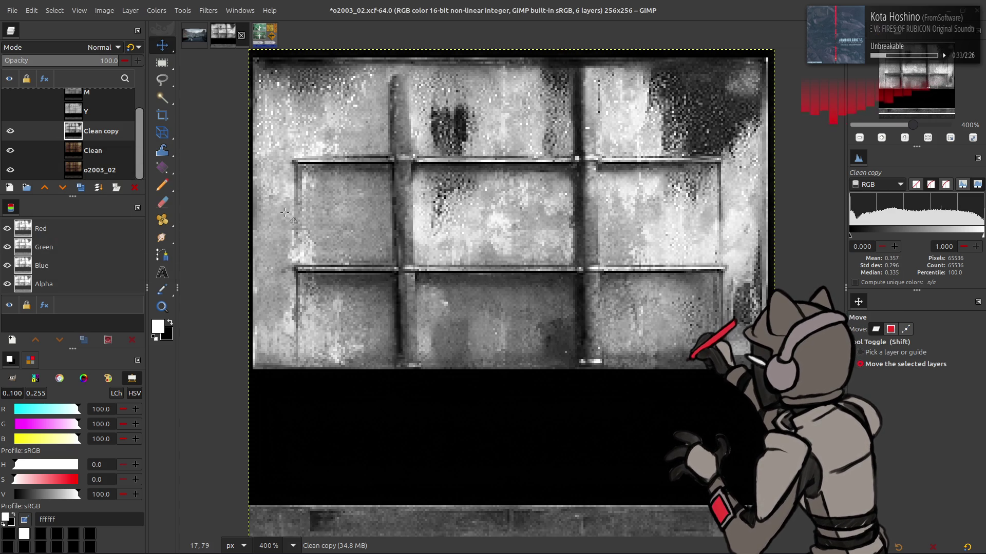
- Duplicate layer M and move M copy down the layer stack
{"action": "left_click", "coordinate": [11, 132]}
{"action": "left_click", "coordinate": [10, 131]}
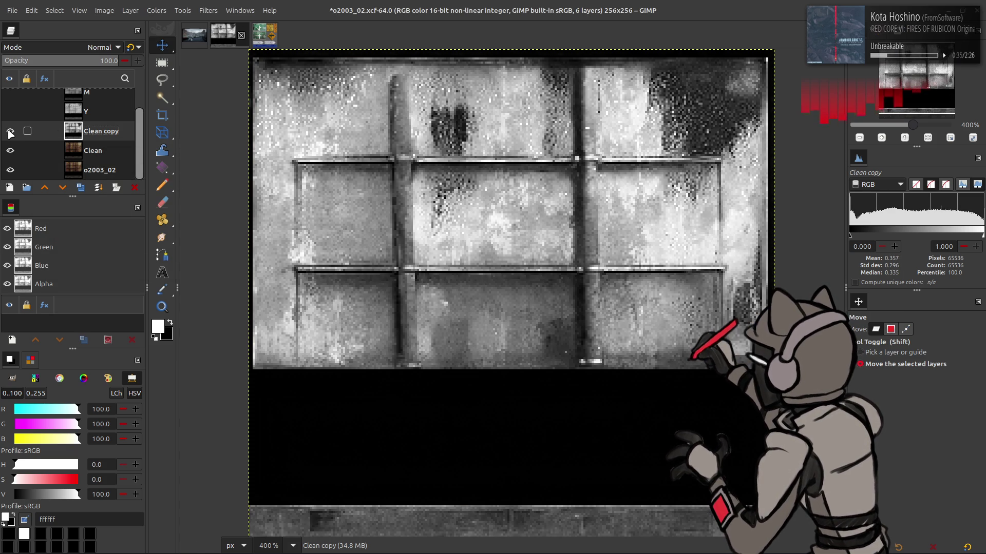
{"action": "scroll", "coordinate": [10, 133], "scroll_direction": "up", "scroll_amount": 1}
{"action": "left_click", "coordinate": [101, 119]}
{"action": "left_click", "coordinate": [80, 187]}
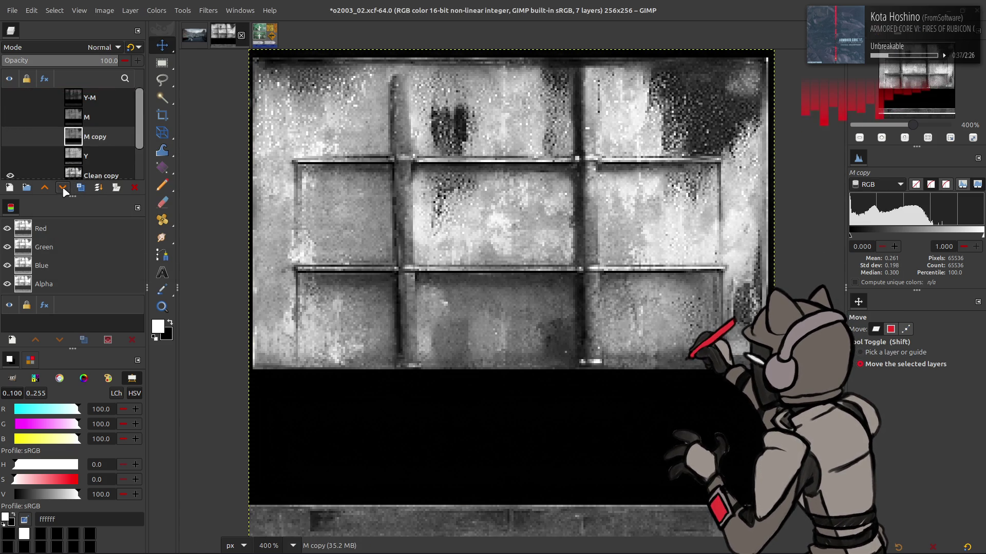
{"action": "left_click", "coordinate": [62, 187]}
- Invert M copy and try legacy Multiply mode, then undo the mode change
{"action": "left_click", "coordinate": [157, 11]}
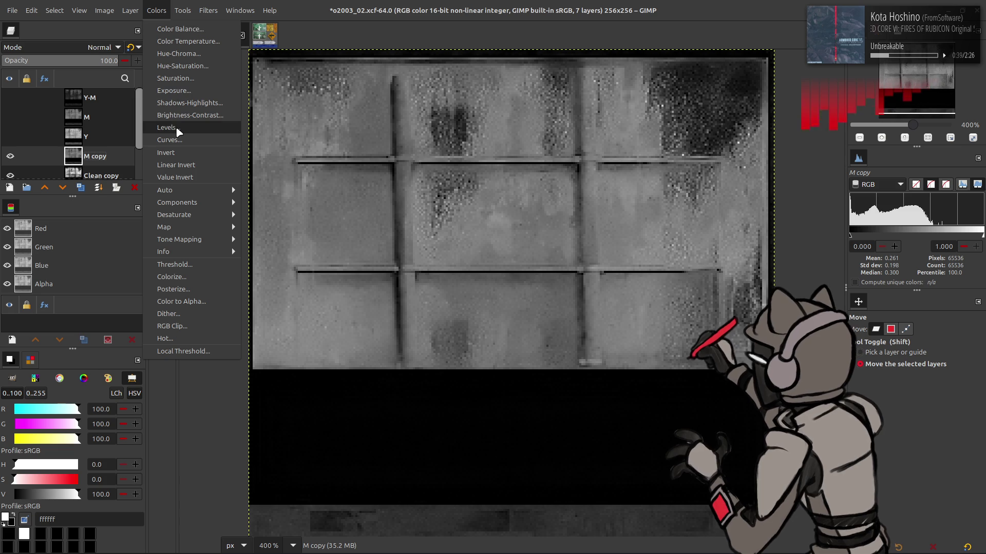
{"action": "left_click", "coordinate": [177, 153]}
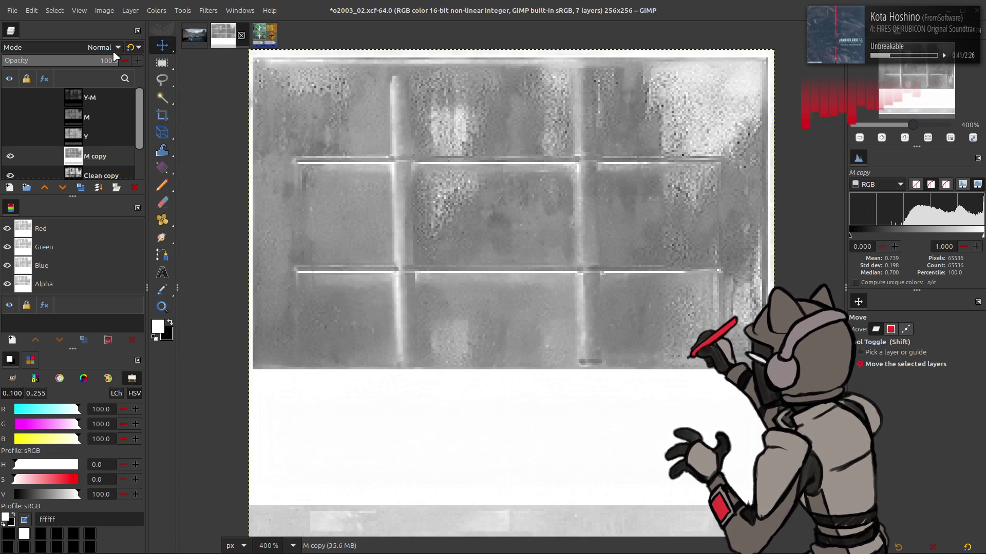
{"action": "left_click", "coordinate": [86, 48]}
{"action": "left_click", "coordinate": [62, 232]}
{"action": "left_click", "coordinate": [138, 47]}
{"action": "left_click", "coordinate": [8, 157]}
{"action": "left_click", "coordinate": [8, 157]}
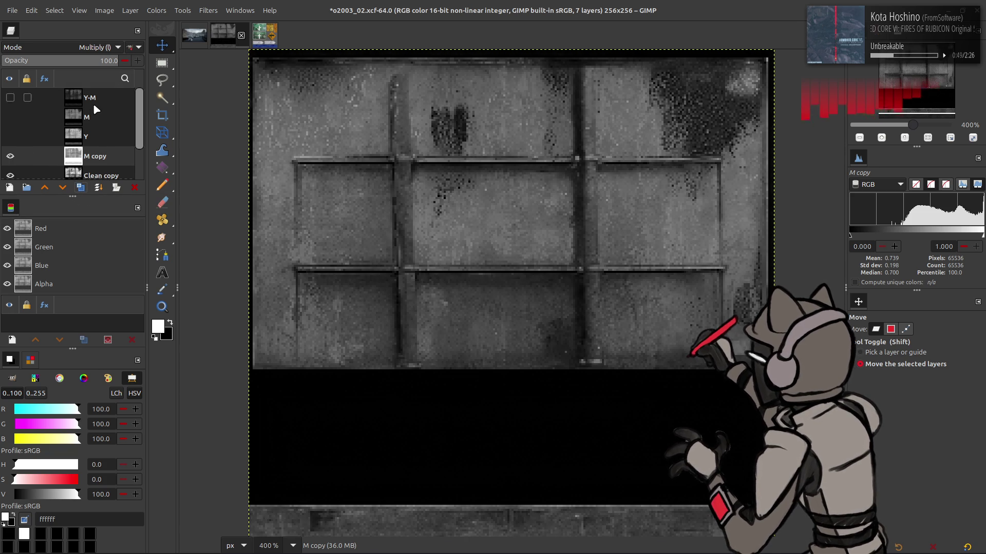
{"action": "key", "text": "ctrl+z"}
- Redo the inversion of M copy, trying Linear Invert before the standard Invert
{"action": "left_click", "coordinate": [156, 10]}
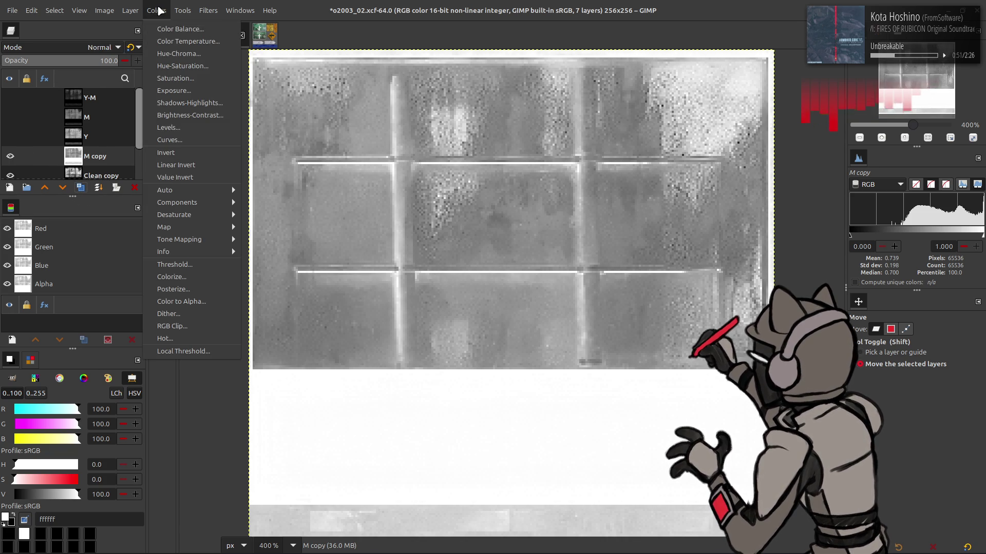
{"action": "key", "text": "i"}
{"action": "left_click", "coordinate": [157, 11]}
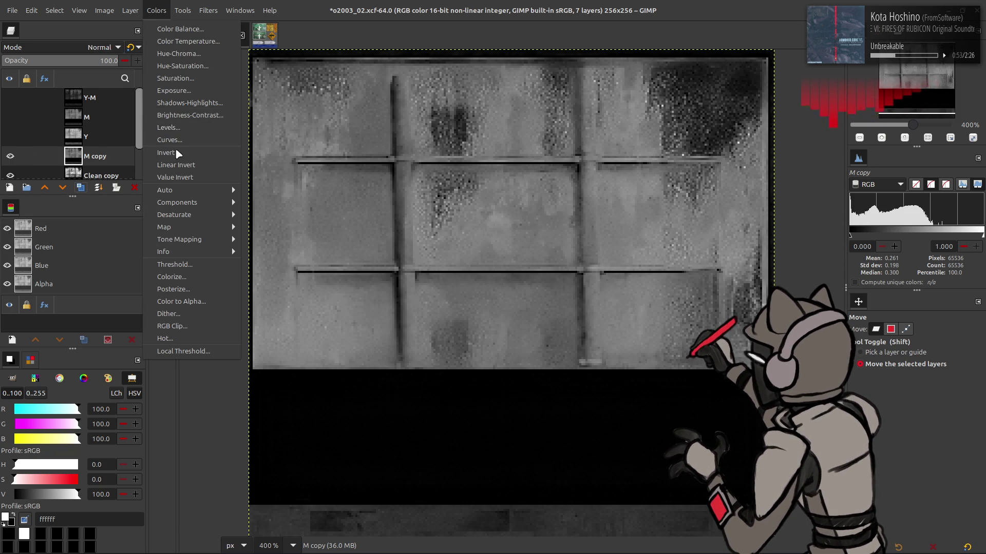
{"action": "left_click", "coordinate": [169, 152]}
{"action": "left_click", "coordinate": [157, 10]}
{"action": "left_click", "coordinate": [179, 165]}
{"action": "left_click", "coordinate": [157, 10]}
{"action": "left_click", "coordinate": [175, 152]}
- Set M copy to legacy Multiply and merge it down into Clean copy
{"action": "left_click", "coordinate": [103, 47]}
{"action": "left_click", "coordinate": [72, 236]}
{"action": "left_click", "coordinate": [136, 47]}
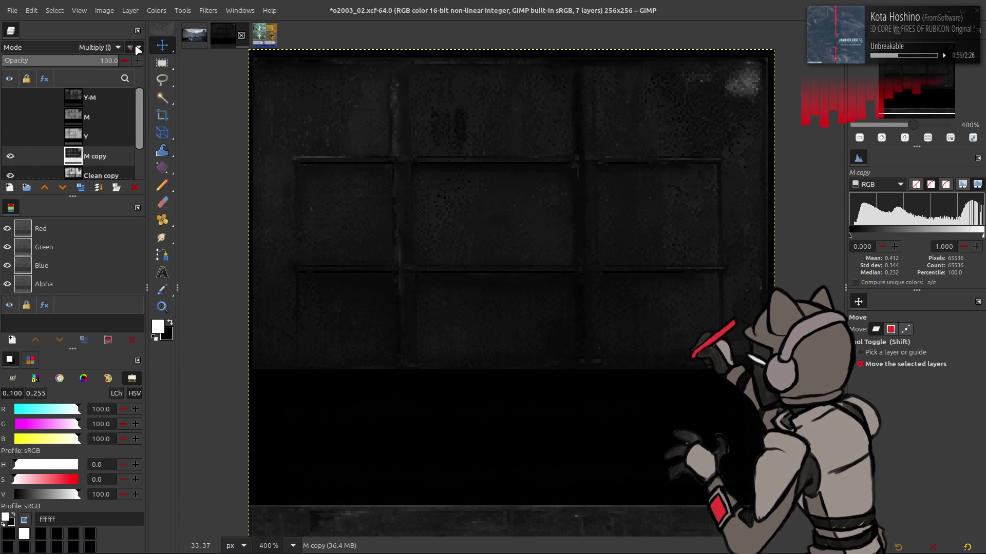
{"action": "scroll", "coordinate": [72, 134], "scroll_direction": "down", "scroll_amount": 1}
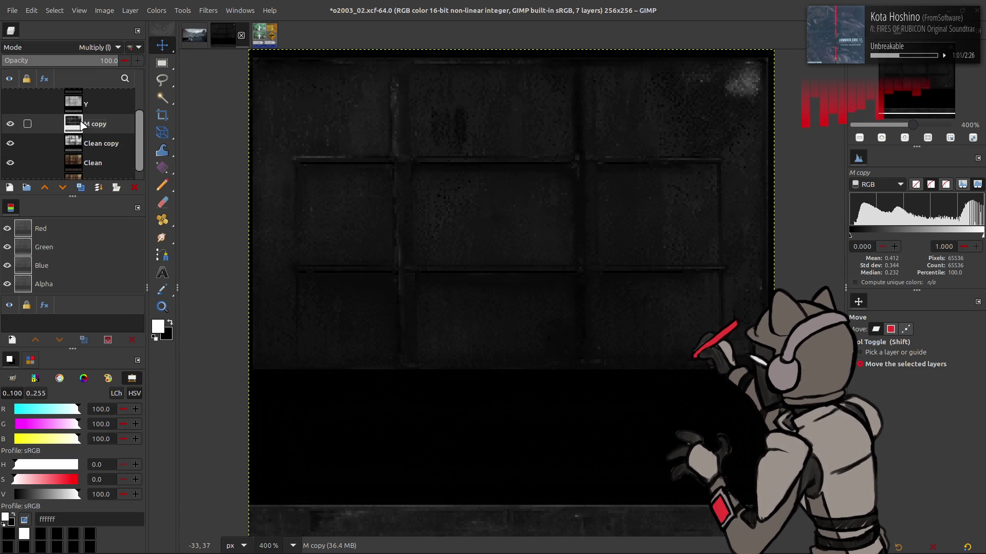
{"action": "key", "text": "ctrl+m"}
{"action": "left_click", "coordinate": [156, 10]}
- Apply Stretch Contrast to the merged Clean copy with non-linear components toggled
{"action": "mouse_move", "coordinate": [211, 189]}
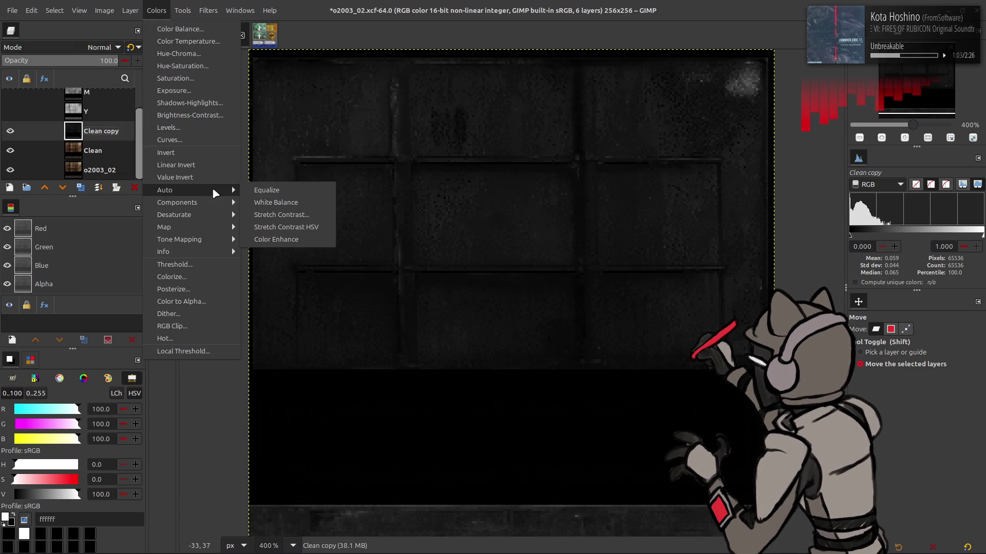
{"action": "left_click", "coordinate": [270, 212]}
{"action": "left_click", "coordinate": [116, 214]}
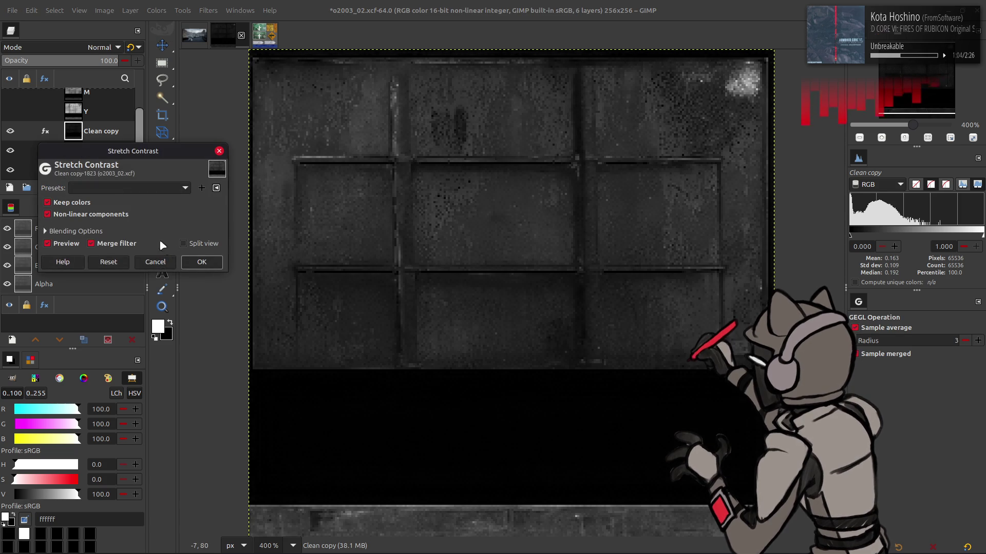
{"action": "left_click", "coordinate": [205, 262]}
- Step back through the edit history and set M copy to Multiply
{"action": "key", "text": "ctrl+z"}
{"action": "key", "text": "ctrl+z"}
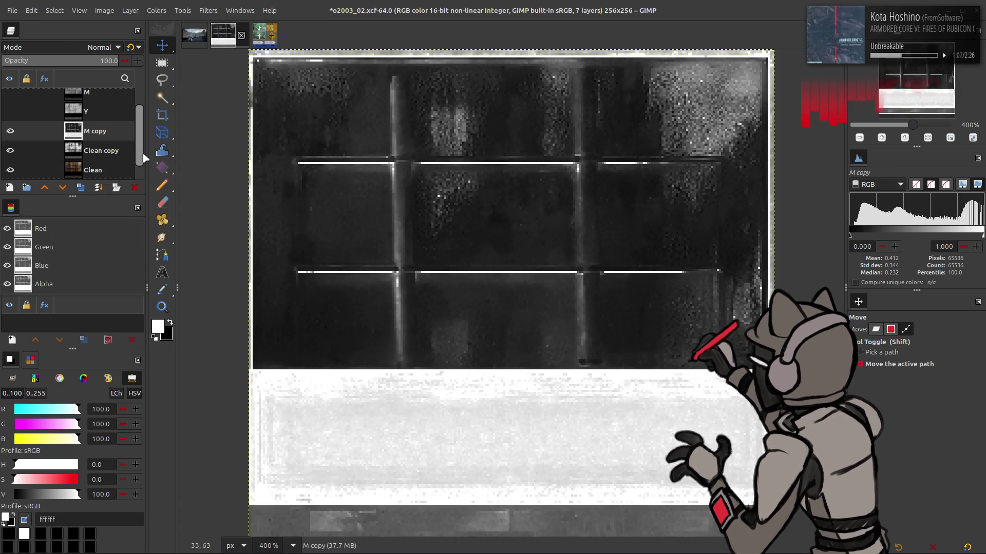
{"action": "key", "text": "ctrl+z"}
{"action": "key", "text": "ctrl+y"}
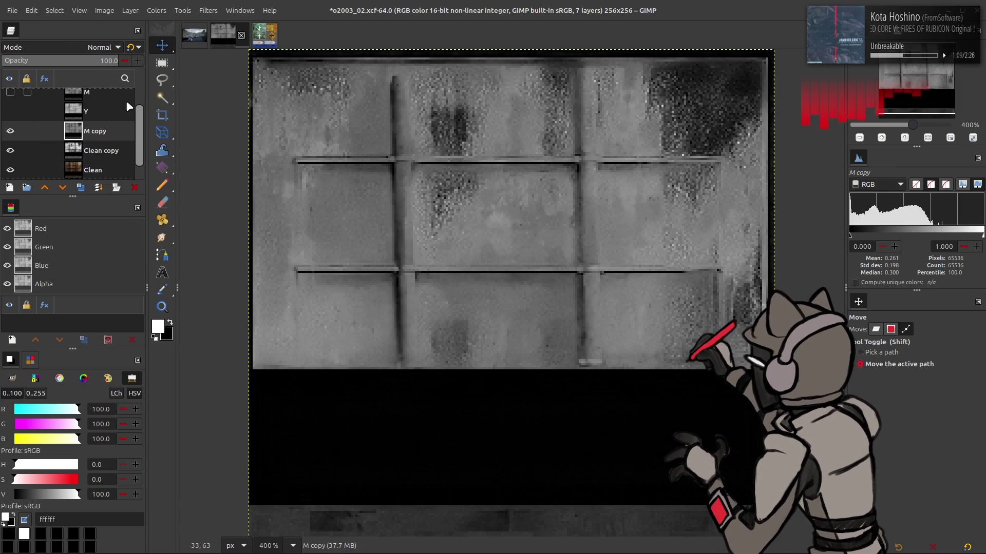
{"action": "key", "text": "ctrl+z"}
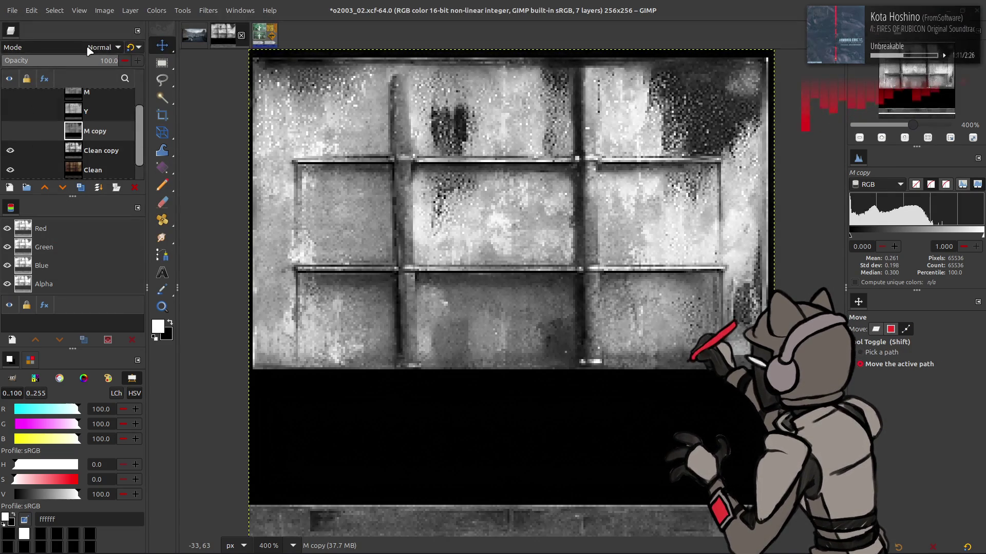
{"action": "key", "text": "ctrl+y"}
{"action": "left_click", "coordinate": [92, 47]}
{"action": "left_click", "coordinate": [16, 239]}
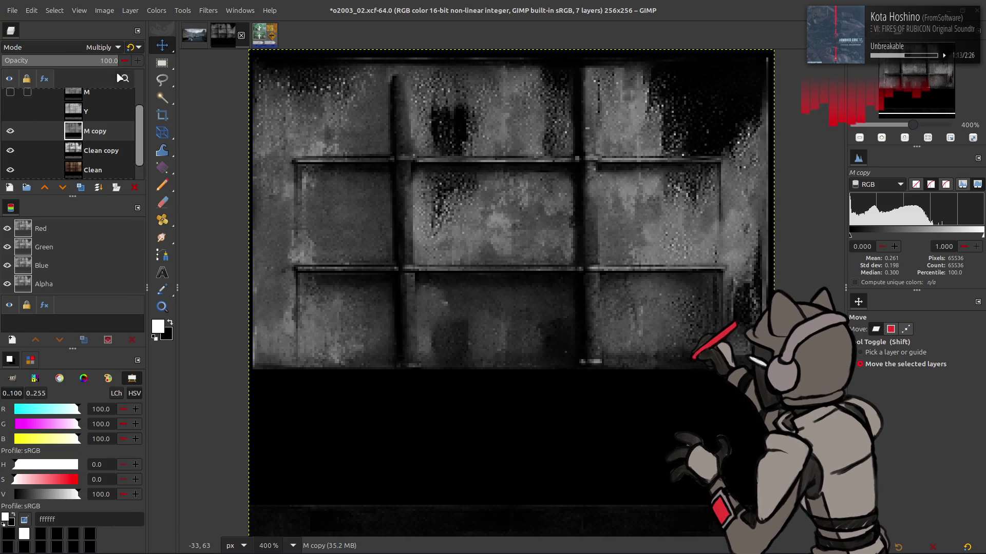
- Duplicate M copy and invert the duplicate, undoing a stray inversion
{"action": "left_click", "coordinate": [157, 11]}
{"action": "left_click", "coordinate": [171, 152]}
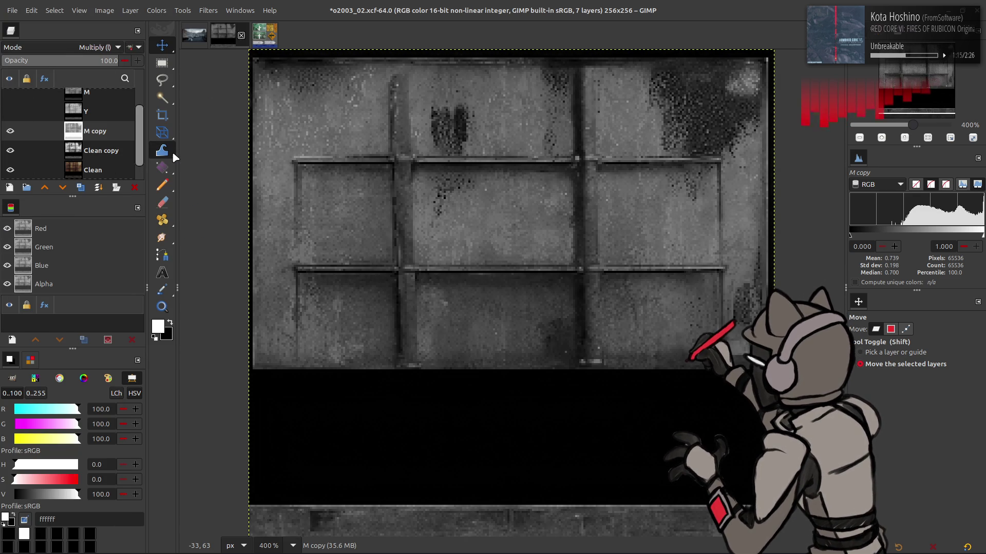
{"action": "key", "text": "ctrl+z"}
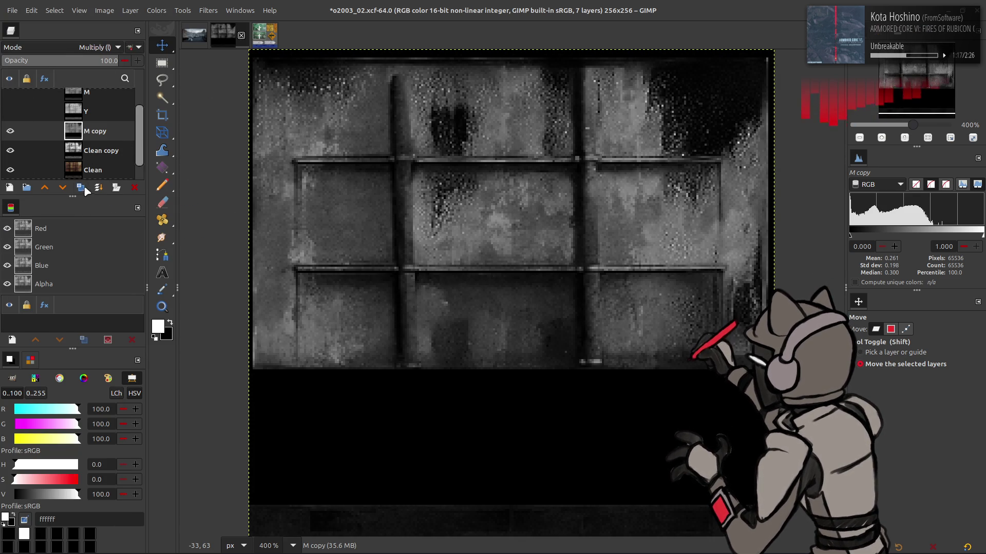
{"action": "left_click", "coordinate": [80, 187]}
{"action": "left_click", "coordinate": [153, 11]}
{"action": "left_click", "coordinate": [181, 147]}
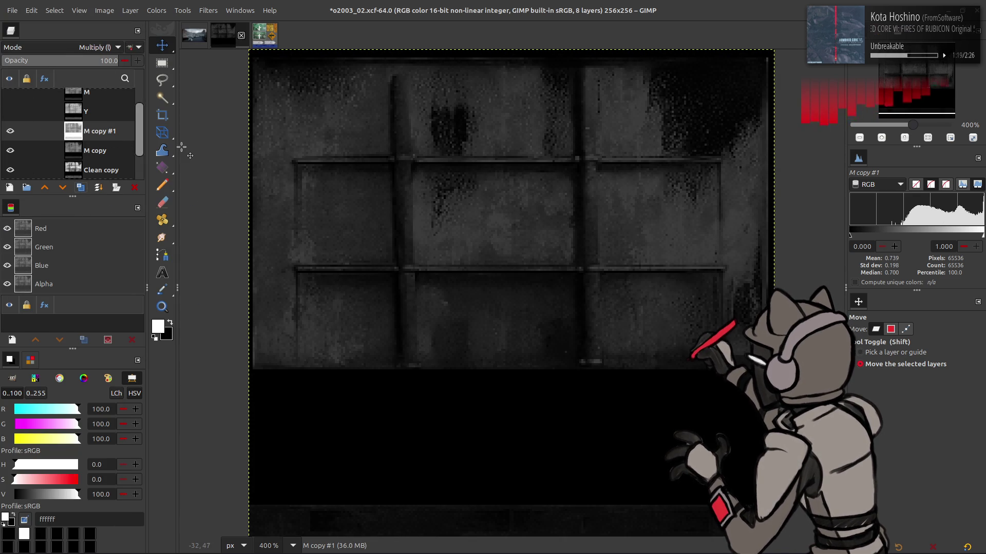
{"action": "key", "text": "ctrl+z"}
{"action": "key", "text": "ctrl+z"}
{"action": "key", "text": "ctrl+z"}
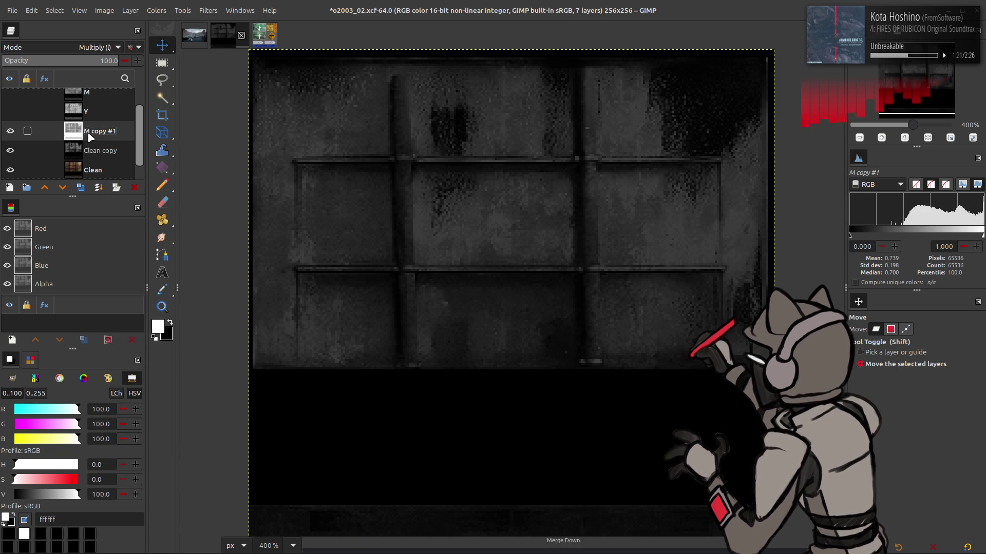
- Stretch Clean copy's contrast to lift its mean to 0.326, then compare visibility
{"action": "left_click", "coordinate": [156, 11]}
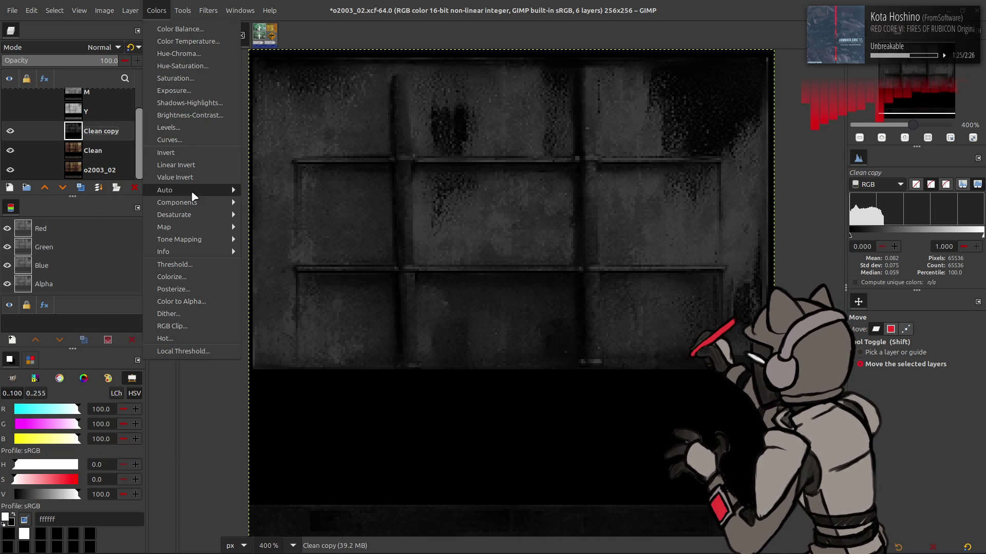
{"action": "mouse_move", "coordinate": [195, 191]}
{"action": "left_click", "coordinate": [262, 215]}
{"action": "left_click", "coordinate": [48, 214]}
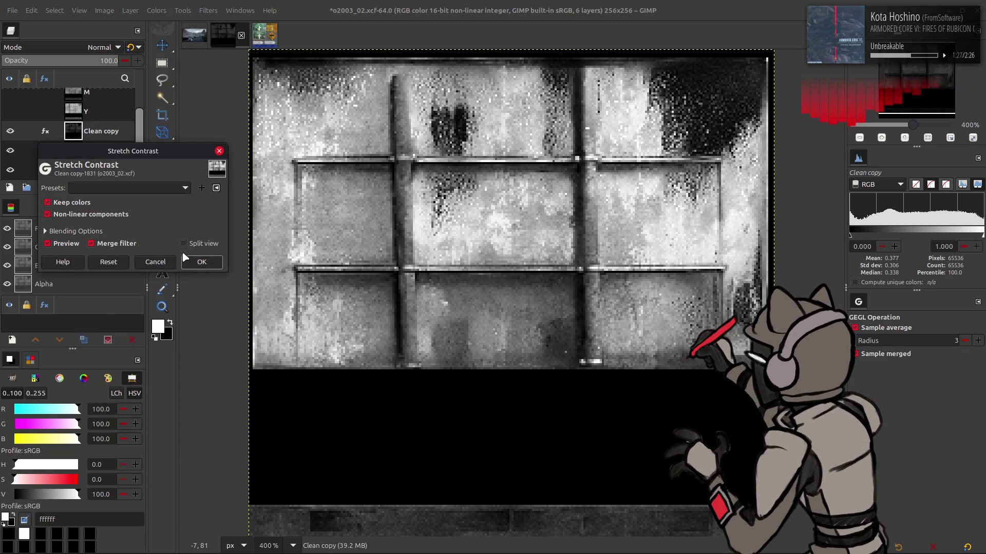
{"action": "left_click", "coordinate": [202, 262]}
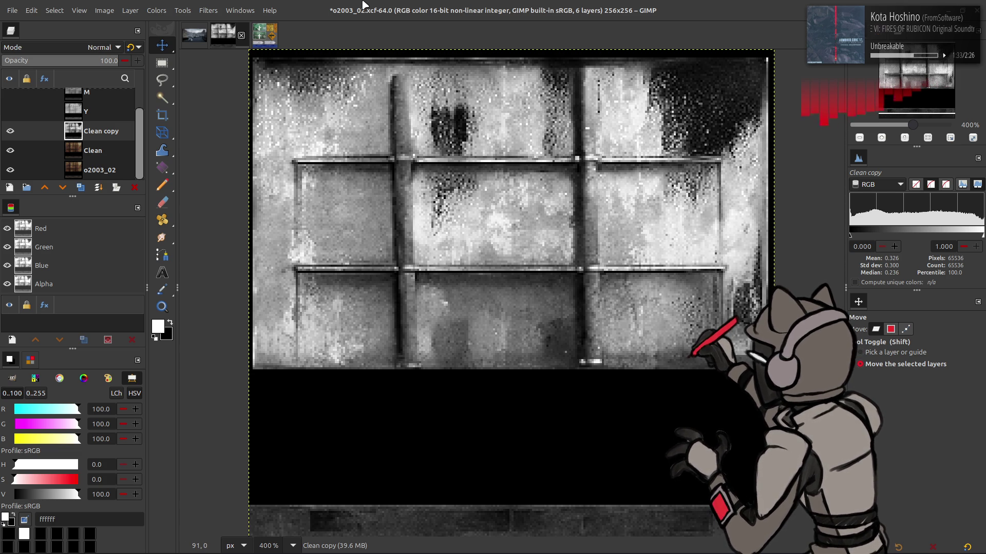
{"action": "left_click", "coordinate": [10, 132]}
{"action": "left_click", "coordinate": [10, 132]}
{"action": "left_click", "coordinate": [10, 132]}
{"action": "left_click", "coordinate": [9, 132]}
{"action": "left_click", "coordinate": [9, 132]}
{"action": "scroll", "coordinate": [30, 141], "scroll_direction": "up", "scroll_amount": 1}
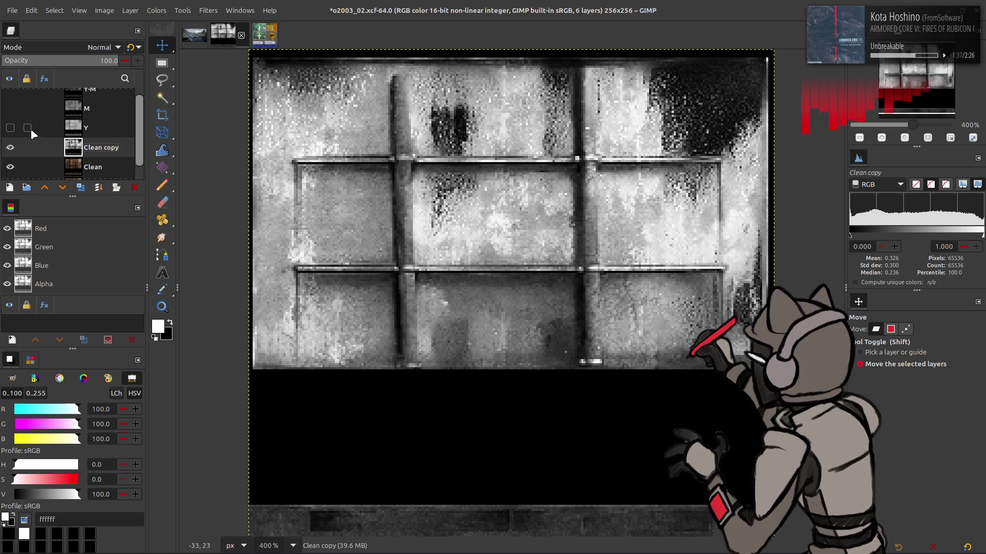
{"action": "left_click", "coordinate": [10, 109]}
{"action": "left_click", "coordinate": [8, 110]}
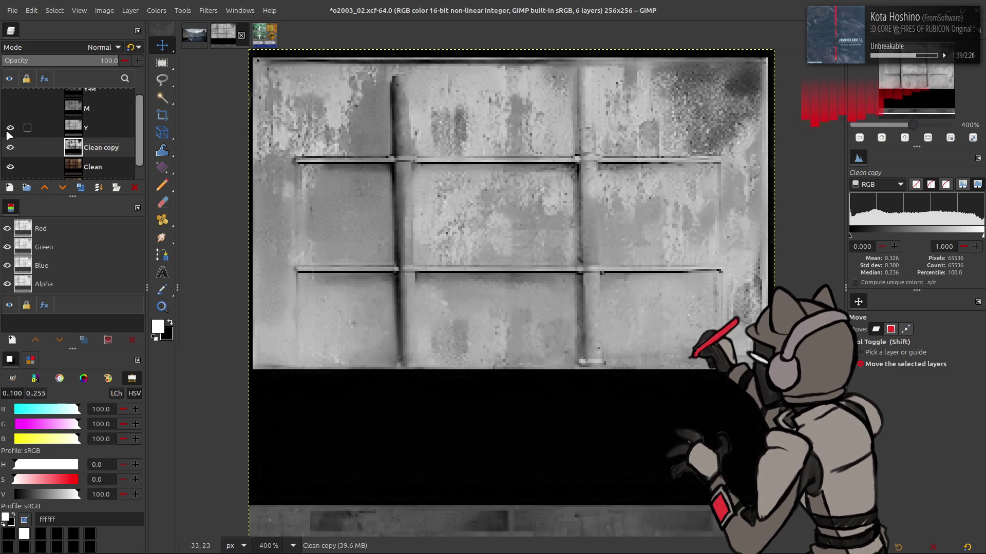
{"action": "left_click", "coordinate": [15, 132]}
{"action": "left_click", "coordinate": [80, 187]}
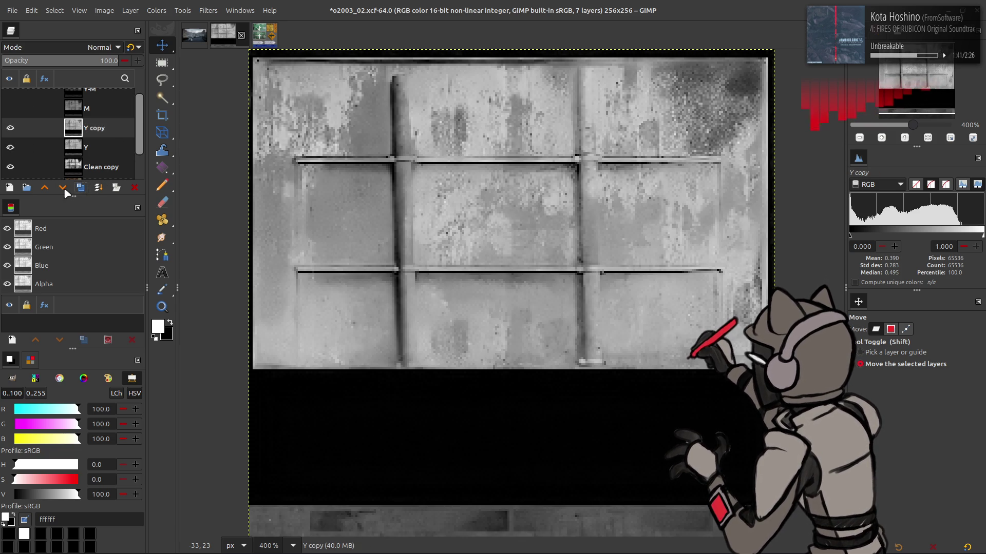
{"action": "left_click", "coordinate": [62, 188]}
{"action": "left_click", "coordinate": [163, 6]}
{"action": "left_click", "coordinate": [174, 153]}
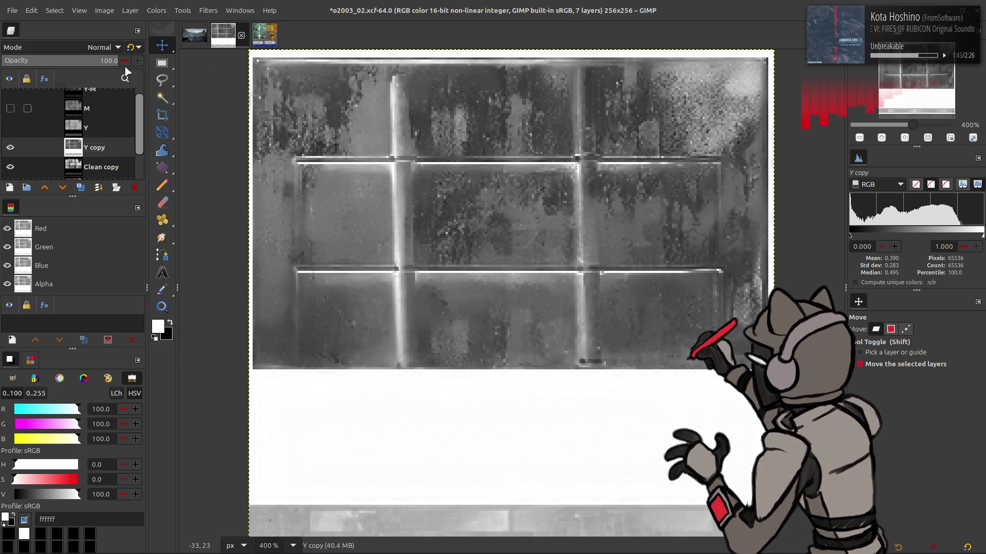
{"action": "left_click", "coordinate": [80, 52]}
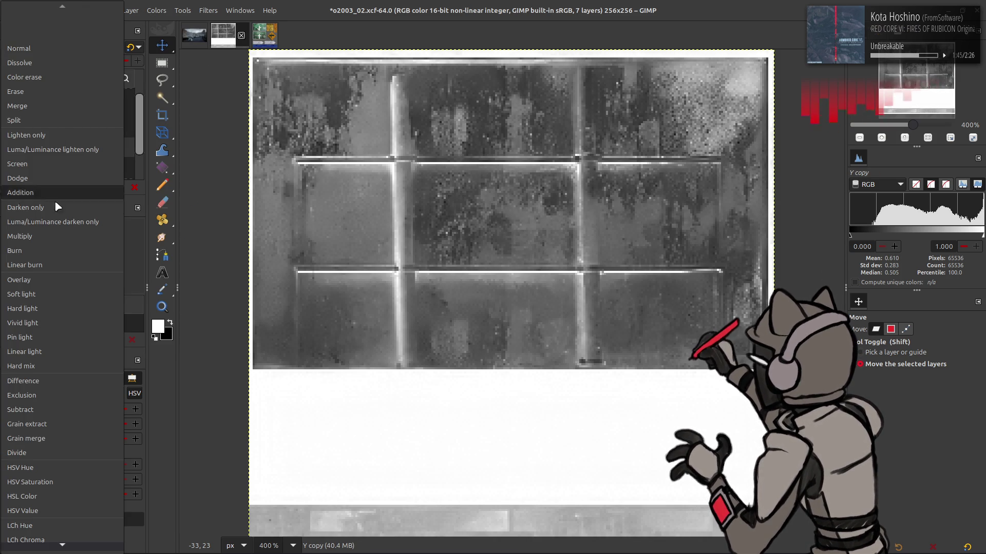
{"action": "left_click", "coordinate": [62, 186]}
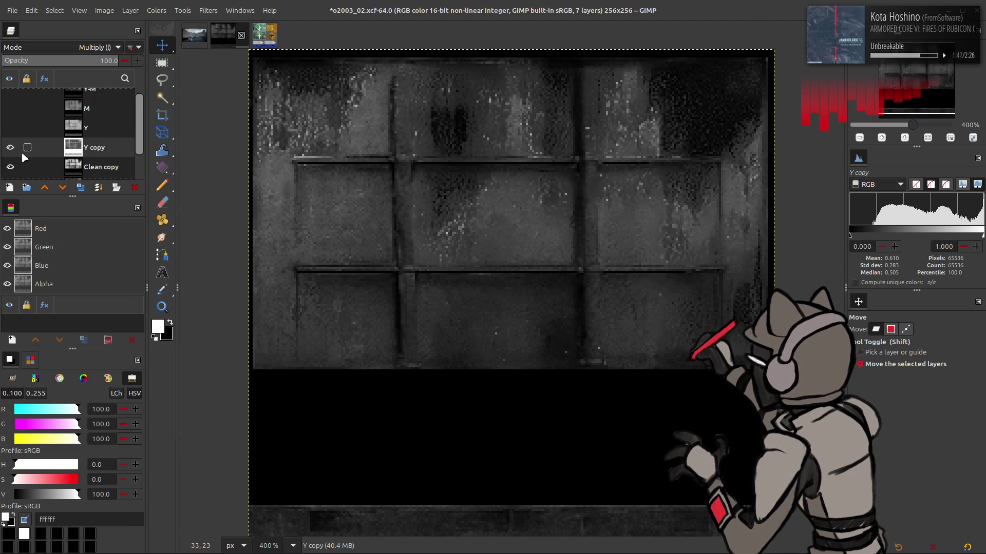
{"action": "left_click", "coordinate": [134, 188]}
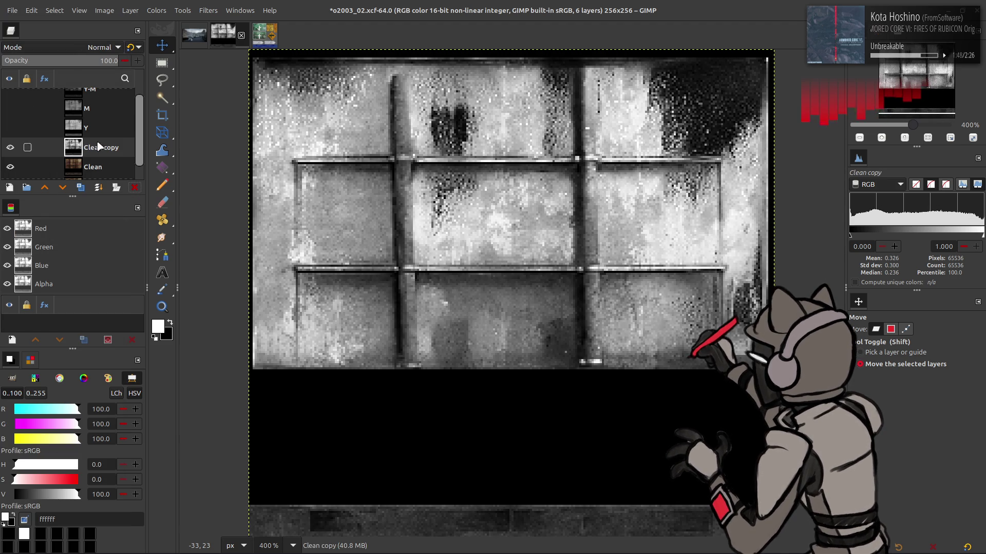
{"action": "left_click", "coordinate": [80, 187]}
{"action": "left_click", "coordinate": [10, 147]}
{"action": "left_click", "coordinate": [160, 11]}
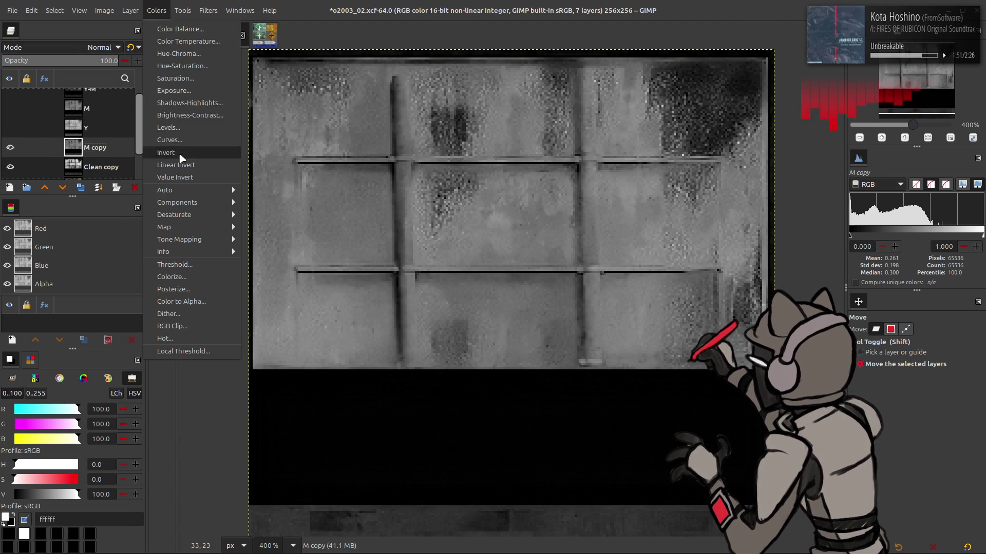
{"action": "left_click", "coordinate": [177, 150]}
{"action": "left_click", "coordinate": [102, 47]}
{"action": "left_click", "coordinate": [63, 229]}
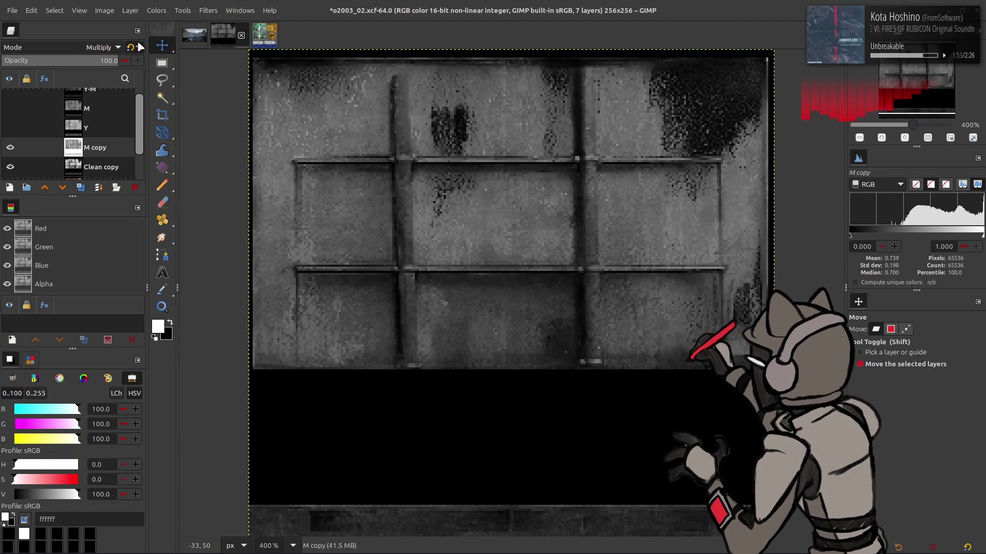
{"action": "left_click", "coordinate": [10, 146]}
{"action": "left_click", "coordinate": [10, 147]}
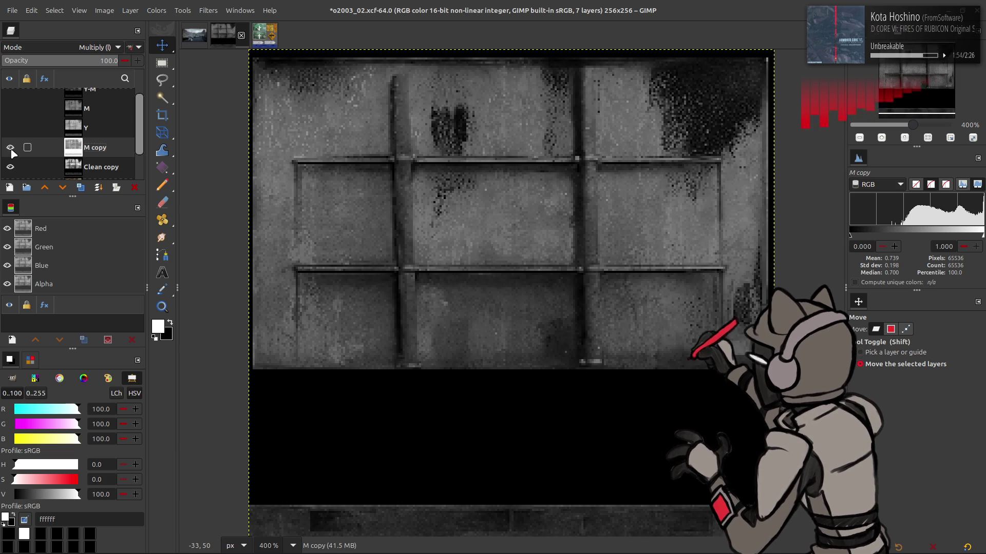
{"action": "left_click", "coordinate": [86, 190]}
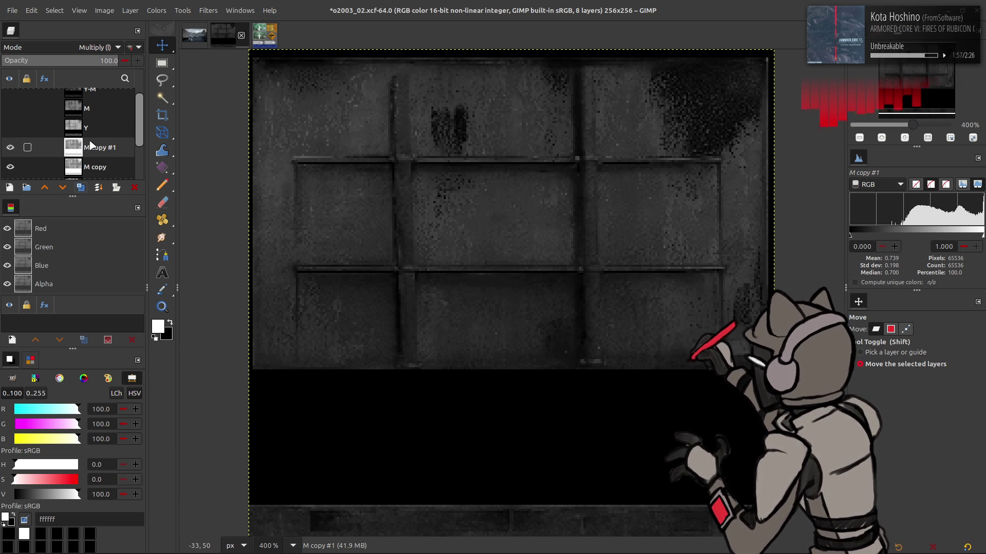
{"action": "scroll", "coordinate": [72, 149], "scroll_direction": "down", "scroll_amount": 2}
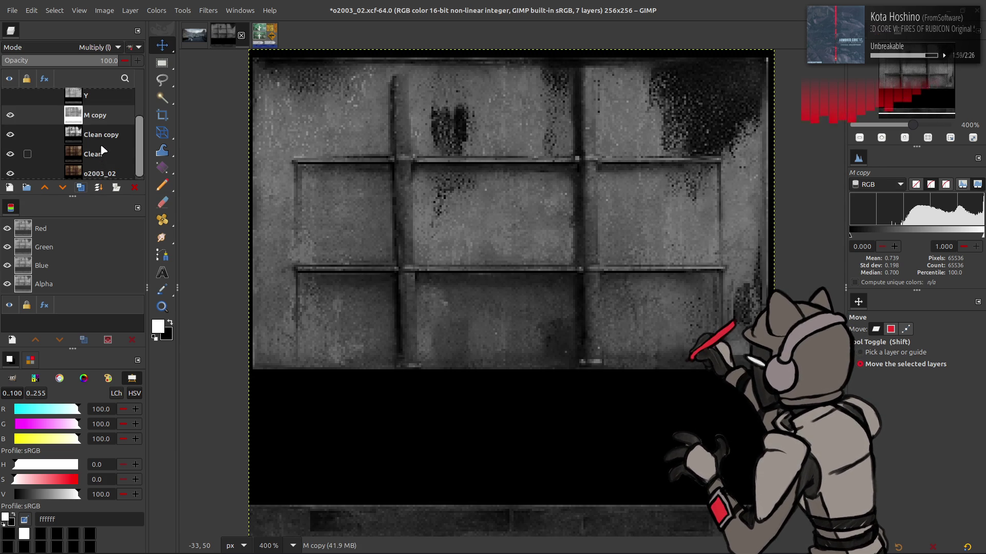
{"action": "left_click", "coordinate": [11, 115]}
{"action": "left_click", "coordinate": [10, 154]}
{"action": "left_click", "coordinate": [10, 153]}
{"action": "left_click", "coordinate": [11, 115]}
{"action": "left_click", "coordinate": [10, 134]}
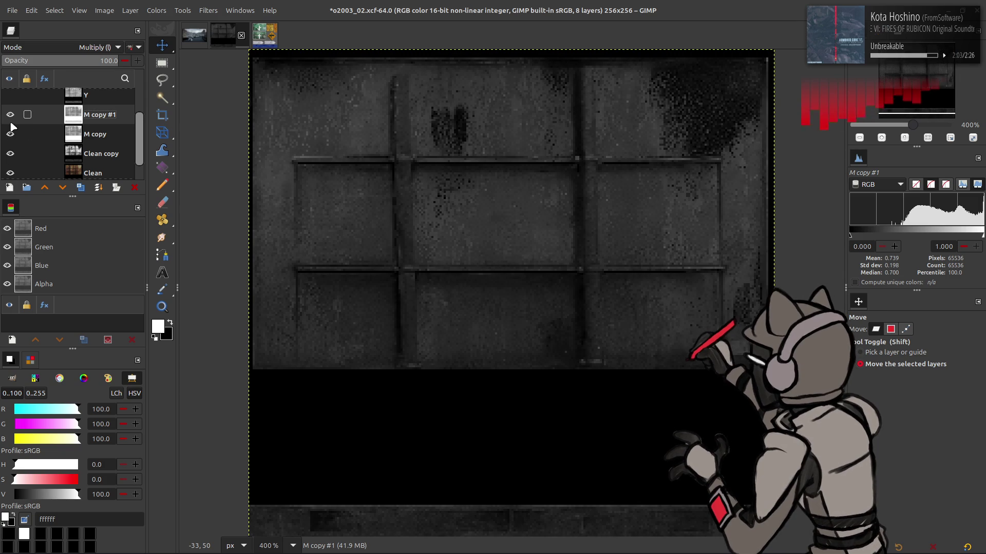
{"action": "left_click", "coordinate": [135, 187]}
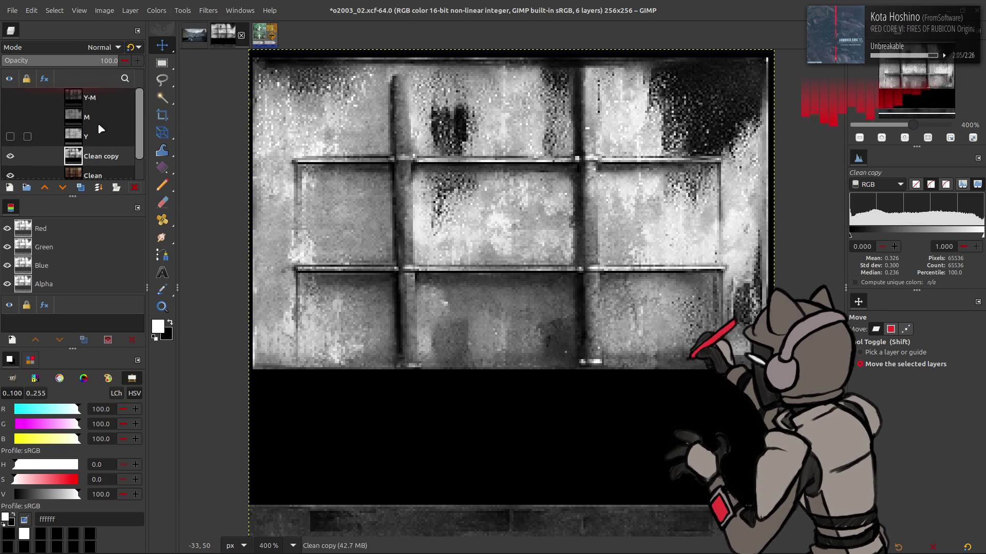
- Move Y-M copy just above Clean copy and set it to legacy Multiply
{"action": "mouse_move", "coordinate": [93, 126]}
{"action": "left_mouse_down"}
{"action": "mouse_move", "coordinate": [46, 167]}
{"action": "mouse_move", "coordinate": [28, 154]}
{"action": "left_mouse_up"}
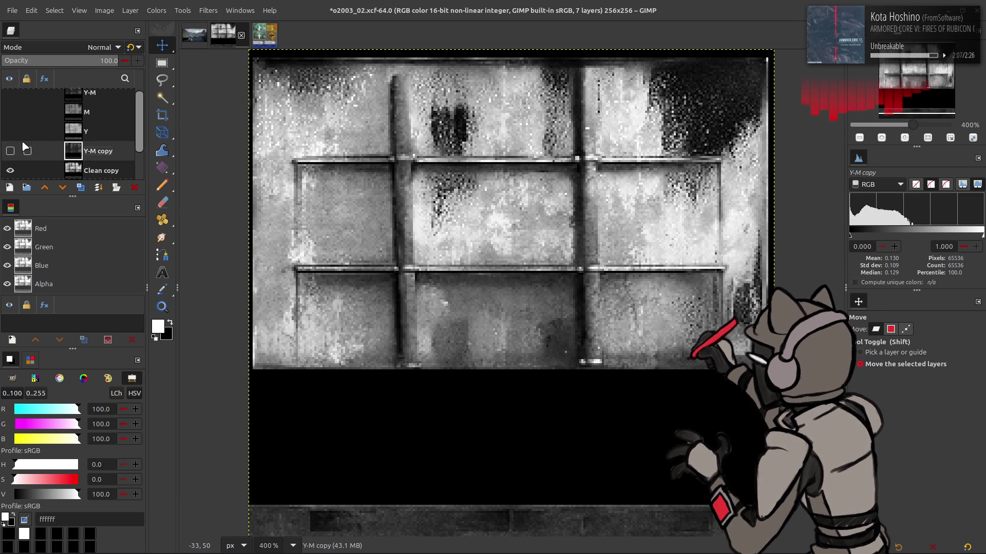
{"action": "left_click", "coordinate": [121, 45]}
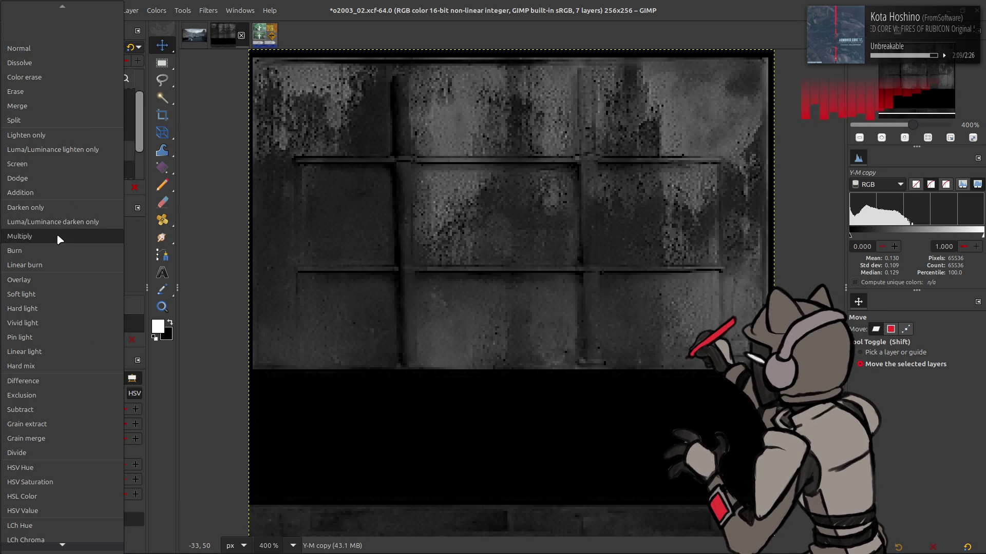
{"action": "left_click", "coordinate": [56, 235]}
{"action": "left_click", "coordinate": [131, 47]}
- Invert Y-M copy, try Stretch Contrast with non-linear components, then undo it away
{"action": "left_click", "coordinate": [156, 11]}
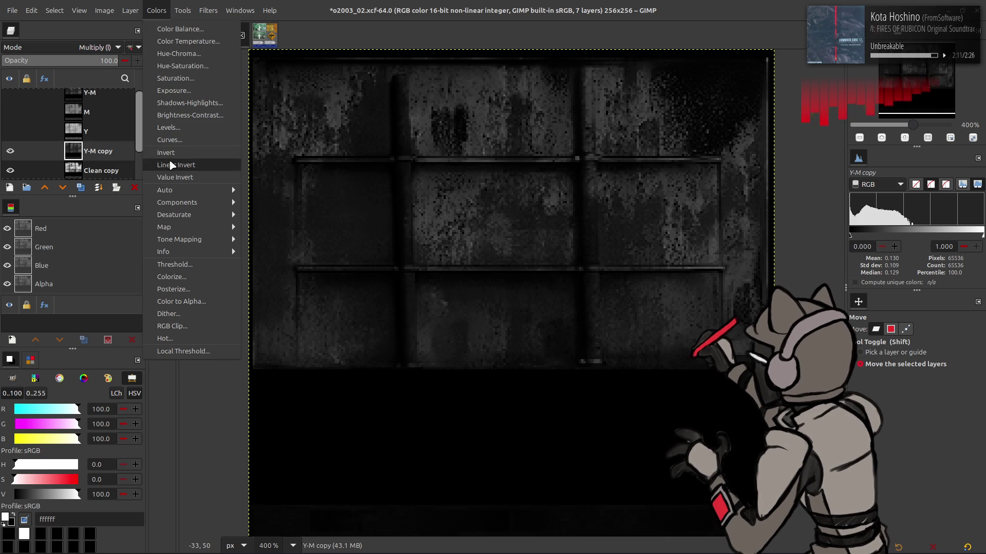
{"action": "left_click", "coordinate": [169, 165]}
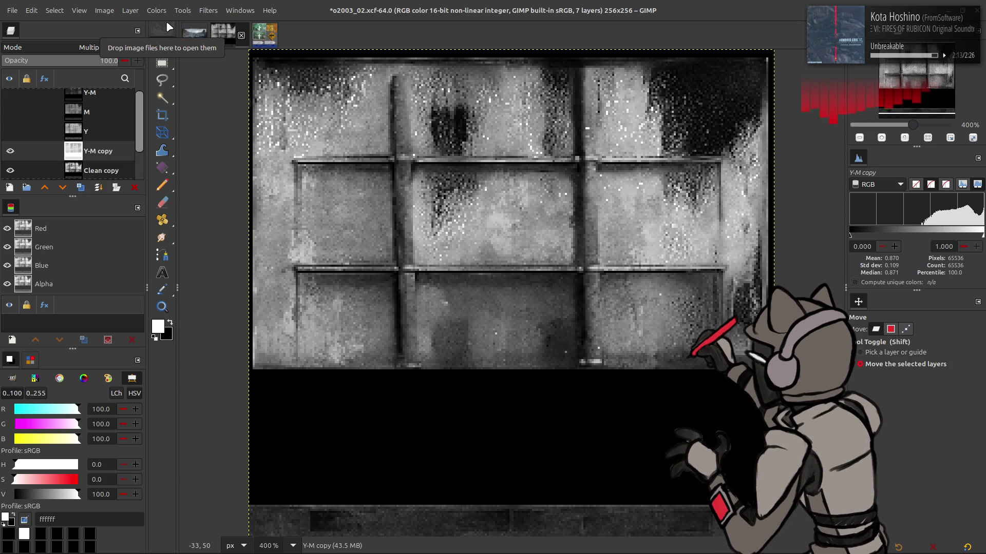
{"action": "key", "text": "ctrl+z"}
{"action": "key", "text": "ctrl+y"}
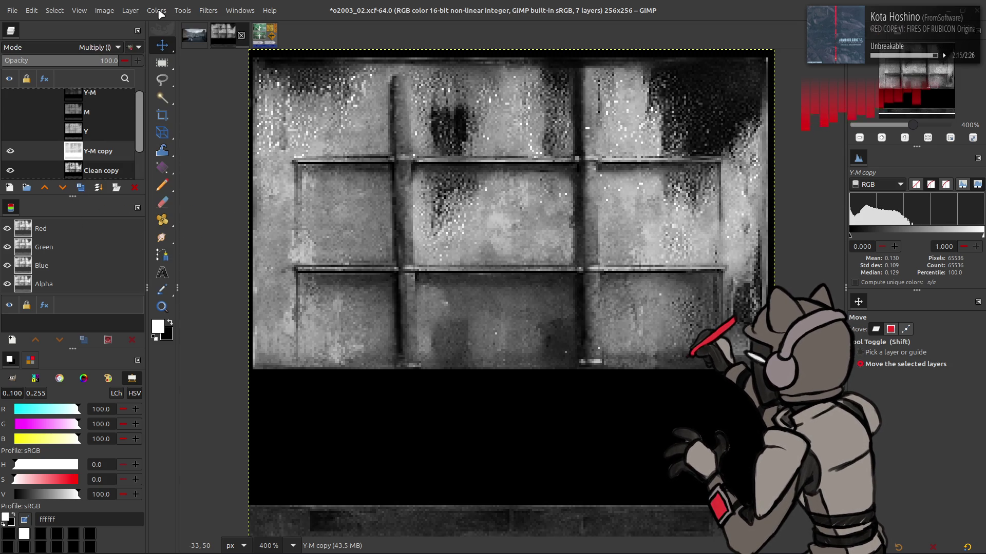
{"action": "left_click", "coordinate": [157, 11]}
{"action": "mouse_move", "coordinate": [226, 191]}
{"action": "left_click", "coordinate": [252, 215]}
{"action": "left_click", "coordinate": [48, 214]}
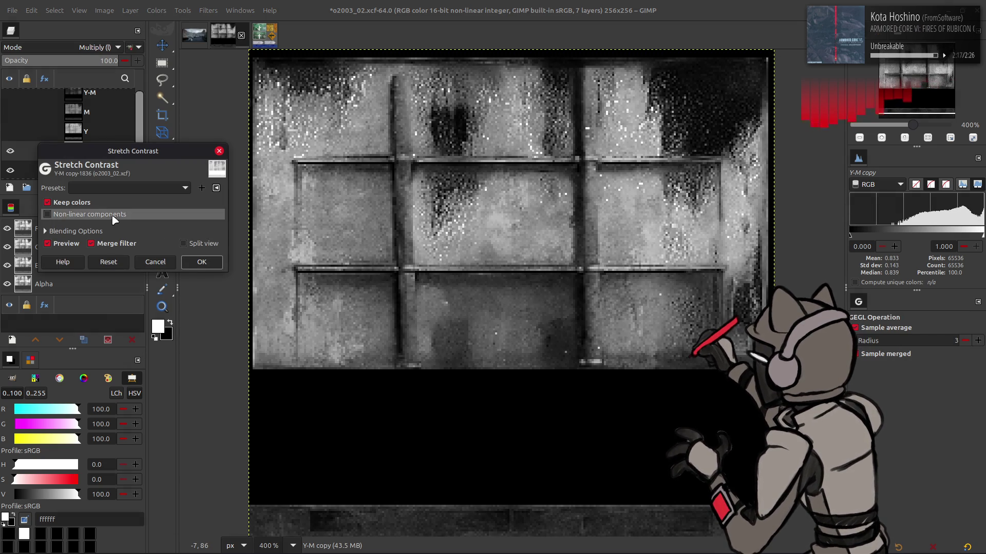
{"action": "key", "text": "ctrl+z"}
{"action": "key", "text": "ctrl+z"}
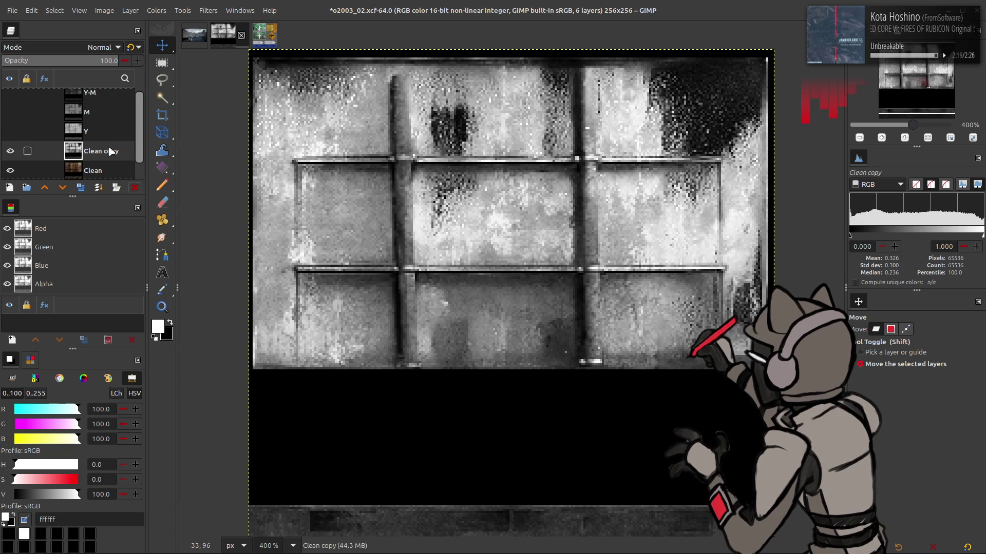
- Trial the Y copy layer inverted with Multiply blending, then delete it
{"action": "left_click", "coordinate": [9, 151]}
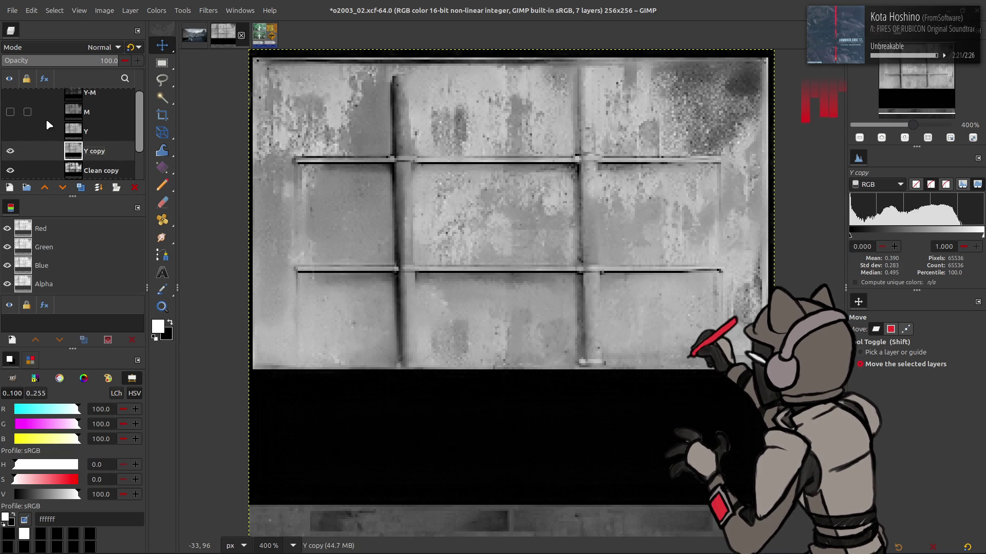
{"action": "left_click", "coordinate": [156, 10]}
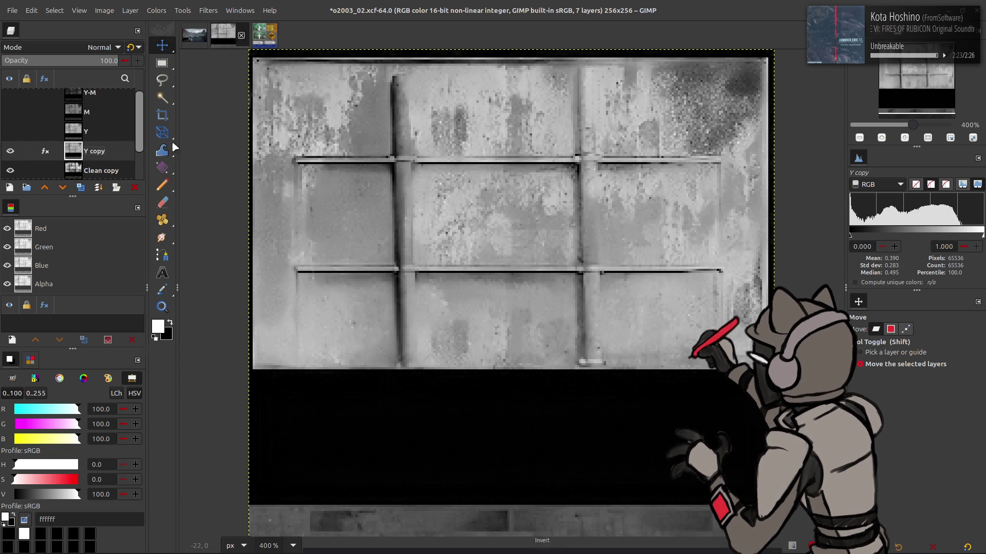
{"action": "left_click", "coordinate": [175, 152]}
{"action": "left_click", "coordinate": [78, 47]}
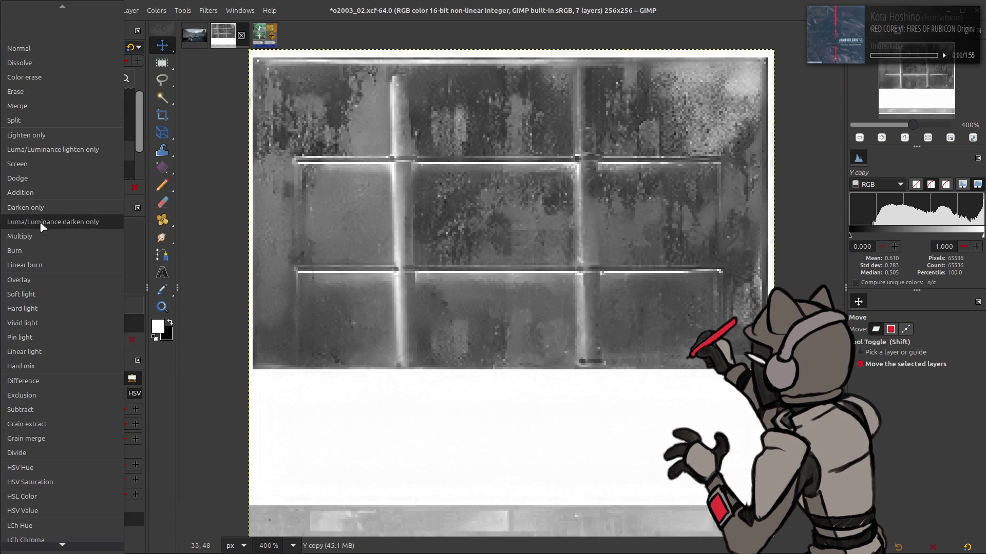
{"action": "left_click", "coordinate": [72, 236]}
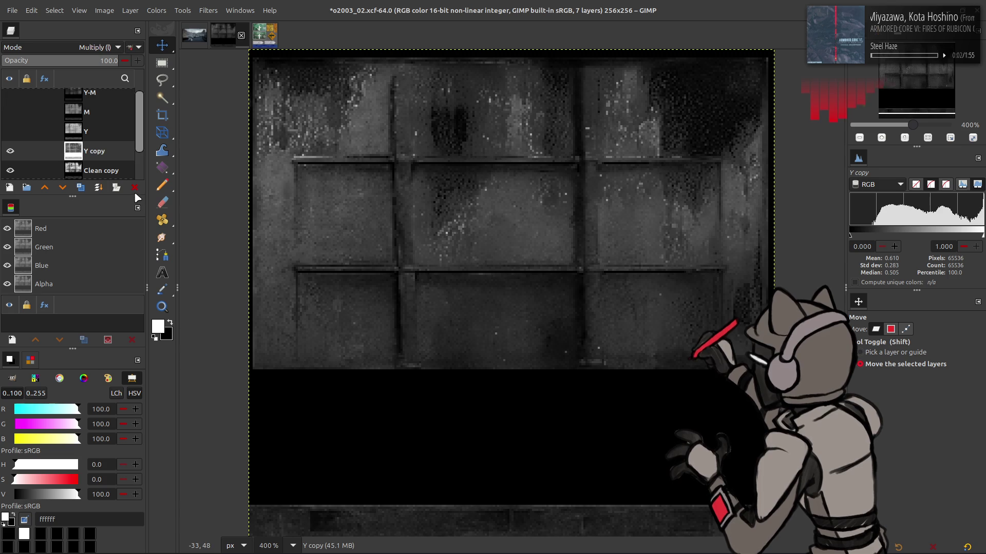
{"action": "left_click", "coordinate": [135, 187]}
- Create a visible, inverted M copy blended with Multiply, and duplicate the Clean copy layer
{"action": "left_click", "coordinate": [93, 116]}
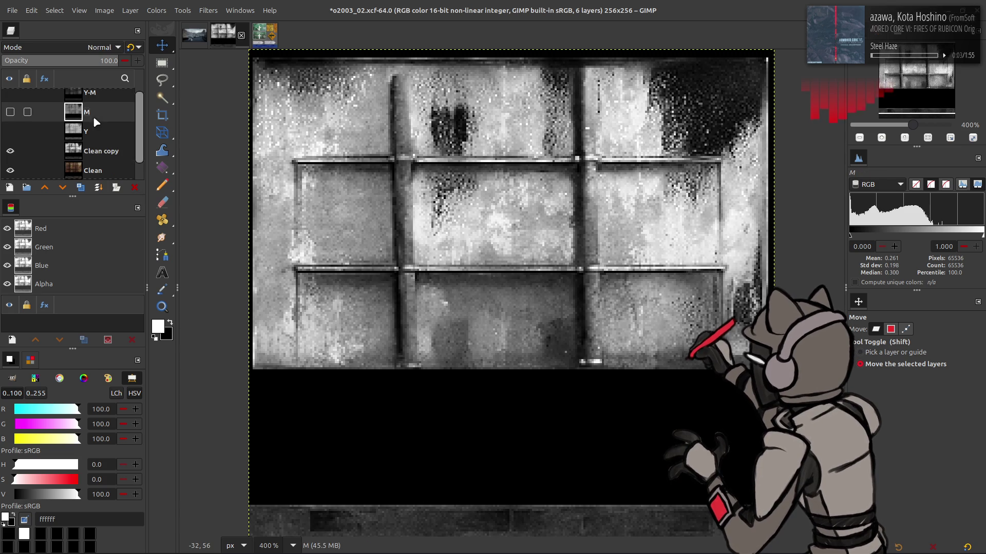
{"action": "left_click", "coordinate": [80, 188]}
{"action": "left_click", "coordinate": [10, 151]}
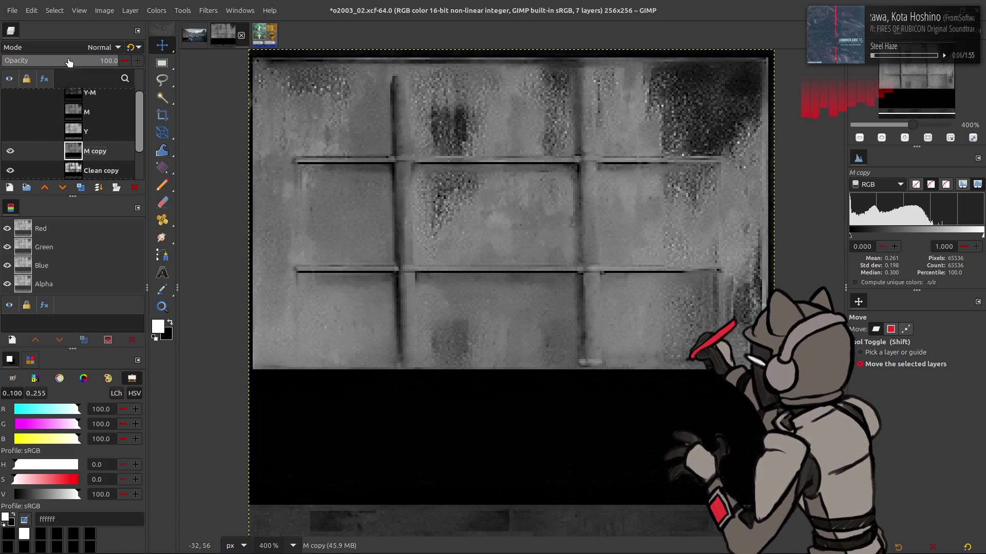
{"action": "left_click", "coordinate": [100, 47]}
{"action": "left_click", "coordinate": [58, 233]}
{"action": "left_click", "coordinate": [154, 11]}
{"action": "left_click", "coordinate": [173, 154]}
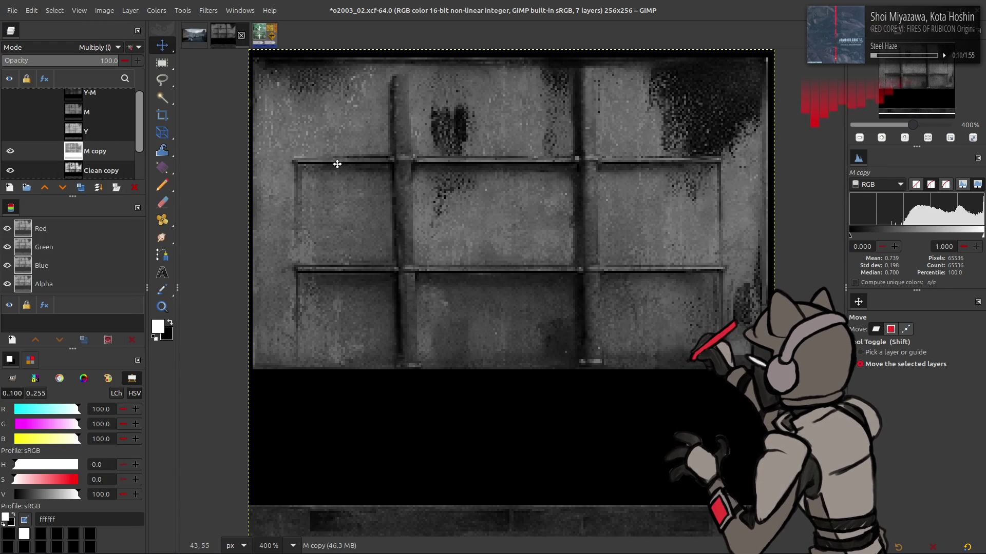
{"action": "left_click", "coordinate": [102, 171]}
{"action": "left_click", "coordinate": [80, 187]}
- Move Clean copy #1 above M copy and extract its LAB L lightness, trialling an inverted Multiply
{"action": "left_click_drag", "start_coordinate": [88, 157], "coordinate": [92, 116]}
{"action": "left_click", "coordinate": [156, 10]}
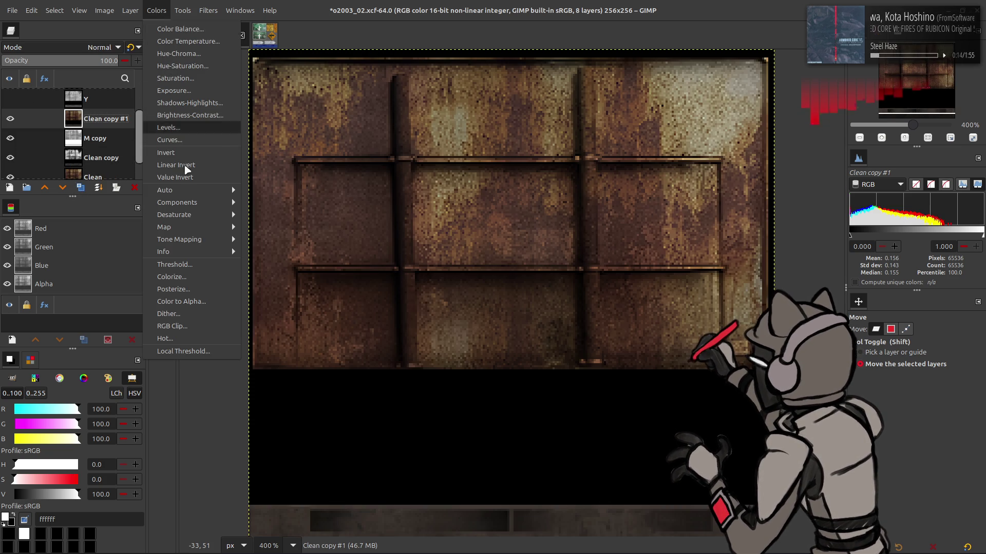
{"action": "mouse_move", "coordinate": [195, 205]}
{"action": "left_click", "coordinate": [277, 220]}
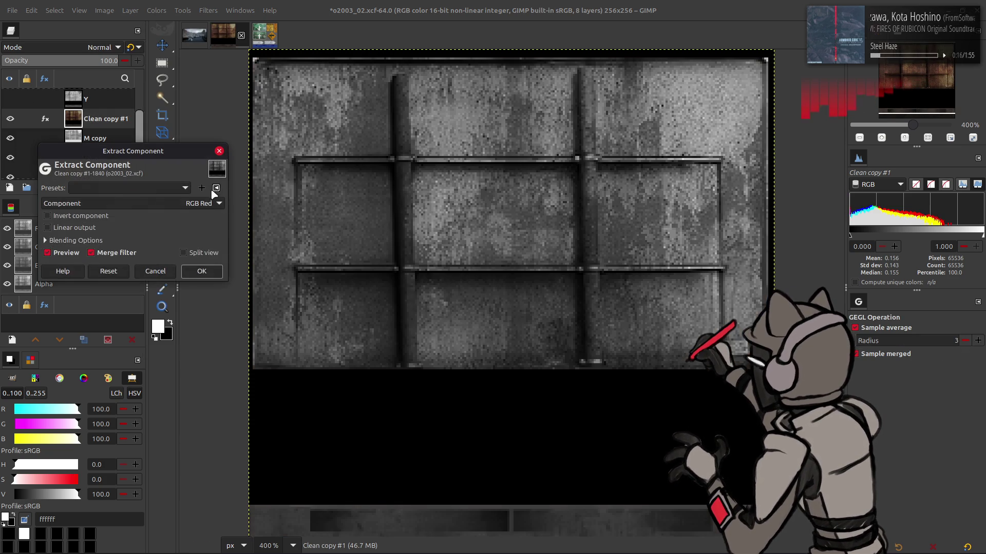
{"action": "left_click", "coordinate": [179, 202]}
{"action": "left_click", "coordinate": [110, 410]}
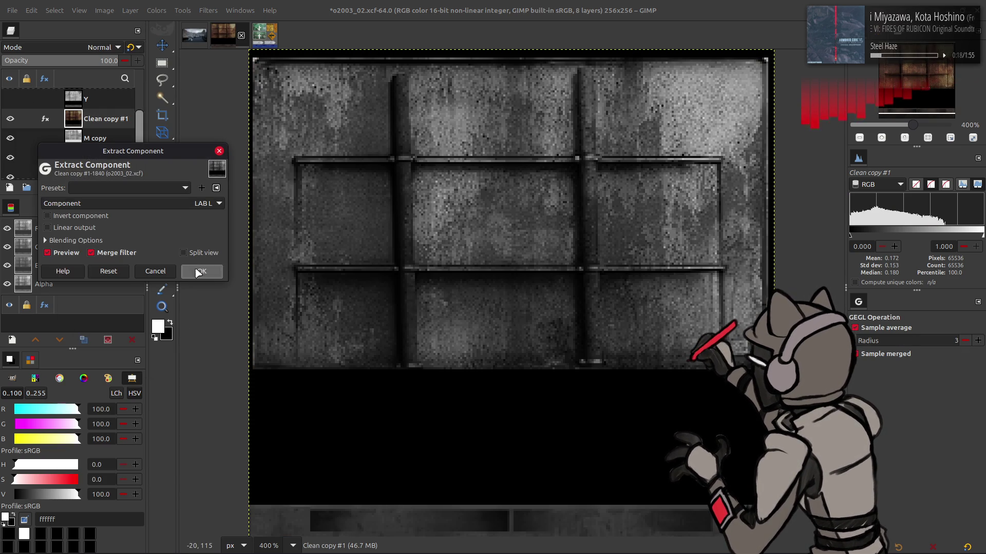
{"action": "left_click", "coordinate": [201, 271]}
{"action": "left_click", "coordinate": [82, 46]}
{"action": "left_click", "coordinate": [60, 236]}
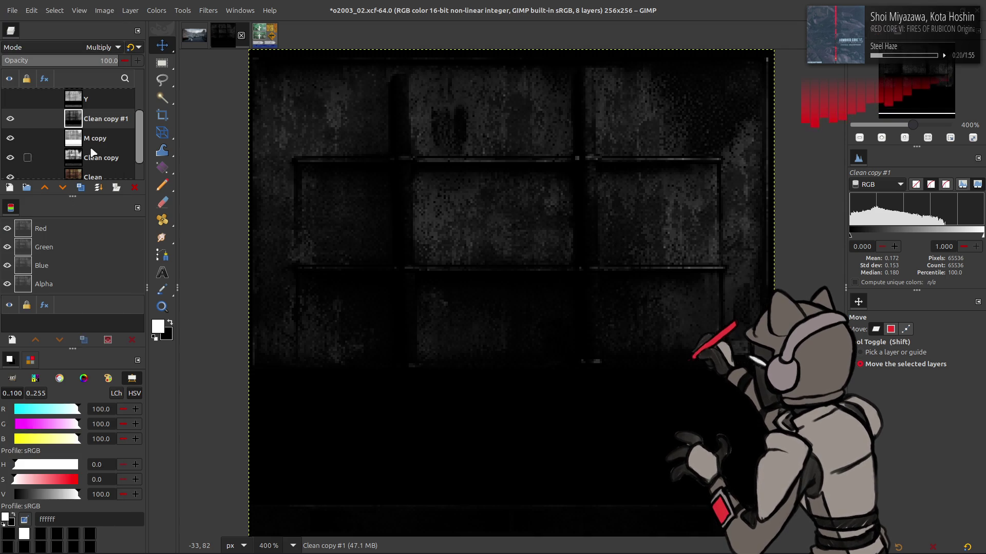
{"action": "left_click", "coordinate": [157, 11]}
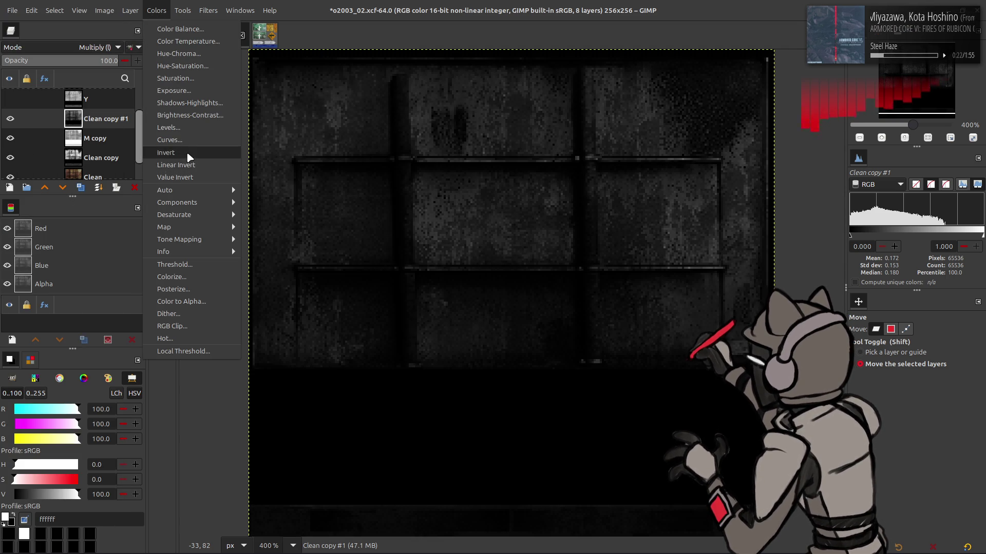
{"action": "left_click", "coordinate": [188, 154]}
{"action": "key", "text": "ctrl+z"}
{"action": "key", "text": "ctrl+z"}
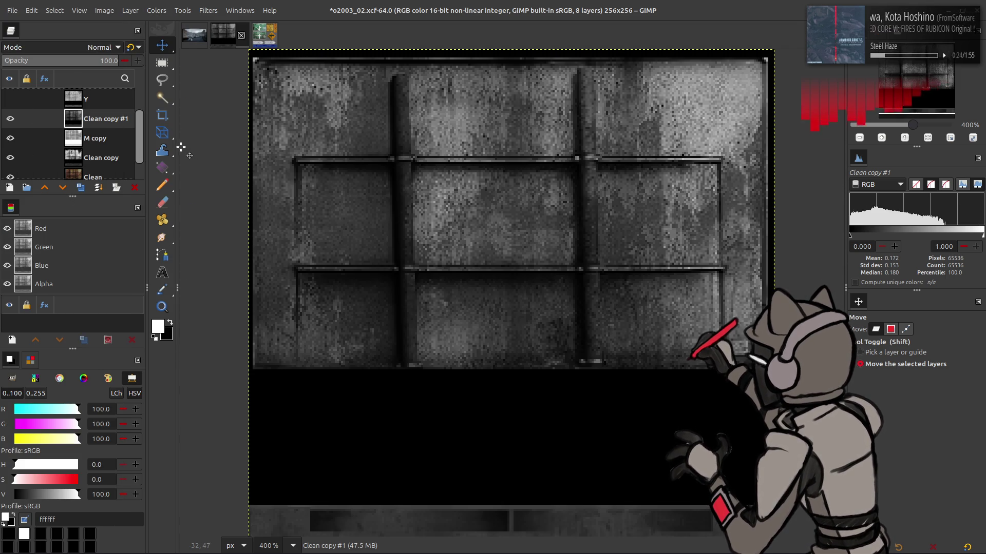
- Raise Clean copy #1's output black level to 10, then merge down an inverted Multiply duplicate
{"action": "left_click", "coordinate": [157, 10]}
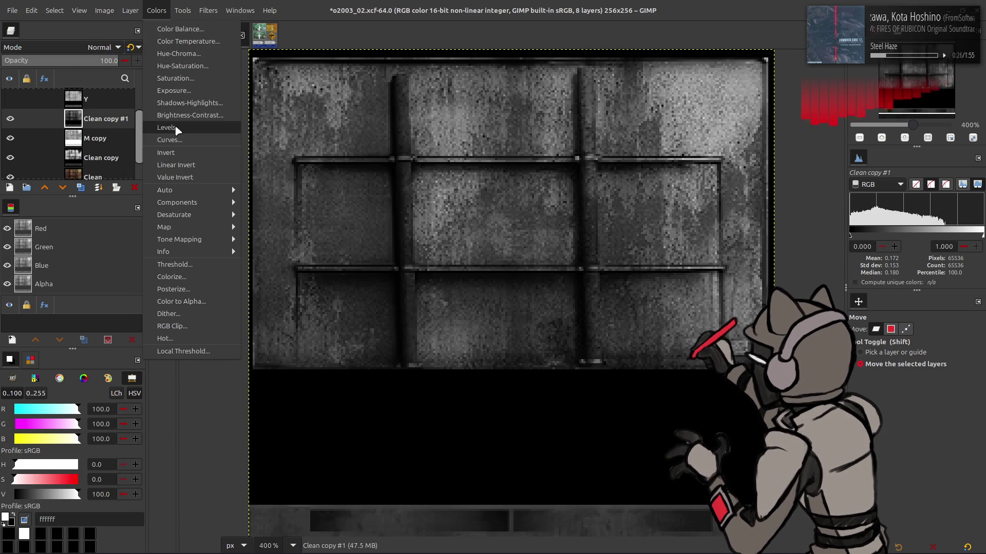
{"action": "left_click", "coordinate": [172, 125]}
{"action": "type", "text": "10"}
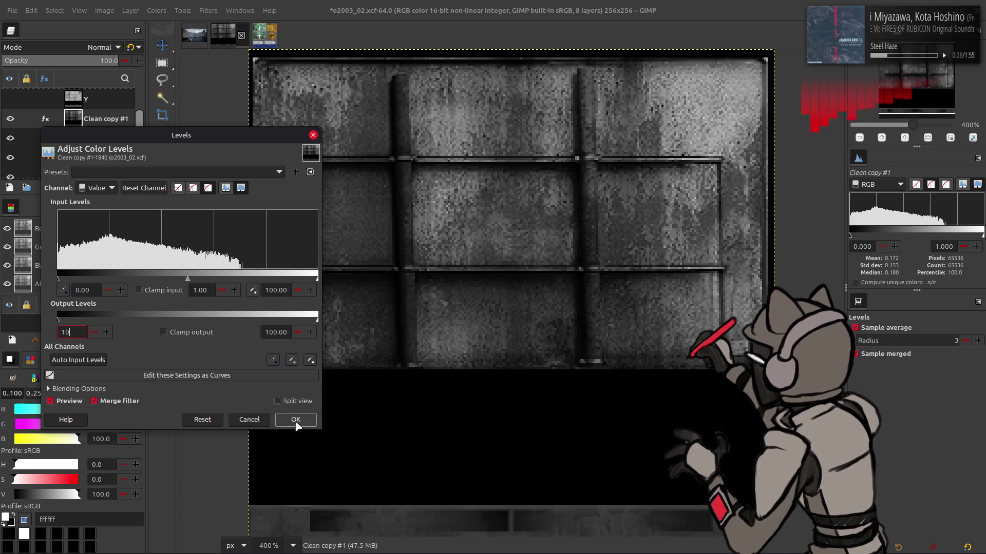
{"action": "left_click", "coordinate": [295, 419]}
{"action": "left_click", "coordinate": [81, 188]}
{"action": "left_click", "coordinate": [157, 10]}
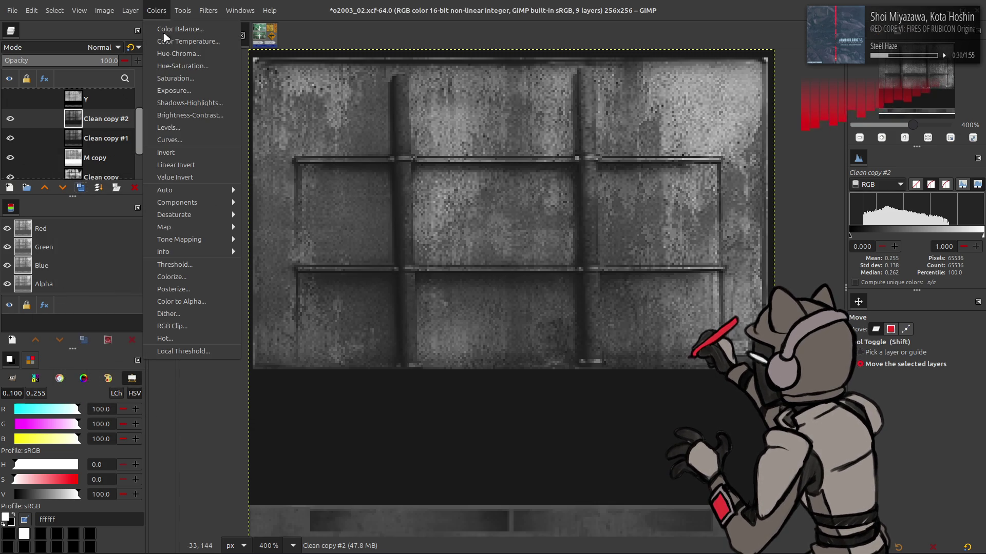
{"action": "left_click", "coordinate": [177, 154]}
{"action": "left_click", "coordinate": [88, 51]}
{"action": "left_click", "coordinate": [49, 239]}
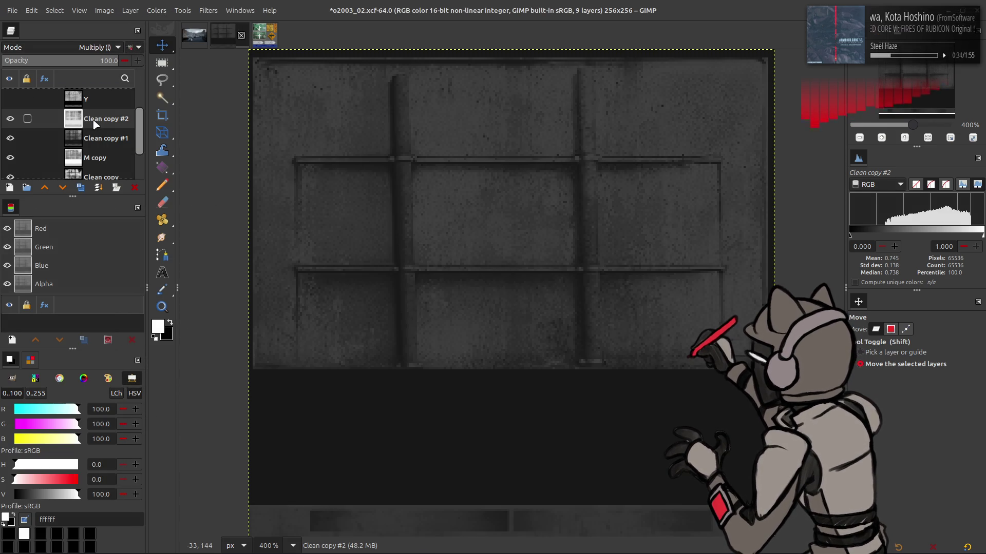
{"action": "key", "text": "ctrl+e"}
- Set Clean copy #1's Levels high input to 25 and blend it with legacy Multiply
{"action": "left_click", "coordinate": [156, 11]}
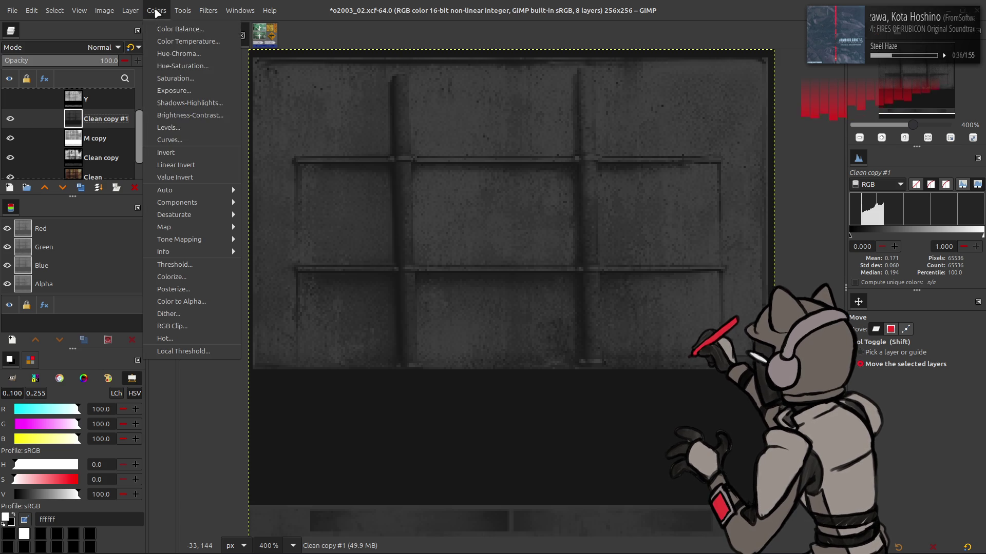
{"action": "left_click", "coordinate": [176, 122]}
{"action": "triple_click", "coordinate": [280, 291]}
{"action": "type", "text": "25"}
{"action": "left_click", "coordinate": [295, 419]}
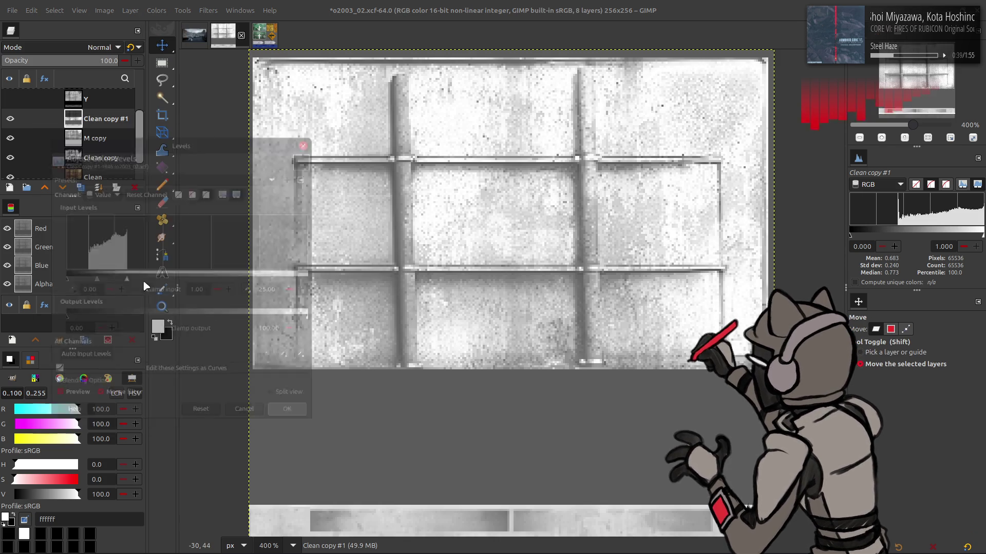
{"action": "left_click", "coordinate": [101, 47]}
{"action": "left_click", "coordinate": [67, 238]}
{"action": "left_click", "coordinate": [131, 46]}
{"action": "left_click", "coordinate": [10, 119]}
{"action": "left_click", "coordinate": [11, 118]}
{"action": "left_click", "coordinate": [11, 118]}
{"action": "left_click", "coordinate": [10, 118]}
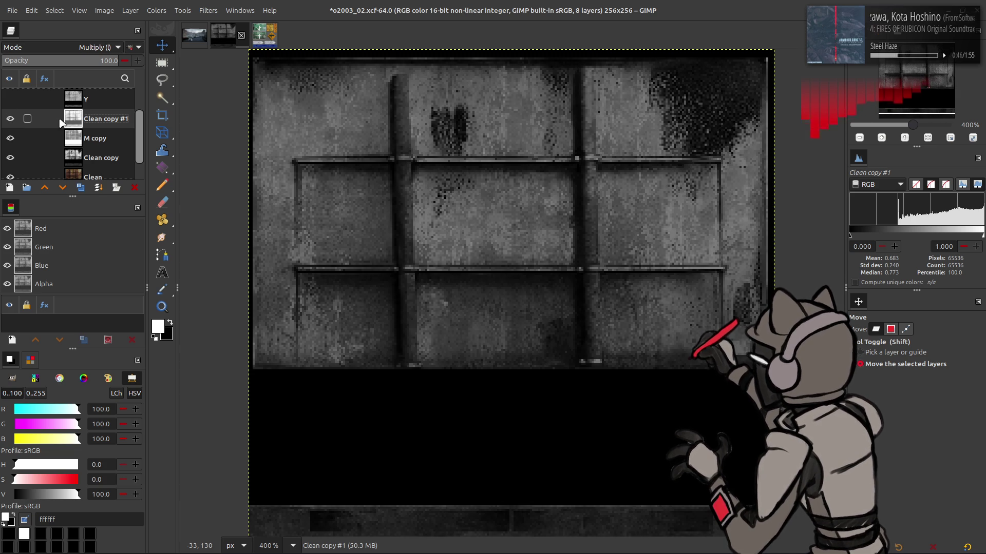
- Delete the M copy and Clean copy #1 layers
{"action": "left_click", "coordinate": [97, 138]}
{"action": "key", "text": "Delete"}
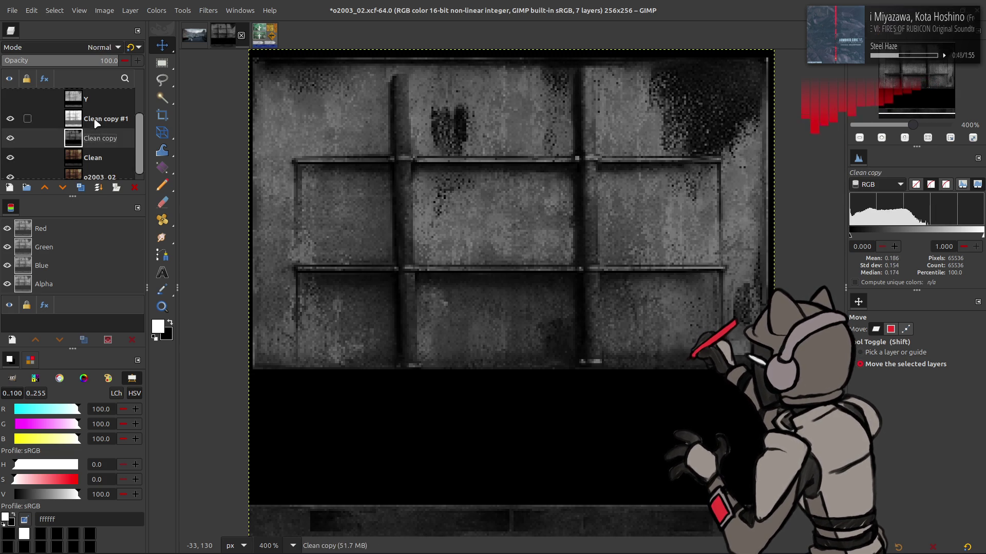
{"action": "right_click", "coordinate": [93, 116]}
{"action": "left_click", "coordinate": [112, 243]}
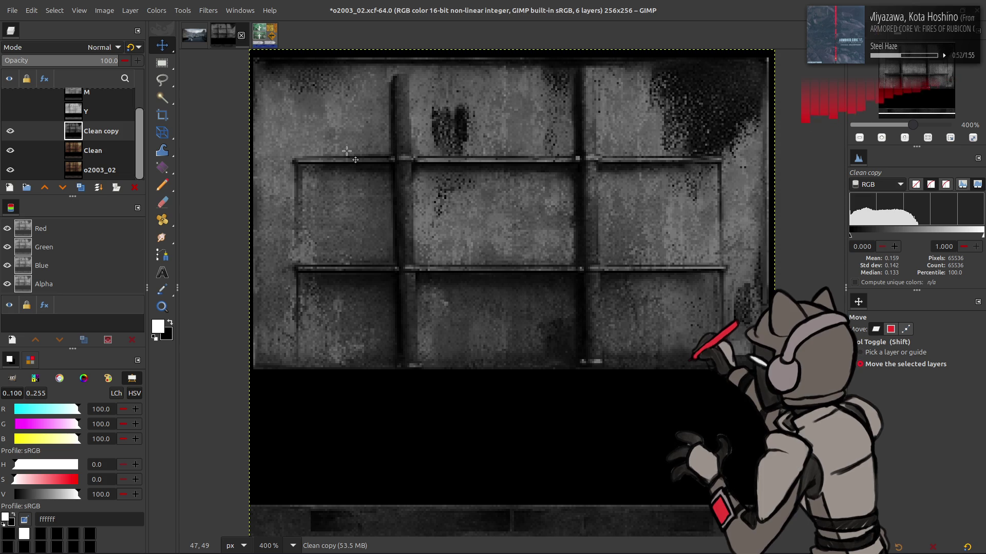
- Apply an automatic contrast stretch to Clean copy, then invert it
{"action": "left_click", "coordinate": [151, 10]}
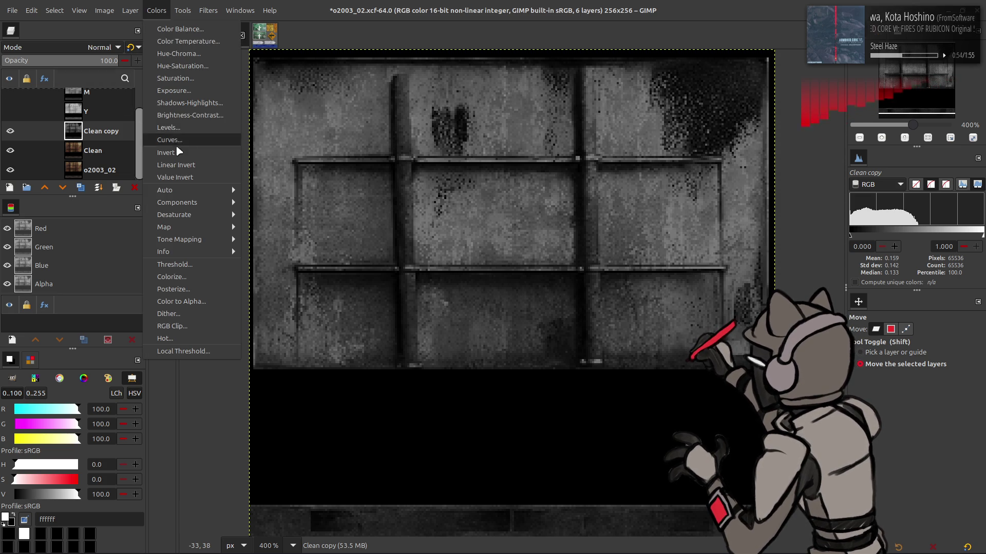
{"action": "mouse_move", "coordinate": [169, 190]}
{"action": "left_click", "coordinate": [277, 214]}
{"action": "left_click", "coordinate": [115, 214]}
{"action": "left_click", "coordinate": [202, 262]}
{"action": "left_click", "coordinate": [156, 11]}
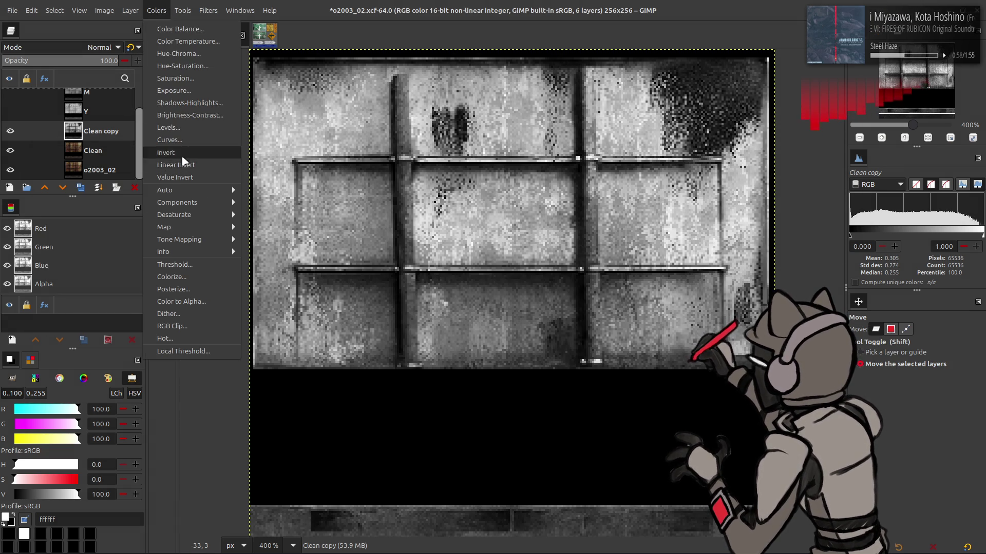
{"action": "left_click", "coordinate": [183, 154]}
- Apply an earlier saved Curves preset to Clean copy after comparing the preview
{"action": "left_click", "coordinate": [157, 11]}
{"action": "left_click", "coordinate": [175, 139]}
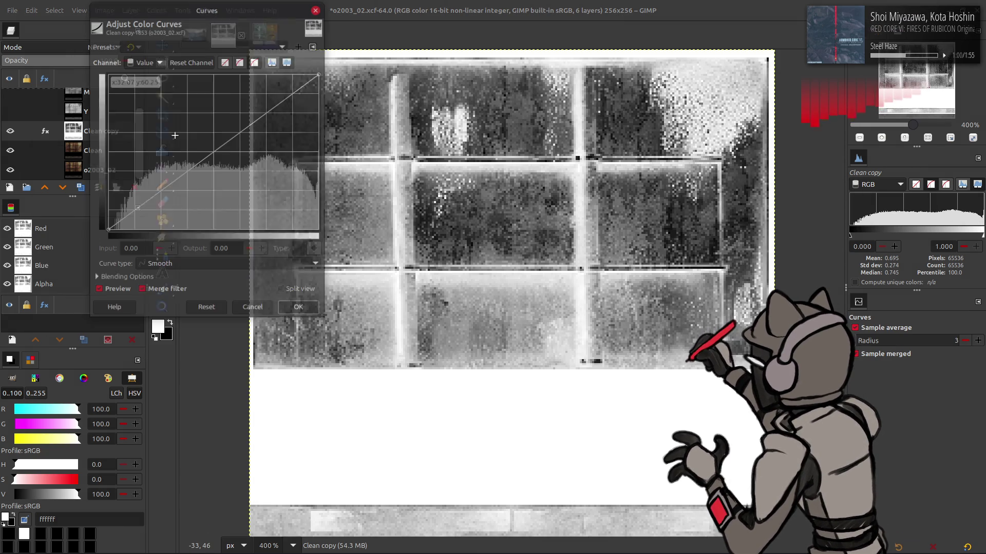
{"action": "left_click", "coordinate": [173, 47]}
{"action": "left_click", "coordinate": [173, 46]}
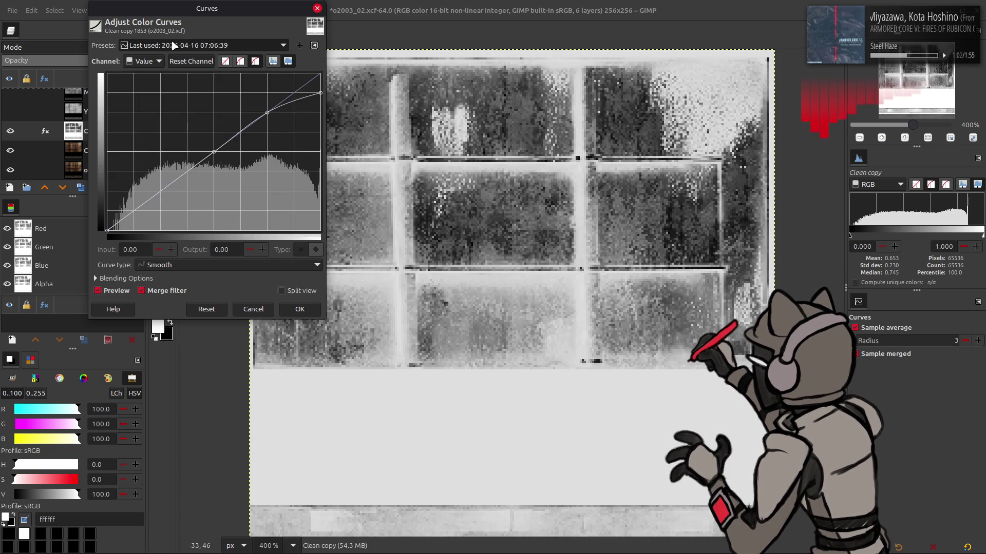
{"action": "scroll", "coordinate": [174, 46], "scroll_direction": "up", "scroll_amount": 1}
{"action": "left_click", "coordinate": [118, 291]}
{"action": "left_click", "coordinate": [117, 291]}
{"action": "left_click", "coordinate": [117, 291]}
{"action": "left_click", "coordinate": [117, 292]}
{"action": "left_click", "coordinate": [300, 309]}
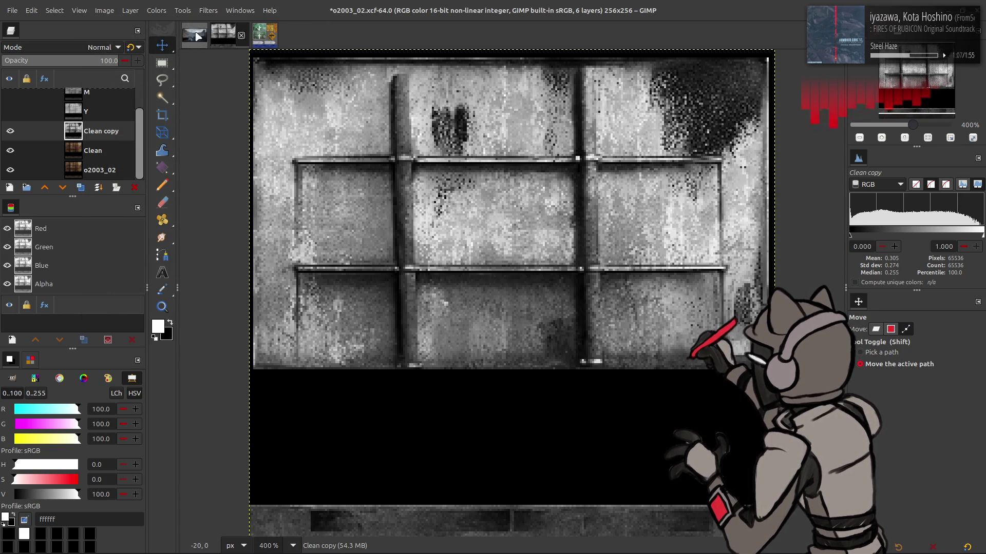
- Open Levels and raise the midtone gamma to 1.5
{"action": "left_click", "coordinate": [156, 10]}
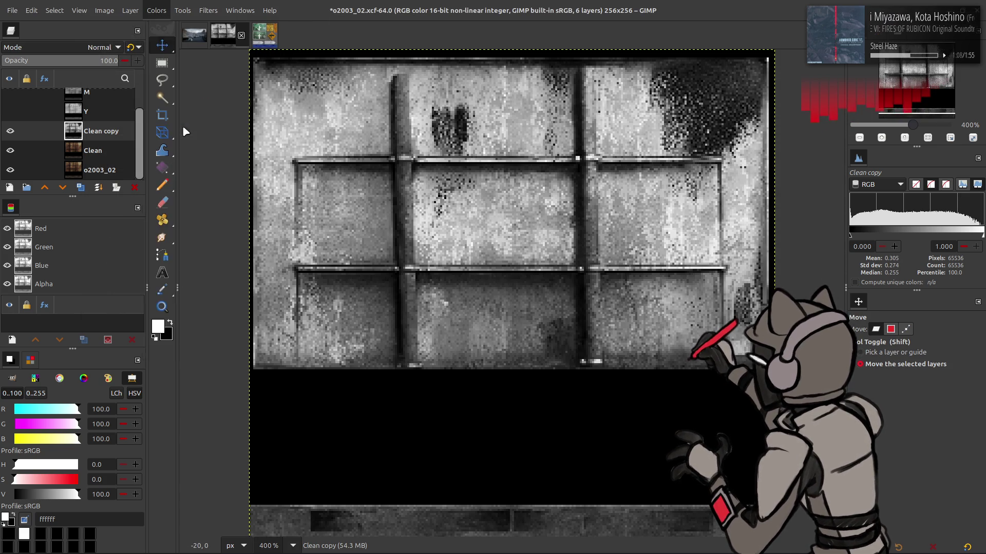
{"action": "left_click", "coordinate": [184, 127]}
{"action": "type", "text": "1.5"}
{"action": "key", "text": "Return"}
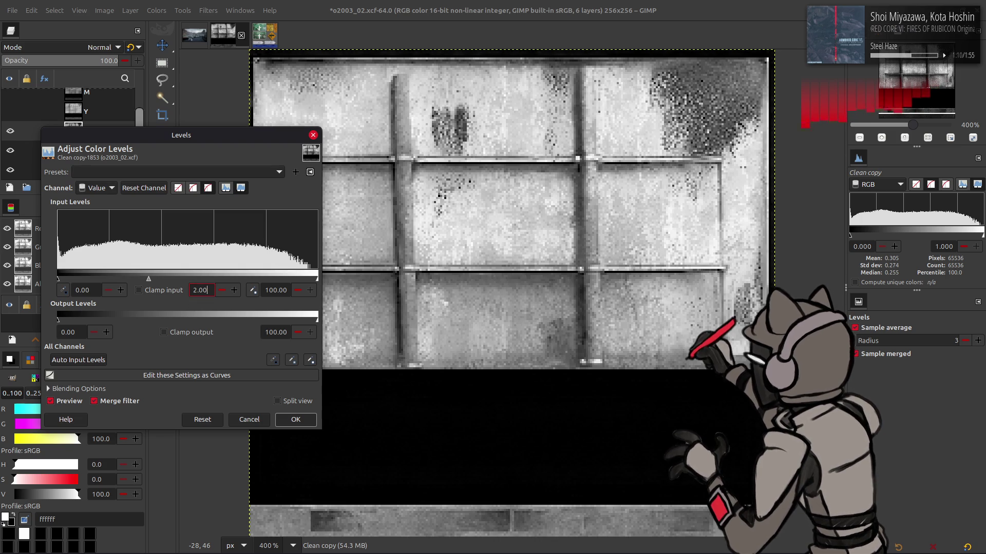
- Apply the brightening Levels, invert, and trial a darker 0.50 gamma before undoing it
{"action": "left_click", "coordinate": [296, 419]}
{"action": "left_click", "coordinate": [156, 10]}
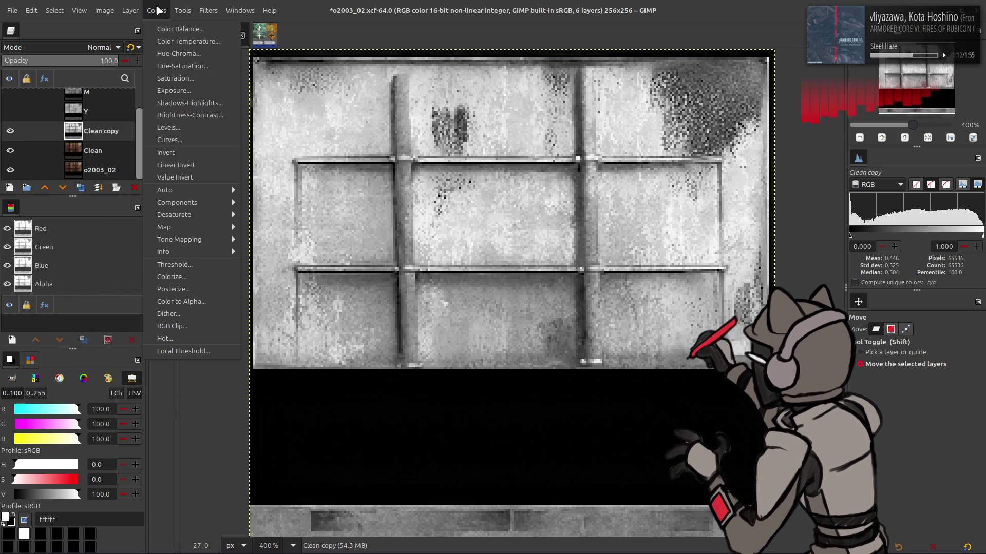
{"action": "left_click", "coordinate": [174, 153]}
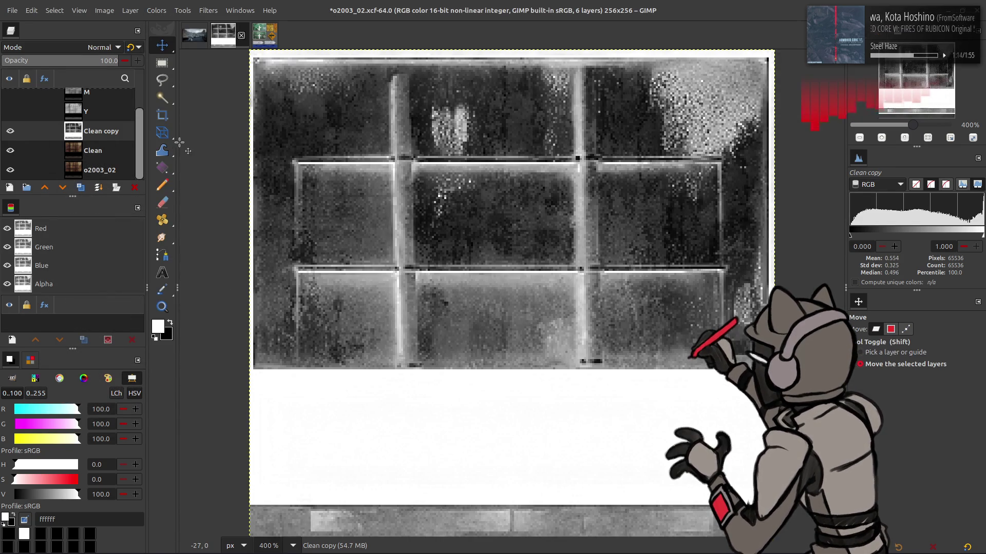
{"action": "left_click", "coordinate": [156, 10]}
{"action": "left_click", "coordinate": [186, 133]}
{"action": "double_click", "coordinate": [201, 290]}
{"action": "key", "text": "BackSpace"}
{"action": "type", "text": "0.5"}
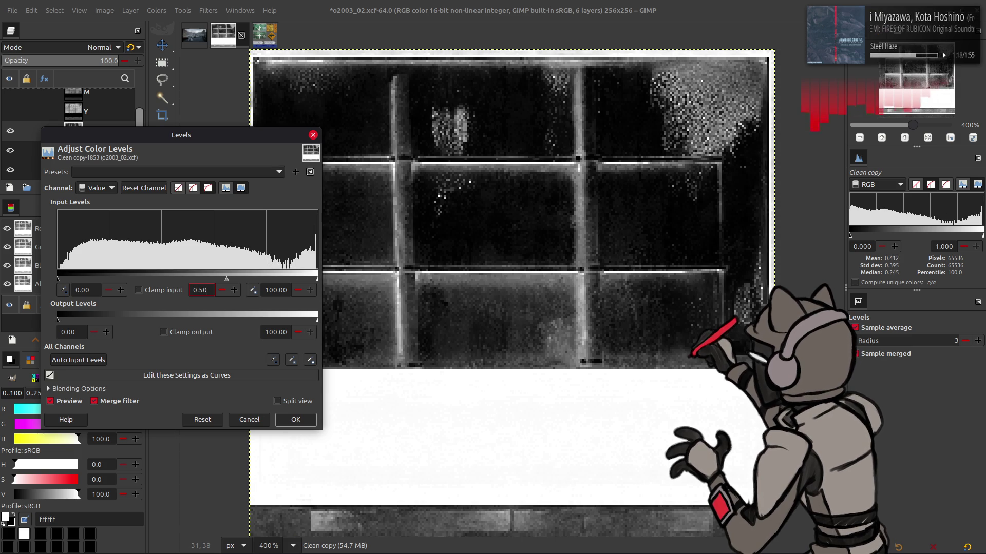
{"action": "left_click", "coordinate": [296, 419]}
{"action": "left_click", "coordinate": [161, 10]}
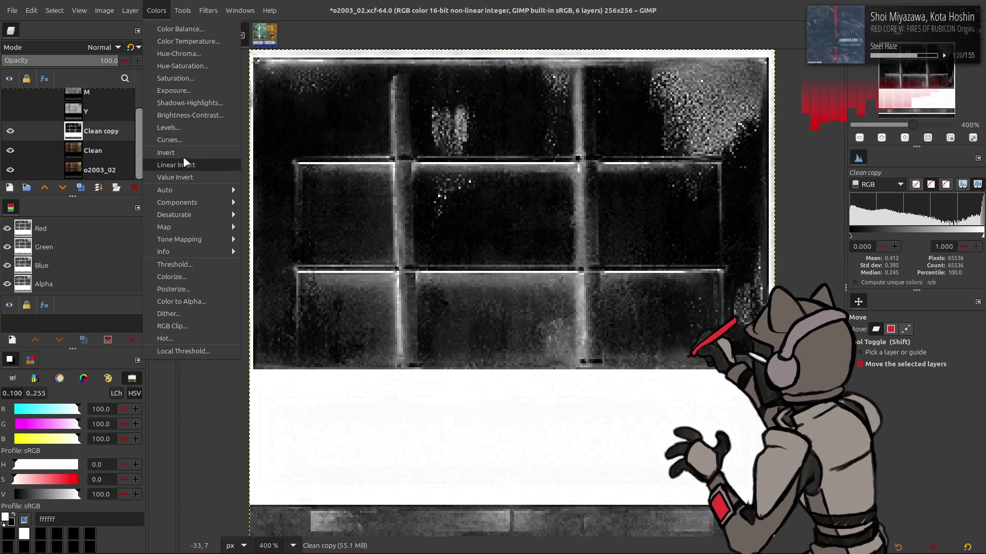
{"action": "left_click", "coordinate": [184, 150]}
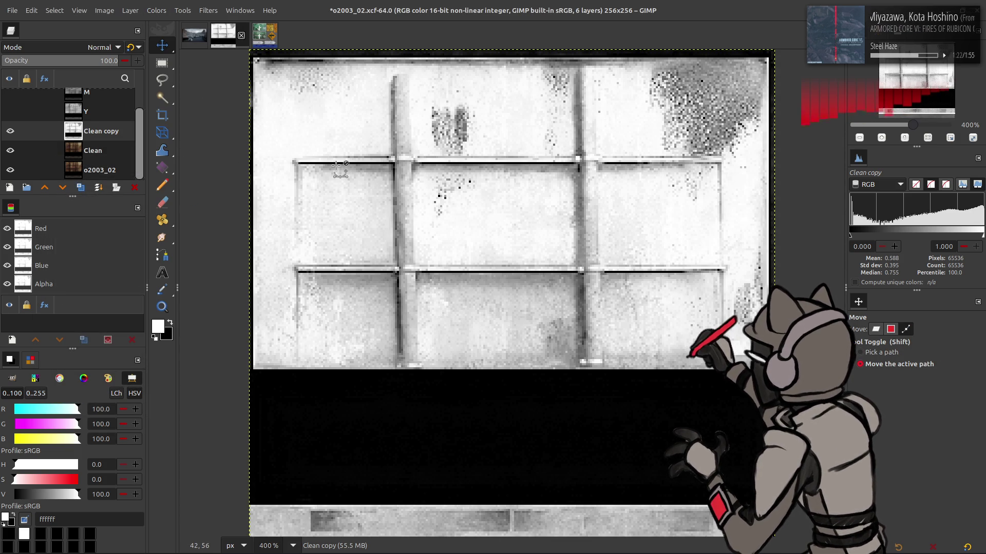
{"action": "key", "text": "ctrl+z"}
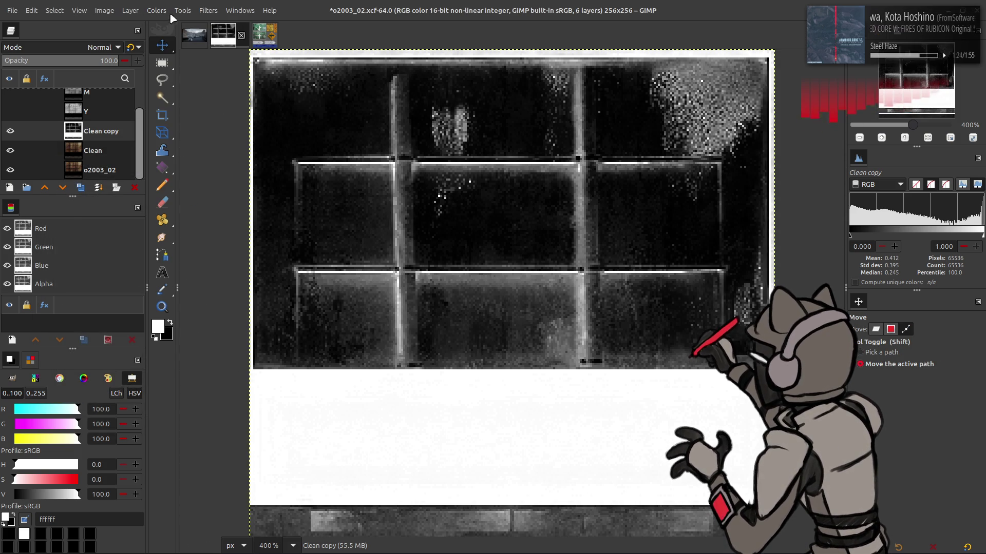
{"action": "key", "text": "ctrl+z"}
- Apply Levels with gamma 2, then trial and undo an inversion
{"action": "left_click", "coordinate": [156, 10]}
{"action": "left_click", "coordinate": [177, 127]}
{"action": "triple_click", "coordinate": [199, 290]}
{"action": "type", "text": "2"}
{"action": "key", "text": "Return"}
{"action": "left_click", "coordinate": [295, 421]}
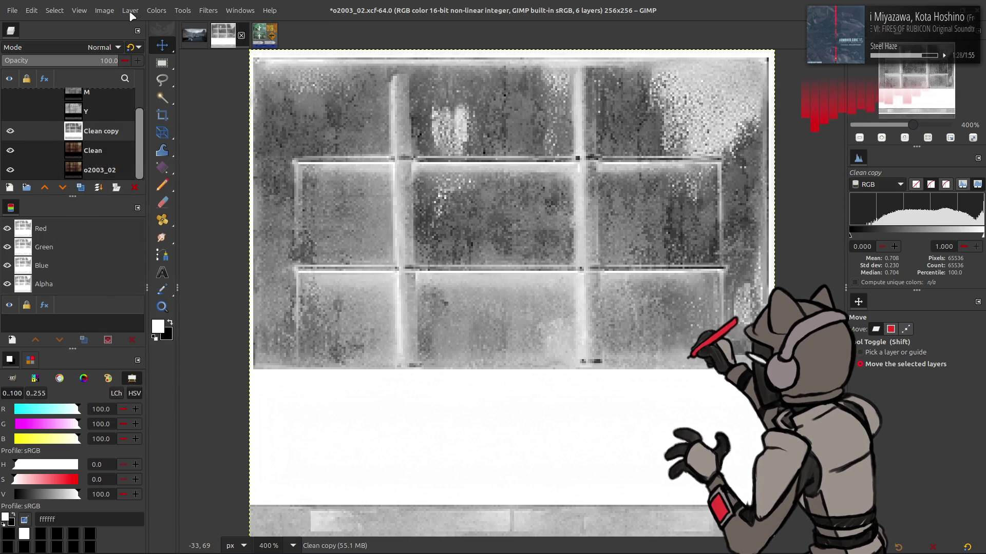
{"action": "key", "text": "ctrl+z"}
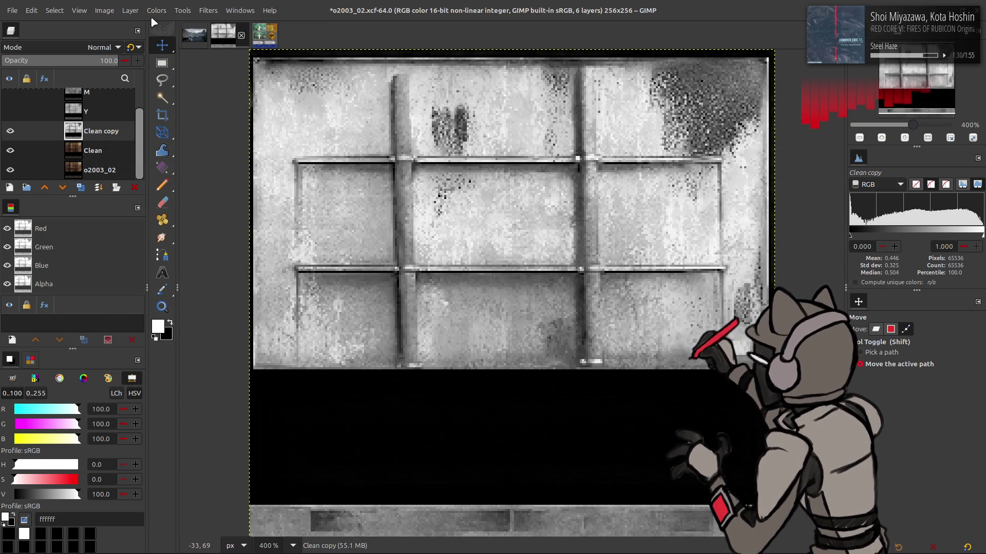
{"action": "key", "text": "ctrl+z"}
{"action": "left_click", "coordinate": [157, 11]}
{"action": "left_click", "coordinate": [183, 157]}
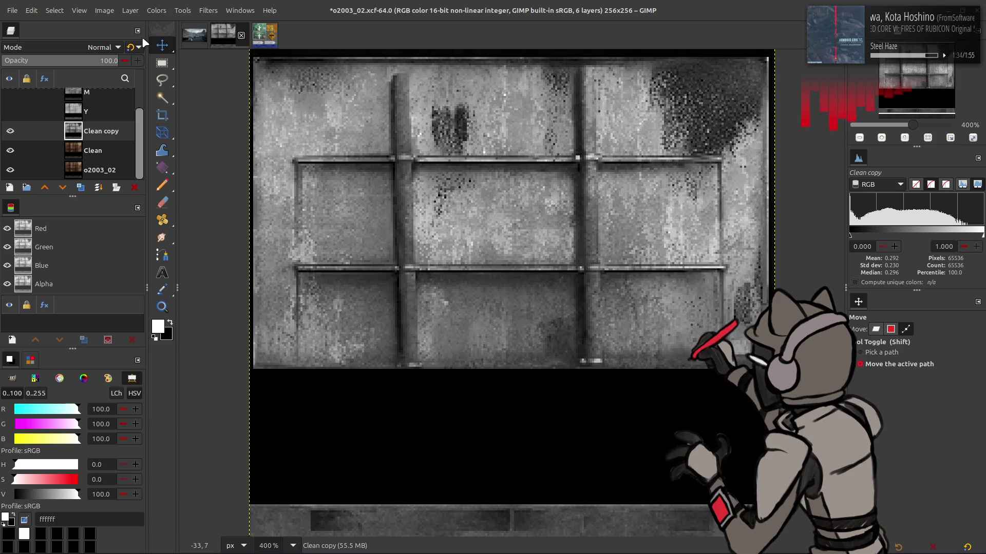
{"action": "key", "text": "ctrl+z"}
- Reapply Levels with gamma 2 and invert Clean copy's tones
{"action": "left_click", "coordinate": [156, 10]}
{"action": "left_click", "coordinate": [189, 127]}
{"action": "triple_click", "coordinate": [201, 290]}
{"action": "type", "text": "2"}
{"action": "left_click", "coordinate": [301, 422]}
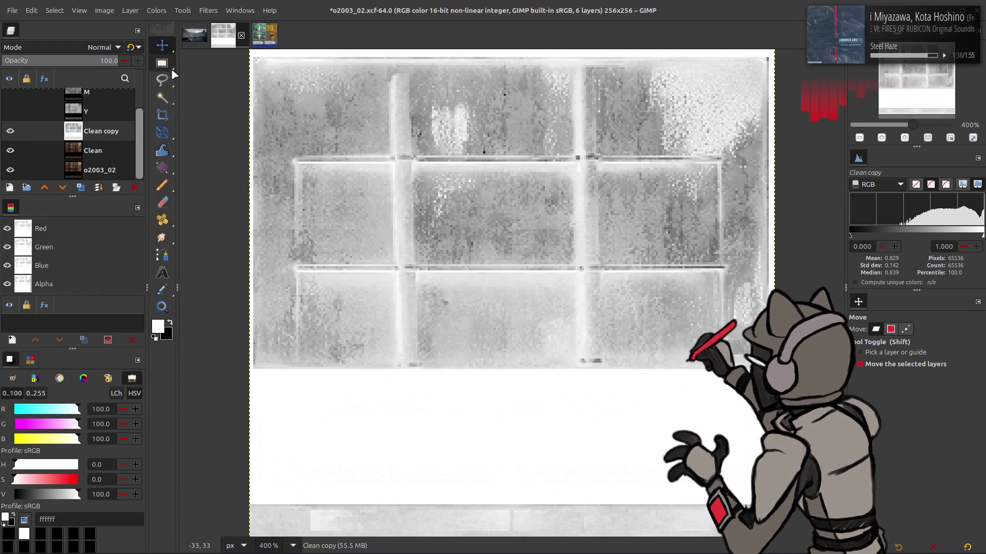
{"action": "left_click", "coordinate": [156, 10]}
{"action": "left_click", "coordinate": [175, 153]}
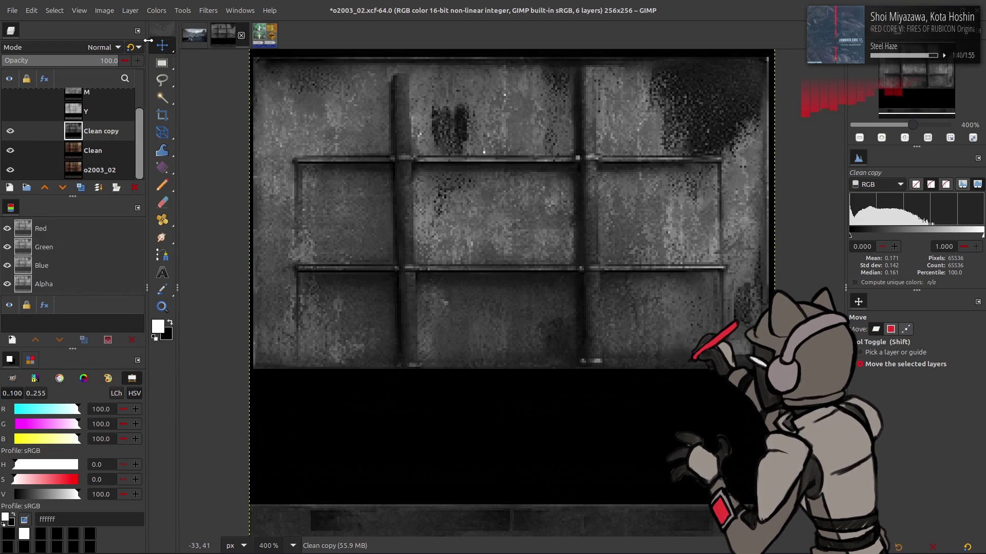
- Bring the Levels white input down to 60 and apply it, comparing with visibility toggles
{"action": "left_click", "coordinate": [153, 14]}
{"action": "left_click", "coordinate": [185, 121]}
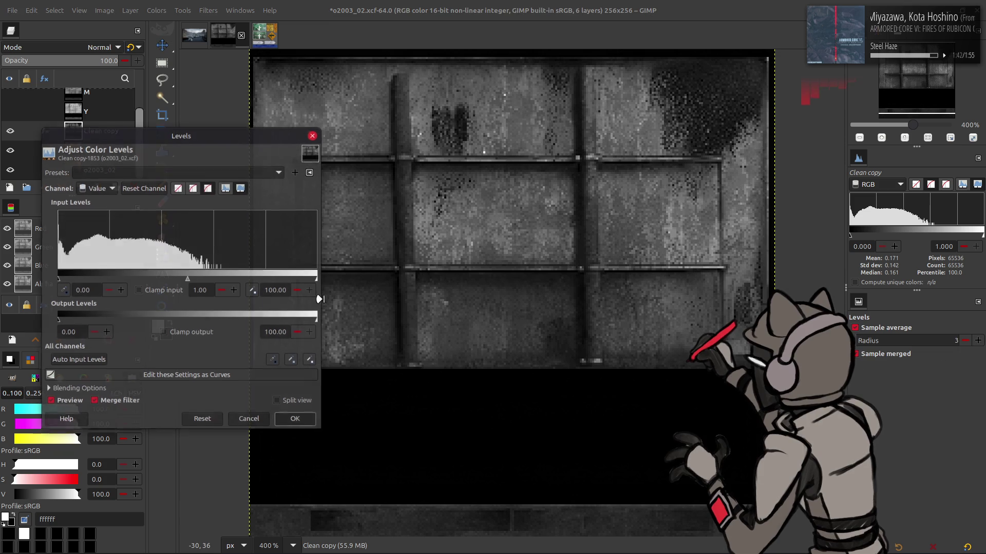
{"action": "left_click", "coordinate": [273, 290]}
{"action": "type", "text": "60"}
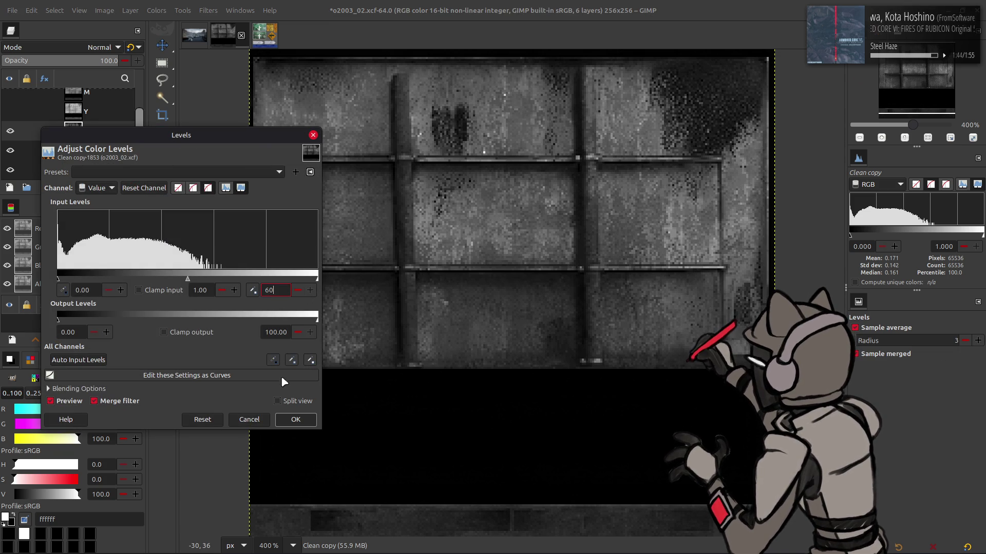
{"action": "key", "text": "Tab"}
{"action": "left_click", "coordinate": [295, 420]}
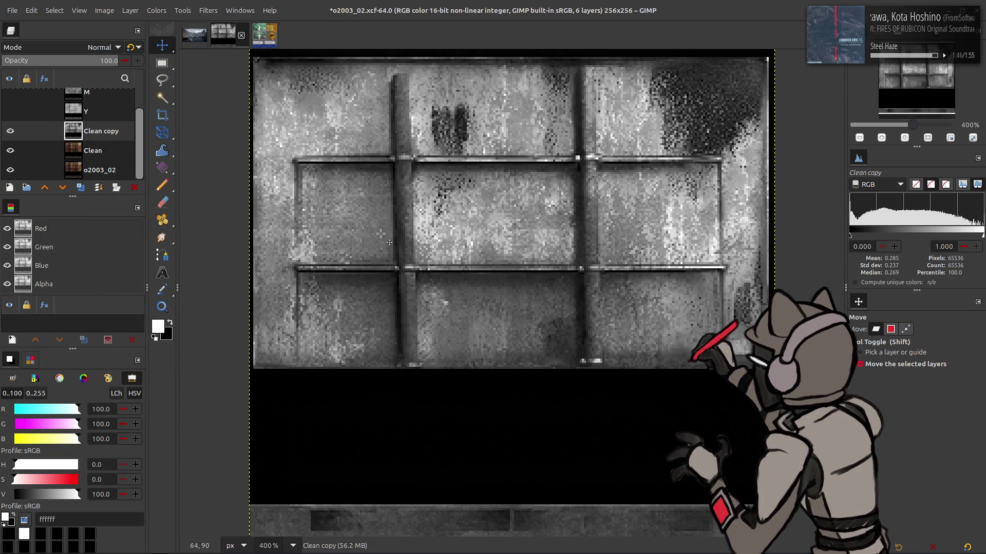
{"action": "left_click", "coordinate": [10, 130]}
{"action": "left_click", "coordinate": [10, 131]}
- Flick Clean copy's eye icon on and off repeatedly, ending hidden to reveal the brown rusty panel
{"action": "left_click", "coordinate": [10, 131]}
{"action": "left_click", "coordinate": [11, 131]}
{"action": "left_click", "coordinate": [11, 131]}
{"action": "left_click", "coordinate": [10, 130]}
{"action": "left_click", "coordinate": [10, 131]}
{"action": "left_click", "coordinate": [10, 131]}
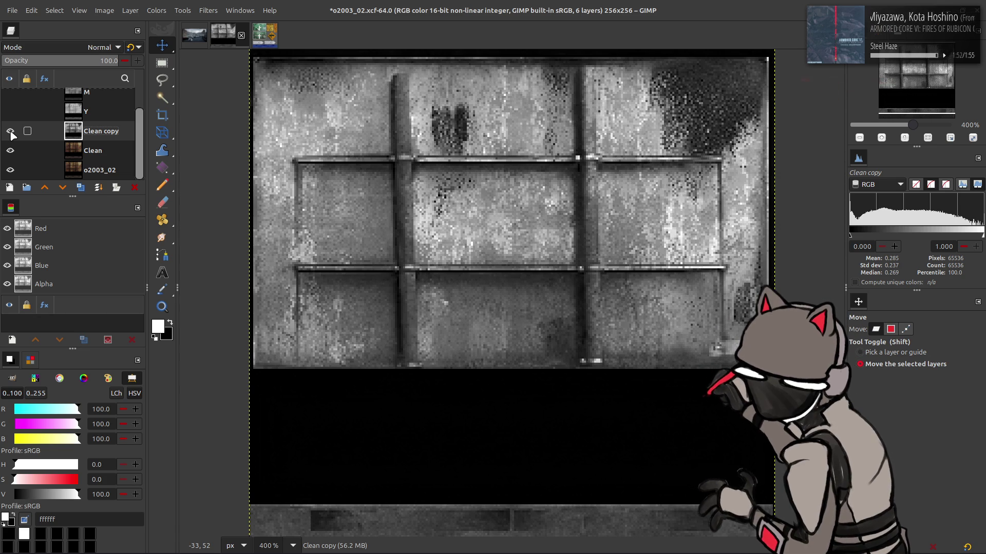
{"action": "left_click", "coordinate": [9, 132]}
{"action": "left_click", "coordinate": [9, 132]}
{"action": "left_click", "coordinate": [9, 132]}
{"action": "left_click", "coordinate": [9, 132]}
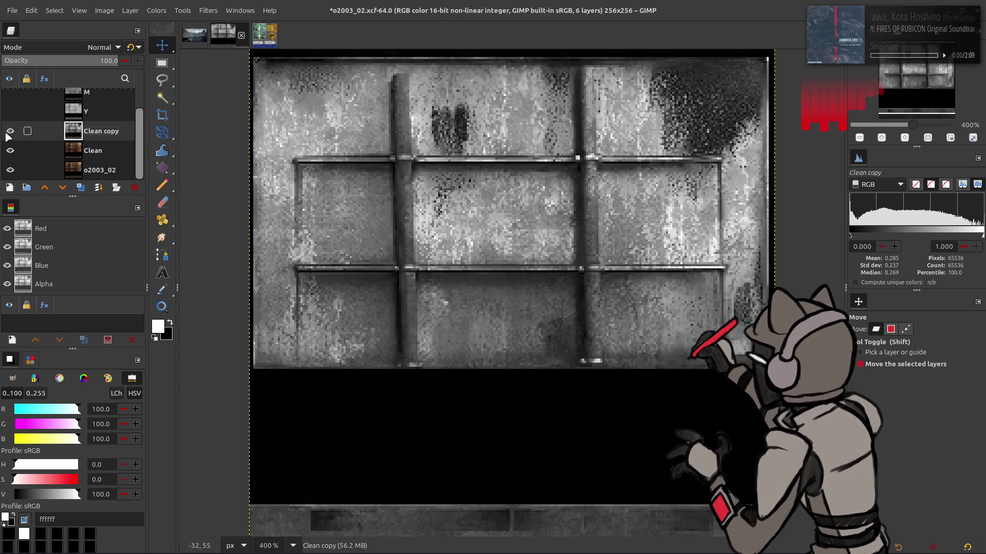
{"action": "left_click", "coordinate": [8, 133]}
{"action": "left_click", "coordinate": [8, 133]}
{"action": "left_click", "coordinate": [8, 133]}
{"action": "left_click", "coordinate": [8, 133]}
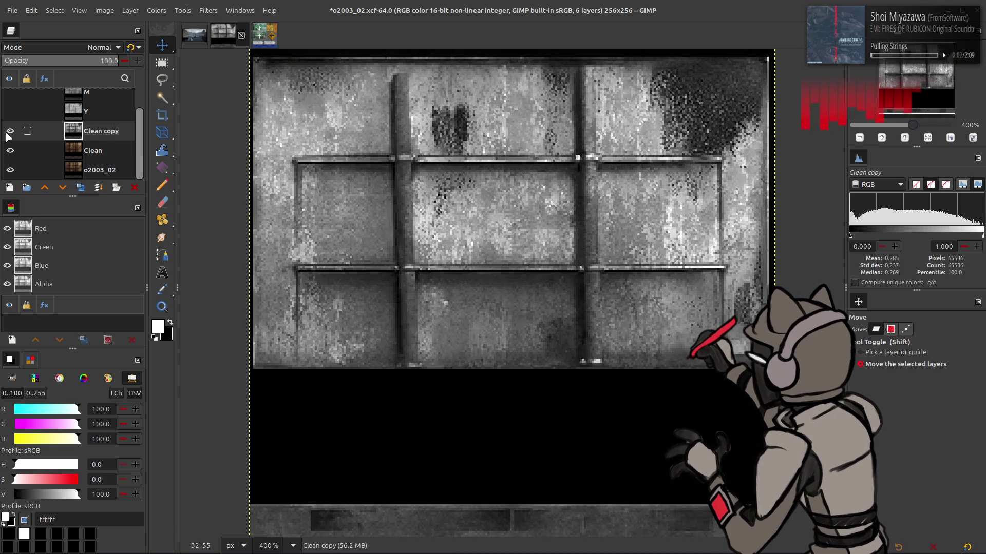
{"action": "left_click", "coordinate": [9, 132]}
{"action": "left_click", "coordinate": [9, 132]}
{"action": "left_click", "coordinate": [9, 132]}
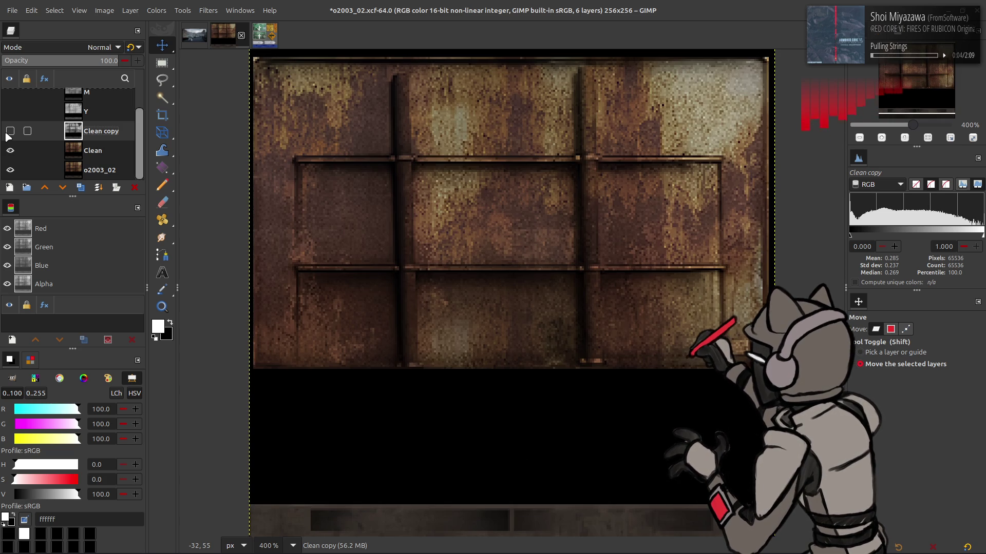
{"action": "left_click", "coordinate": [8, 135]}
{"action": "scroll", "coordinate": [391, 214], "scroll_direction": "down", "scroll_amount": 1}
{"action": "scroll", "coordinate": [391, 220], "scroll_direction": "up", "scroll_amount": 1}
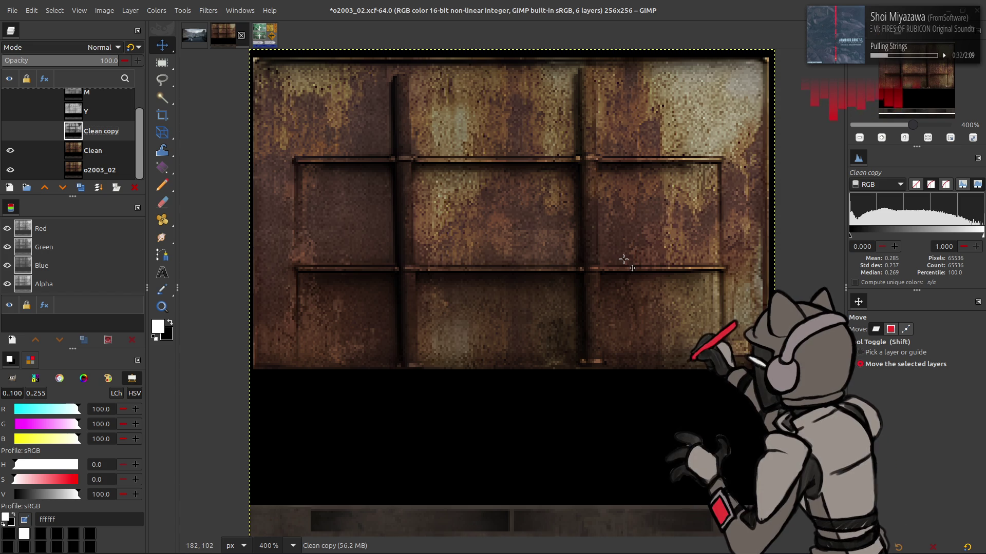
{"action": "scroll", "coordinate": [623, 260], "scroll_direction": "down", "scroll_amount": 1}
{"action": "scroll", "coordinate": [623, 260], "scroll_direction": "up", "scroll_amount": 1}
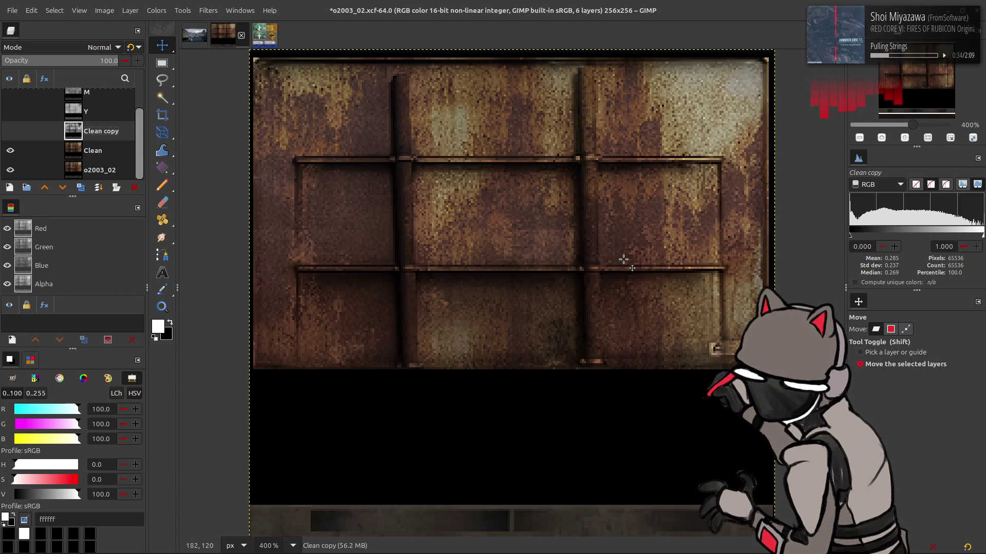
{"action": "key", "text": "alt+Tab"}
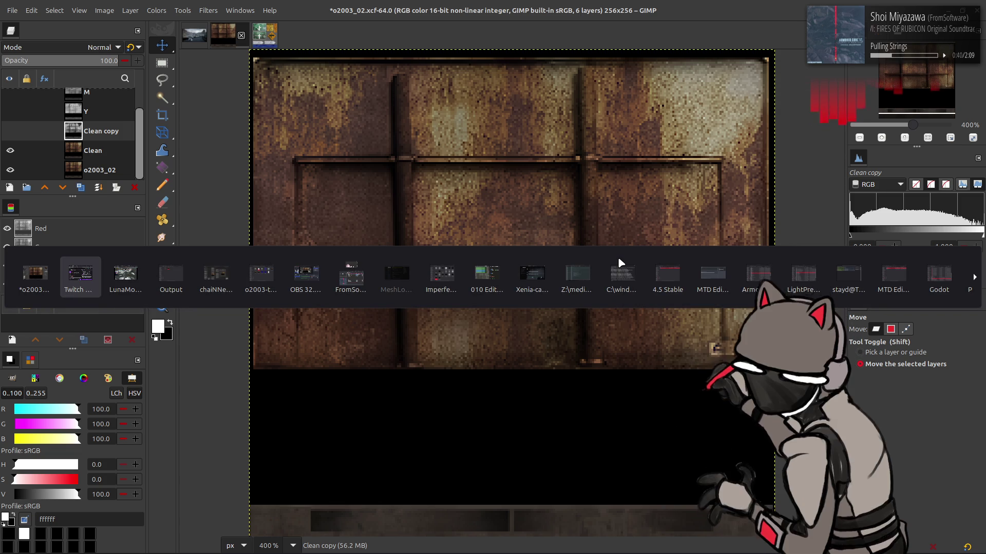
{"action": "key", "text": "Tab"}
{"action": "key", "text": "Tab"}
{"action": "key", "text": "alt+Tab"}
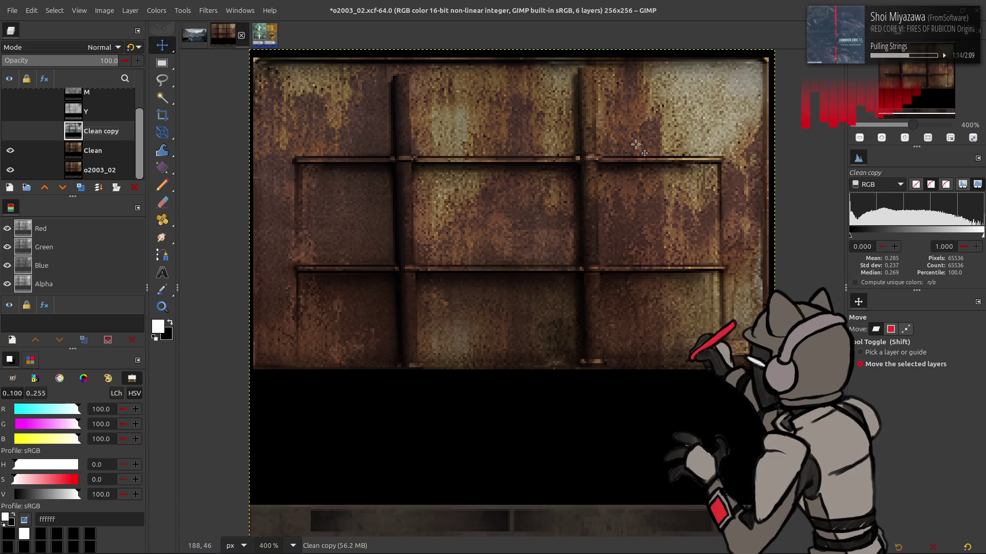
- Delete the old Clean copy layer, check the Clean layer, and duplicate Clean again
{"action": "left_click", "coordinate": [11, 132]}
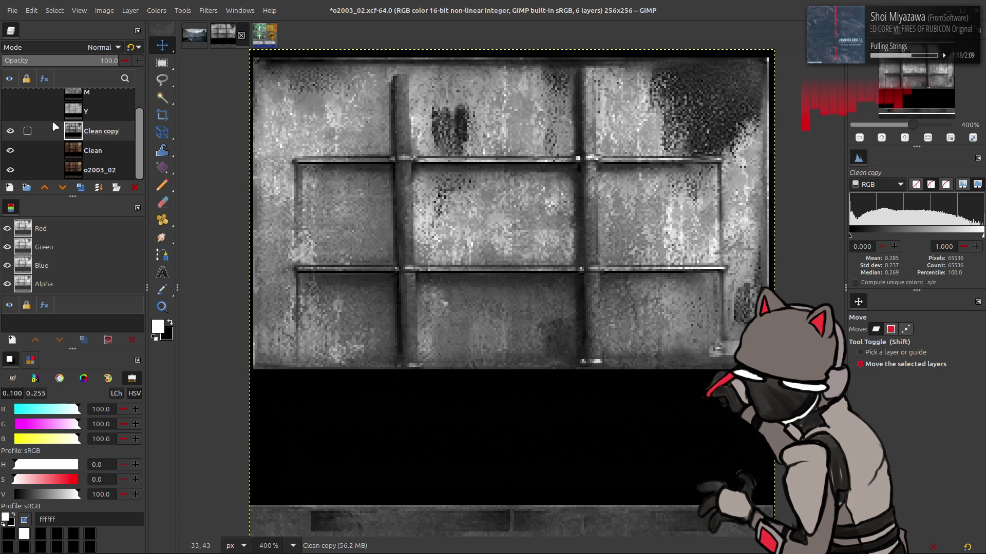
{"action": "scroll", "coordinate": [45, 124], "scroll_direction": "up", "scroll_amount": 1}
{"action": "left_click", "coordinate": [134, 187]}
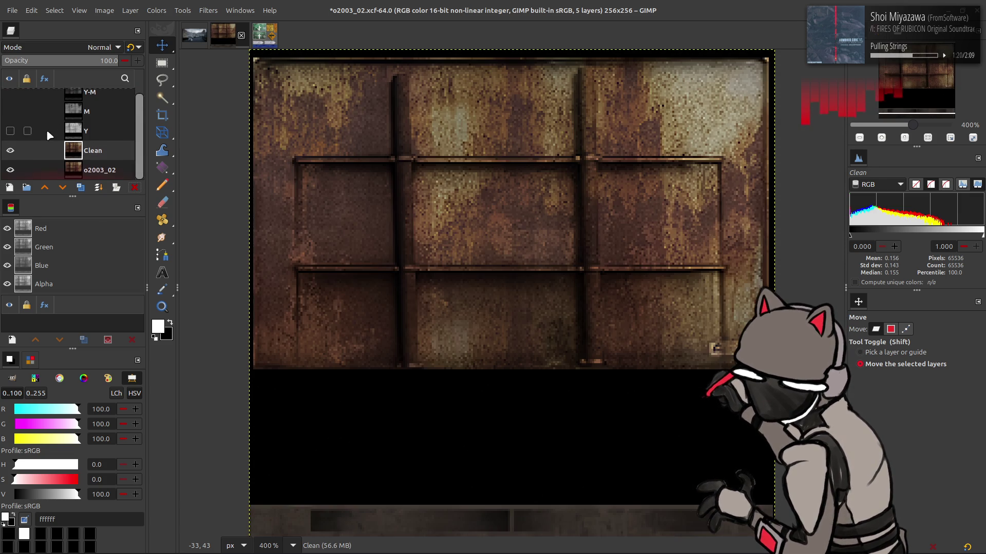
{"action": "left_click", "coordinate": [10, 151]}
{"action": "left_click", "coordinate": [10, 152]}
{"action": "left_click", "coordinate": [10, 151]}
{"action": "left_click", "coordinate": [11, 151]}
{"action": "left_click", "coordinate": [10, 151]}
{"action": "left_click", "coordinate": [10, 151]}
{"action": "left_click", "coordinate": [80, 188]}
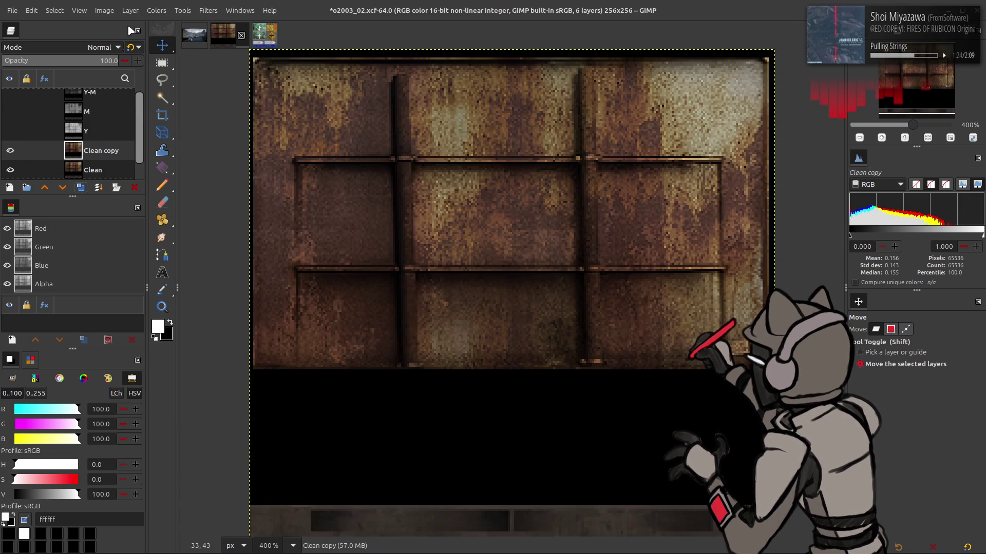
- In Hue-Saturation, set yellow overlap to 100, yellow hue -15 and red hue 5
{"action": "left_click", "coordinate": [156, 10]}
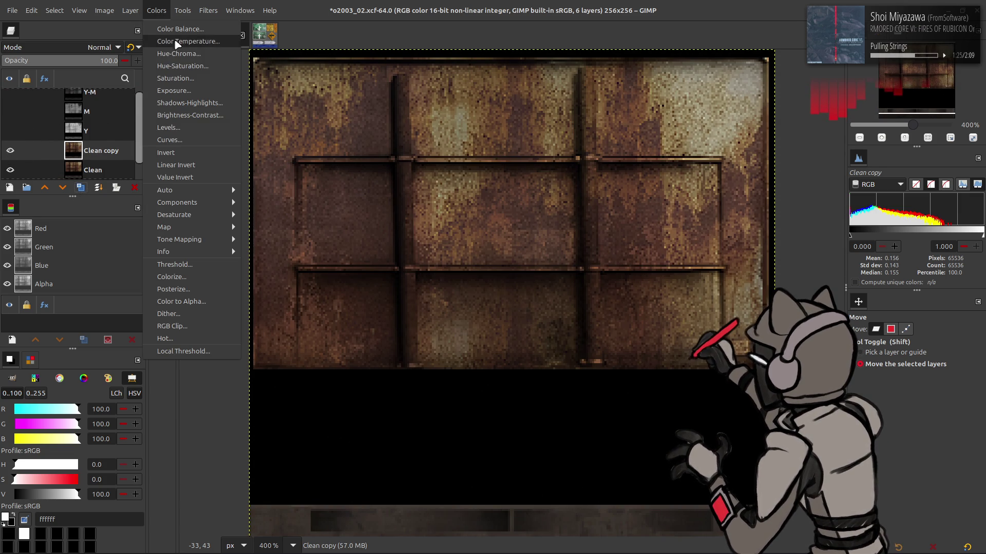
{"action": "left_click", "coordinate": [180, 65]}
{"action": "left_click", "coordinate": [109, 237]}
{"action": "left_click_drag", "start_coordinate": [122, 297], "coordinate": [205, 298]}
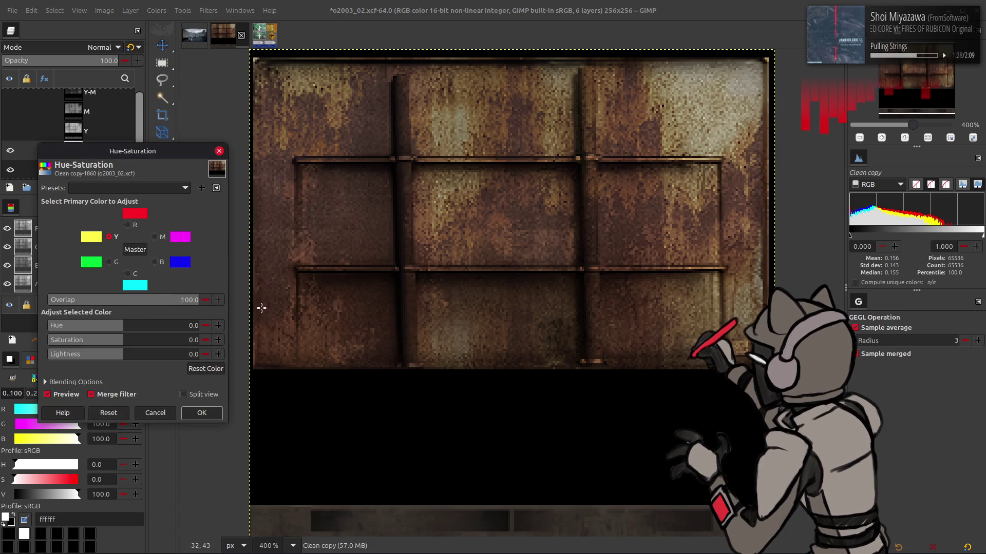
{"action": "left_click", "coordinate": [139, 324]}
{"action": "left_click_drag", "start_coordinate": [133, 324], "coordinate": [115, 327]}
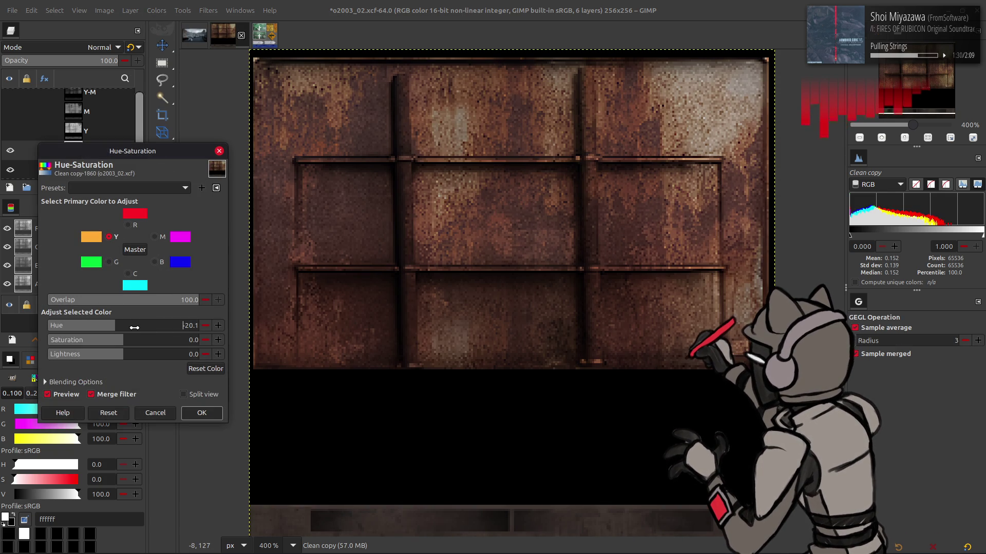
{"action": "type", "text": "-15"}
{"action": "key", "text": "Return"}
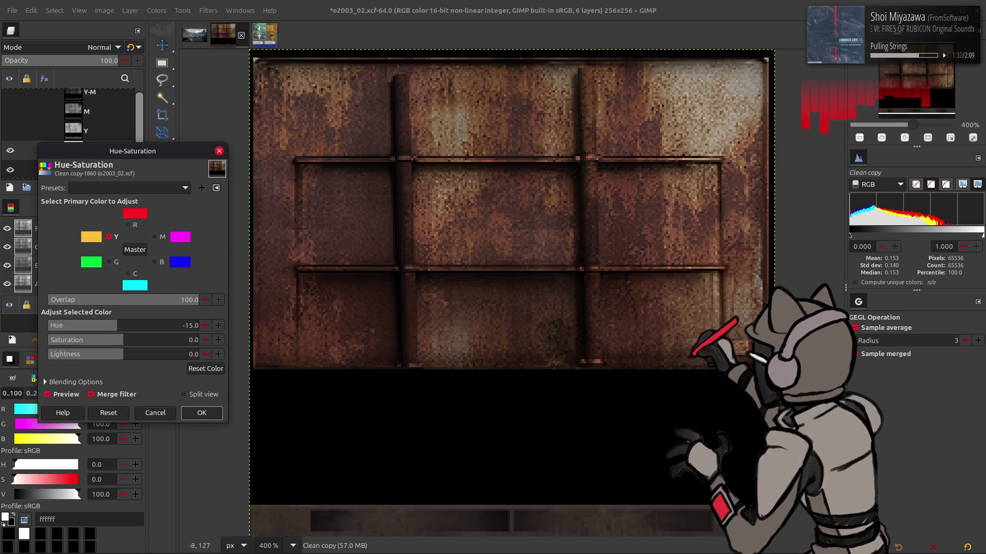
{"action": "left_click", "coordinate": [127, 225]}
{"action": "left_click", "coordinate": [139, 325]}
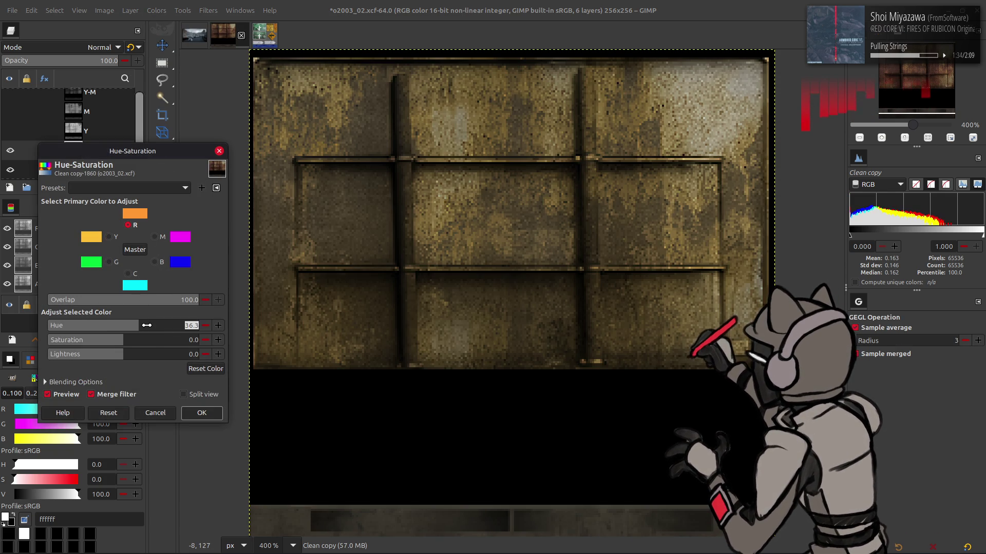
{"action": "type", "text": "5"}
{"action": "key", "text": "Return"}
- Set the yellows to saturation -50 and hue -20, and the reds to hue 10
{"action": "left_click", "coordinate": [109, 237]}
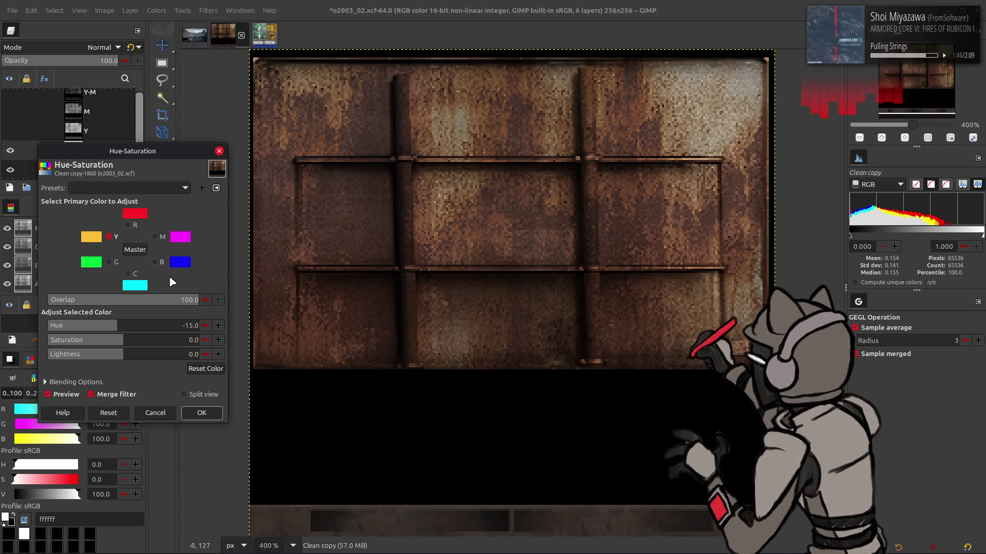
{"action": "left_click", "coordinate": [100, 339]}
{"action": "mouse_move", "coordinate": [100, 339]}
{"action": "left_mouse_down"}
{"action": "mouse_move", "coordinate": [72, 340]}
{"action": "mouse_move", "coordinate": [125, 341]}
{"action": "left_mouse_up"}
{"action": "type", "text": "-50"}
{"action": "key", "text": "Return"}
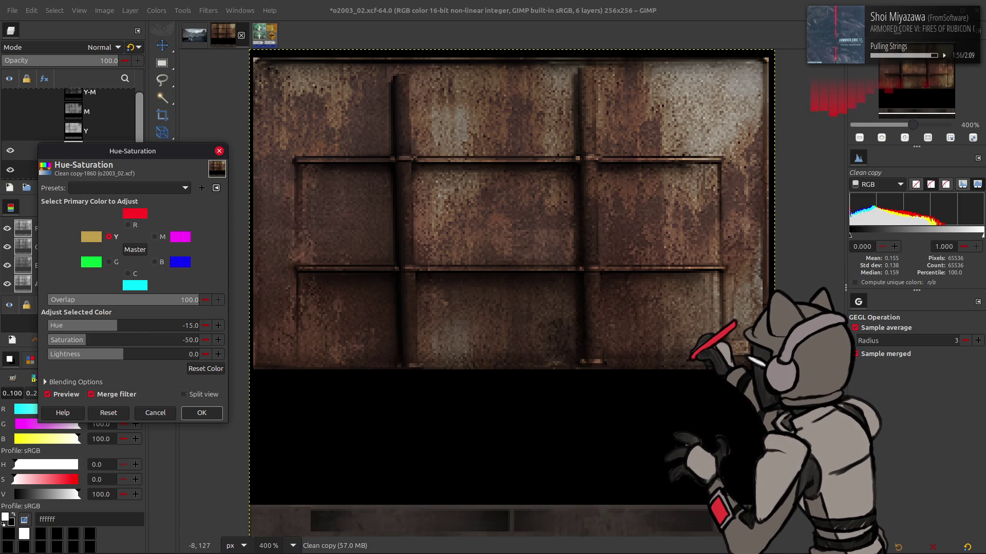
{"action": "left_click", "coordinate": [109, 324]}
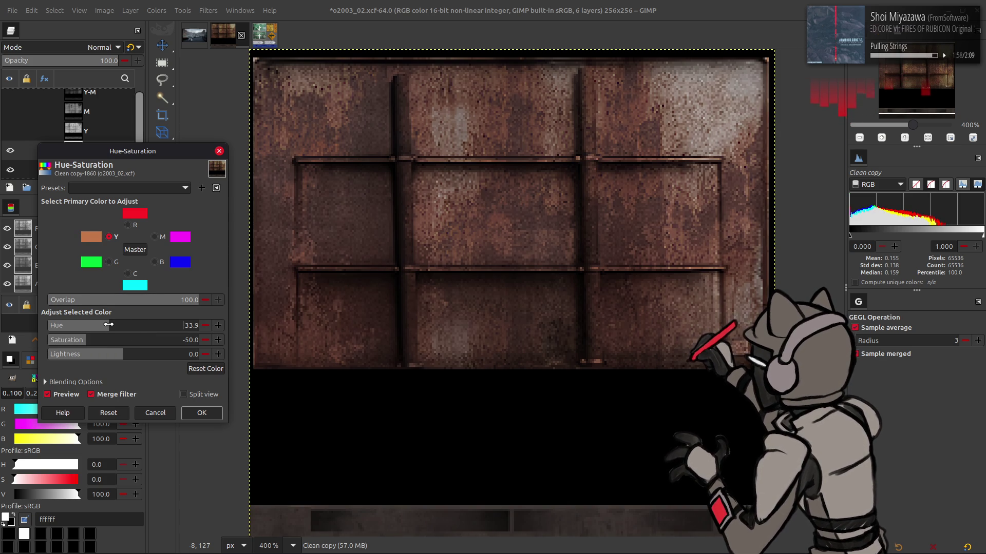
{"action": "left_click_drag", "start_coordinate": [109, 325], "coordinate": [111, 325]}
{"action": "type", "text": "-20"}
{"action": "key", "text": "Return"}
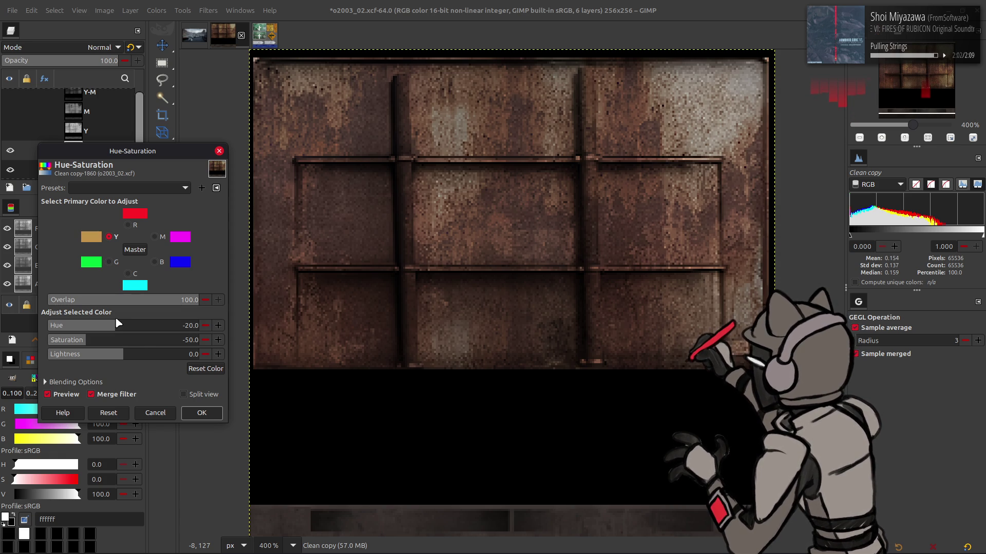
{"action": "left_click", "coordinate": [132, 225]}
{"action": "left_click", "coordinate": [142, 325]}
{"action": "type", "text": "10"}
{"action": "key", "text": "Return"}
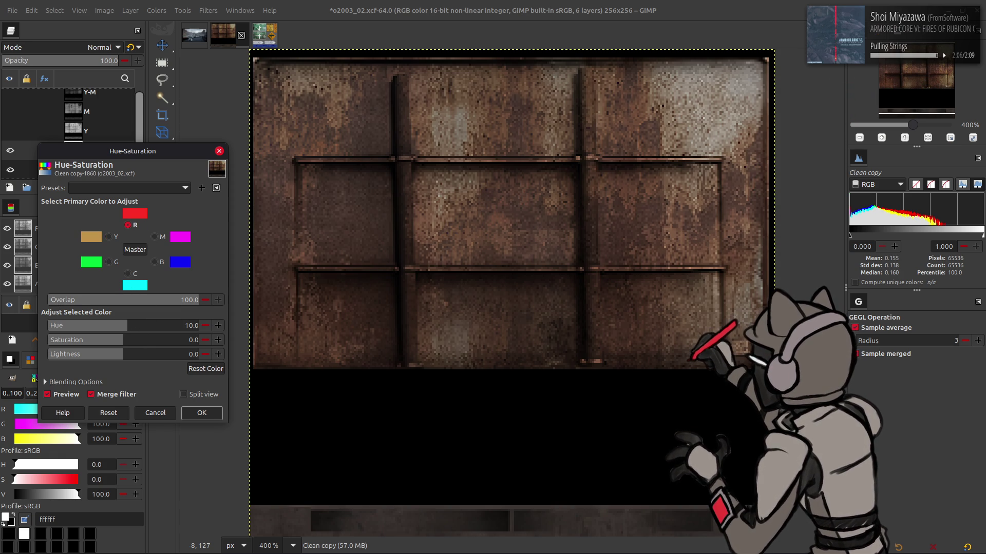
- Compare the preview with the original, nudge yellow saturation, and raise red saturation to 25
{"action": "left_click", "coordinate": [54, 396]}
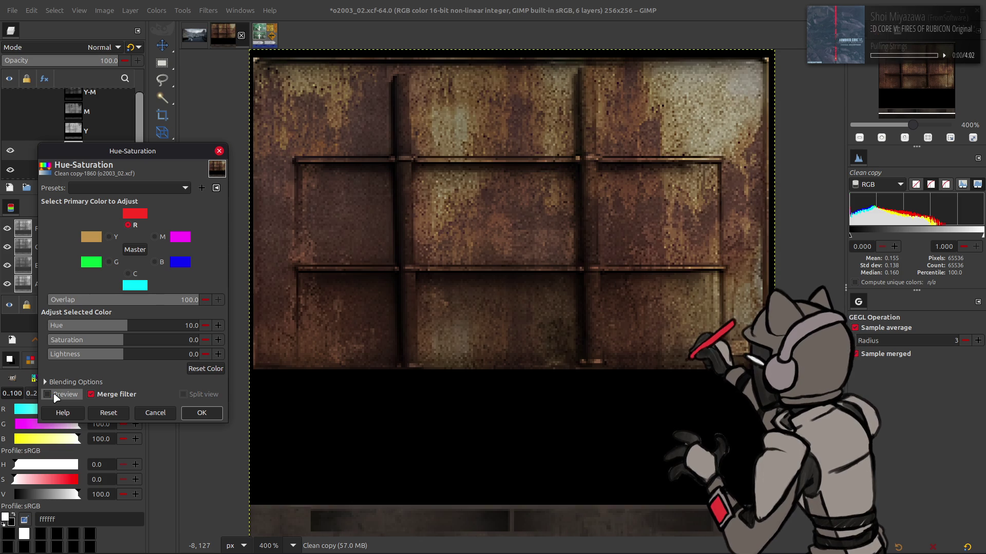
{"action": "left_click", "coordinate": [58, 393]}
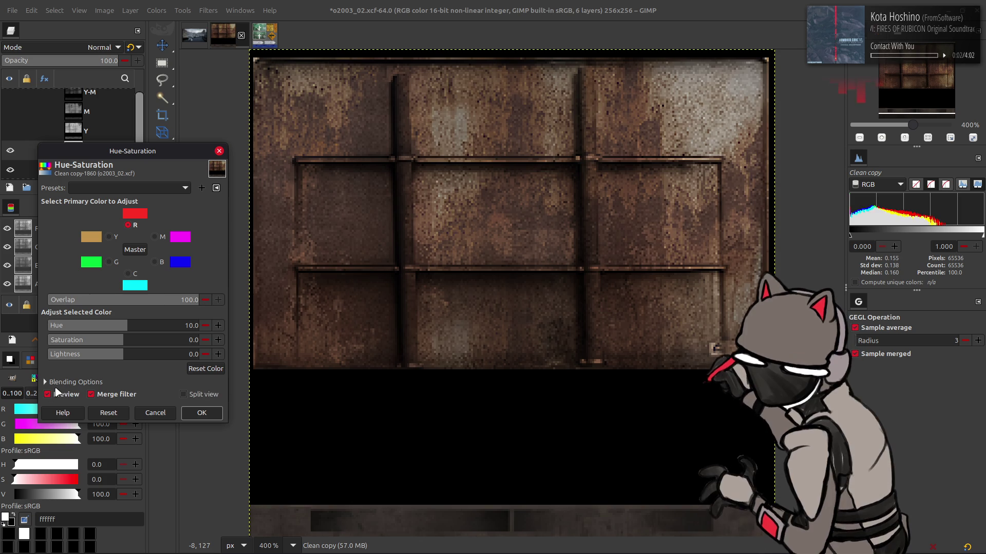
{"action": "left_click", "coordinate": [59, 394]}
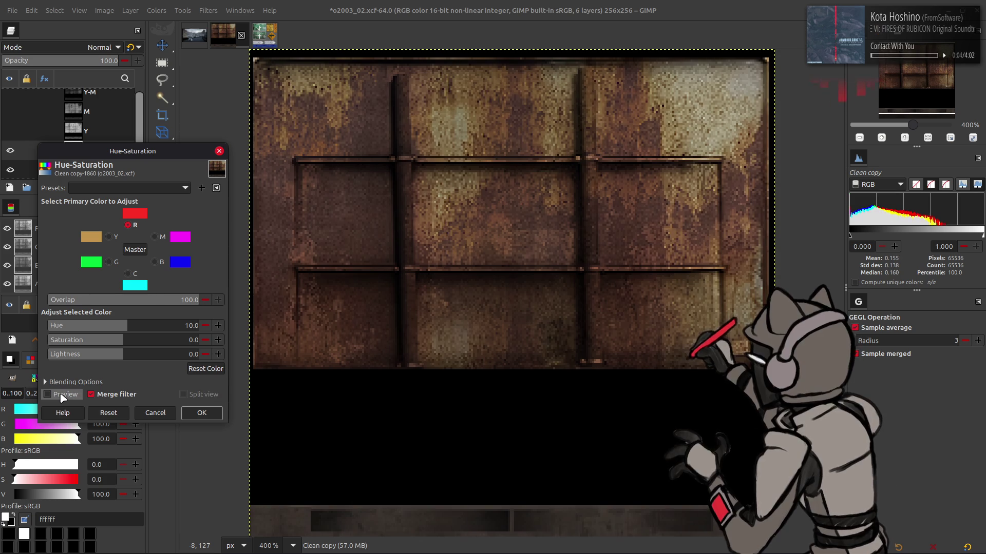
{"action": "left_click", "coordinate": [61, 395]}
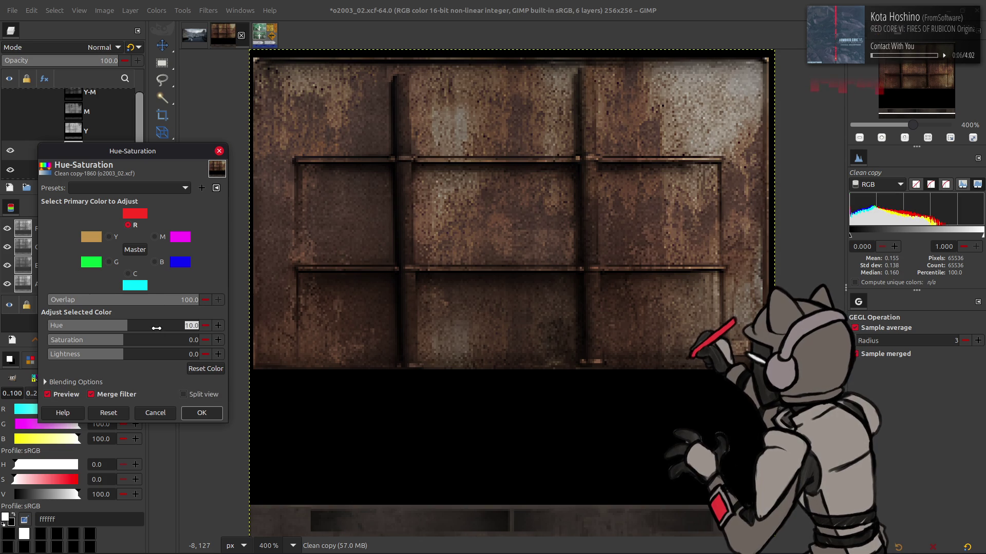
{"action": "scroll", "coordinate": [157, 329], "scroll_direction": "up", "scroll_amount": 5}
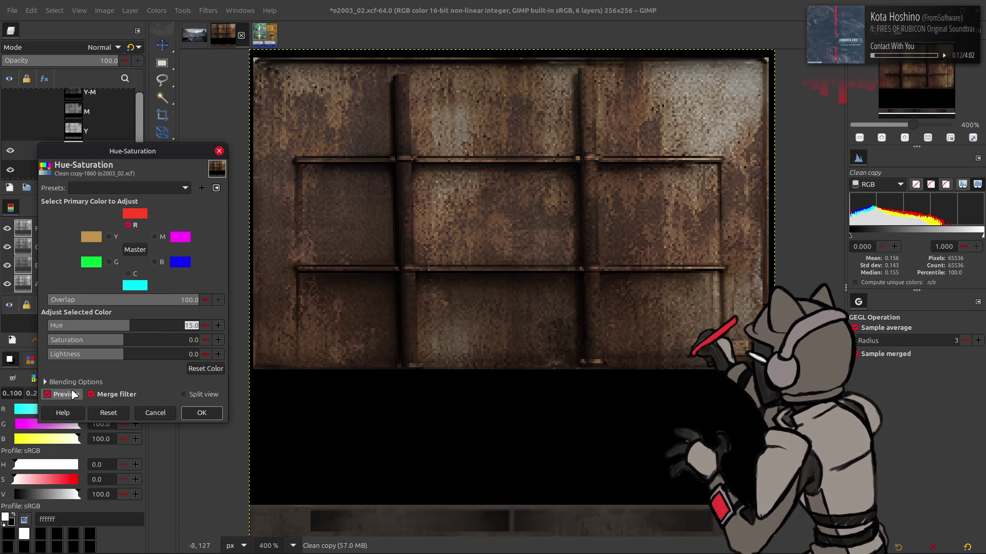
{"action": "left_click", "coordinate": [110, 237]}
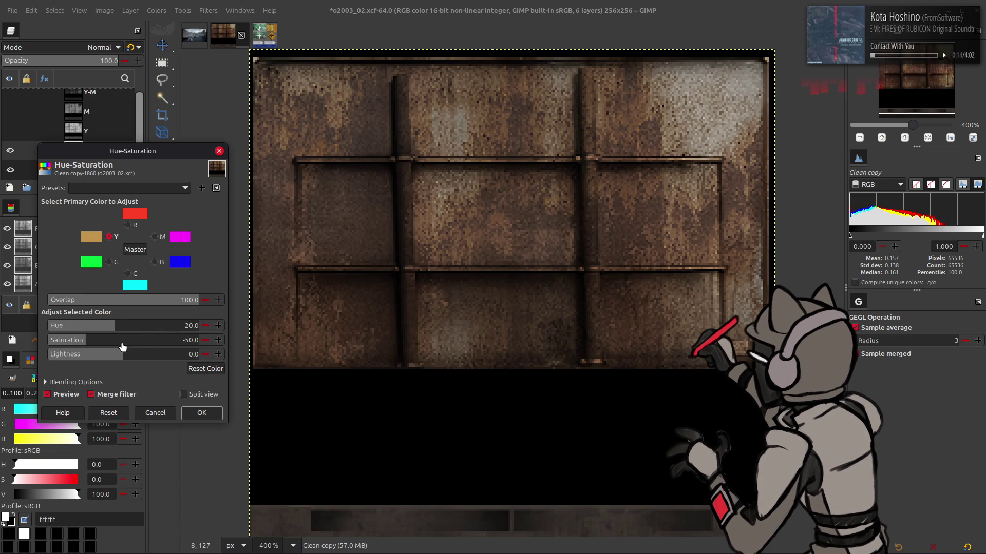
{"action": "left_click_drag", "start_coordinate": [84, 343], "coordinate": [84, 342]}
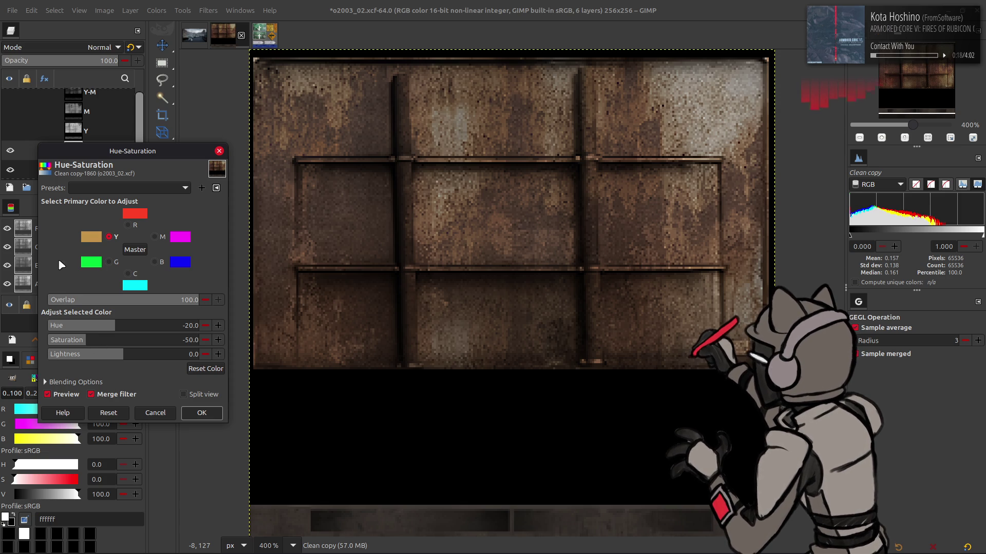
{"action": "left_click", "coordinate": [127, 225]}
{"action": "left_click_drag", "start_coordinate": [159, 342], "coordinate": [160, 346]}
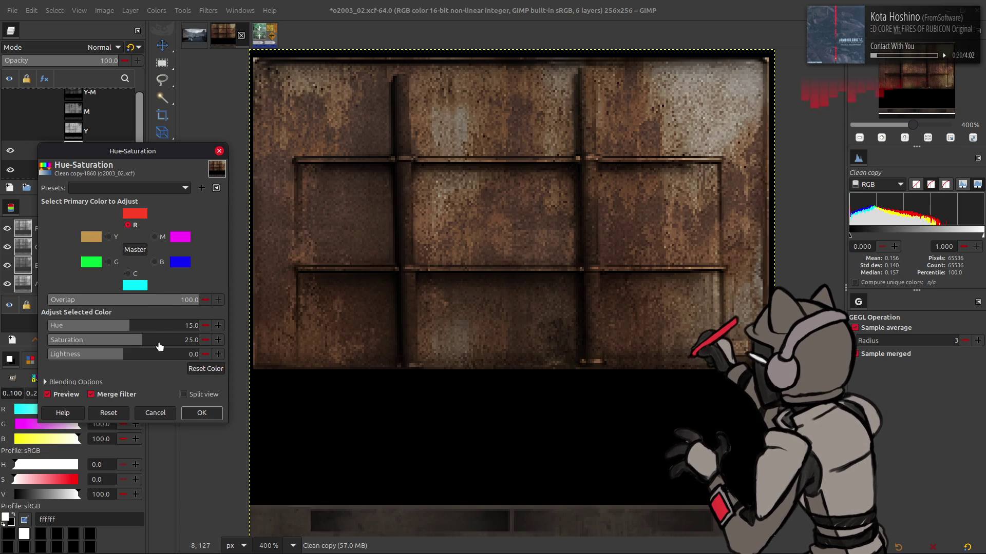
- Recheck the before/after preview, confirm red hue 10, and apply the Hue-Saturation change
{"action": "left_click", "coordinate": [67, 394]}
{"action": "left_click", "coordinate": [67, 394]}
{"action": "left_click", "coordinate": [67, 394]}
{"action": "left_click", "coordinate": [67, 394]}
{"action": "left_click", "coordinate": [67, 394]}
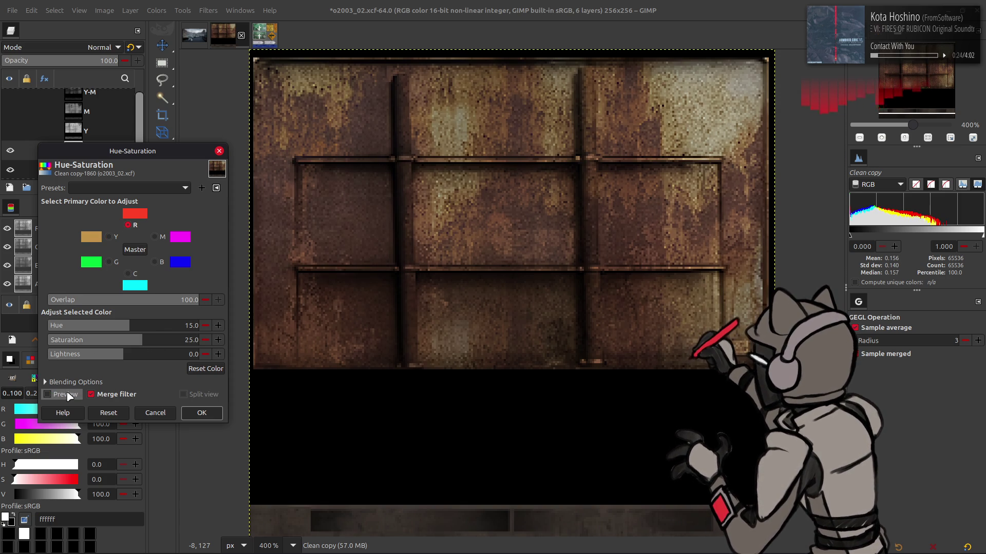
{"action": "left_click", "coordinate": [67, 394]}
{"action": "triple_click", "coordinate": [163, 326]}
{"action": "type", "text": "10"}
{"action": "key", "text": "Return"}
{"action": "left_click", "coordinate": [67, 394]}
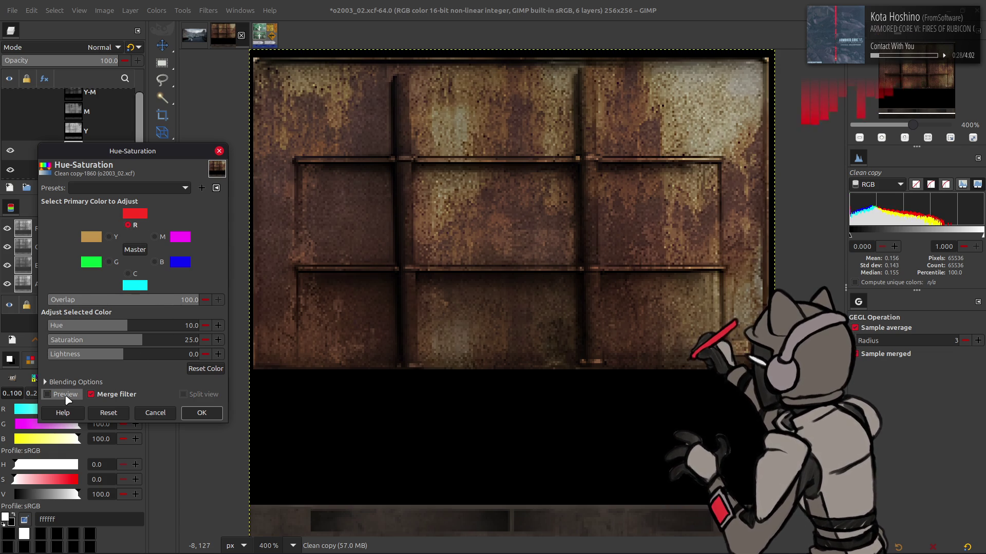
{"action": "left_click", "coordinate": [67, 396]}
{"action": "left_click", "coordinate": [66, 397]}
{"action": "left_click", "coordinate": [67, 395]}
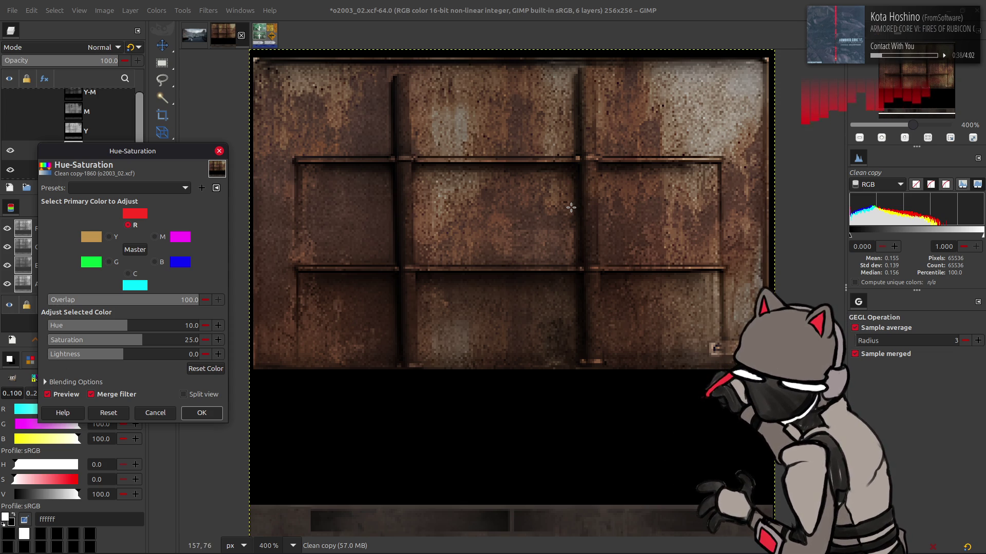
{"action": "left_click", "coordinate": [201, 414]}
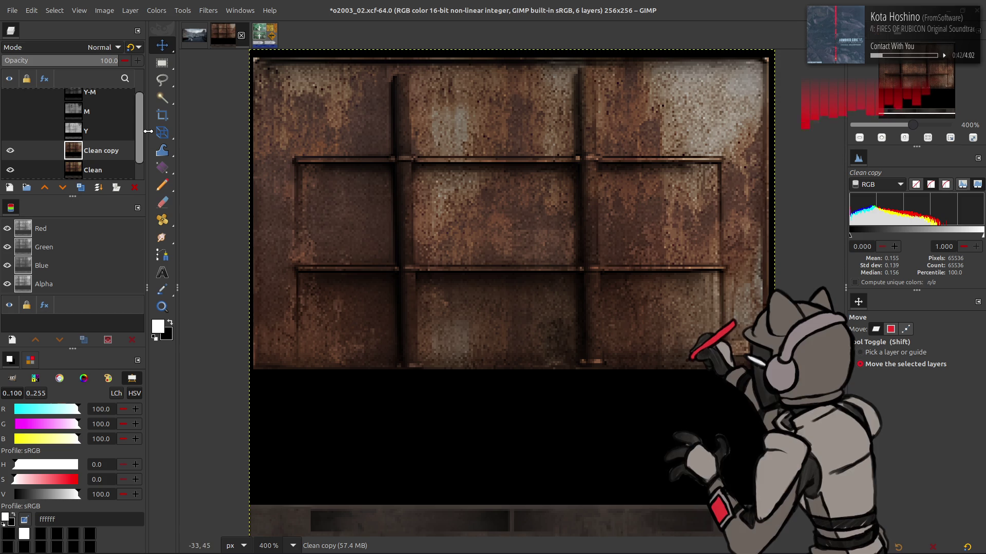
- Set Clean copy to LCh Color mode, duplicate it with HSV Saturation mode, and hide Clean copy
{"action": "left_click", "coordinate": [80, 51]}
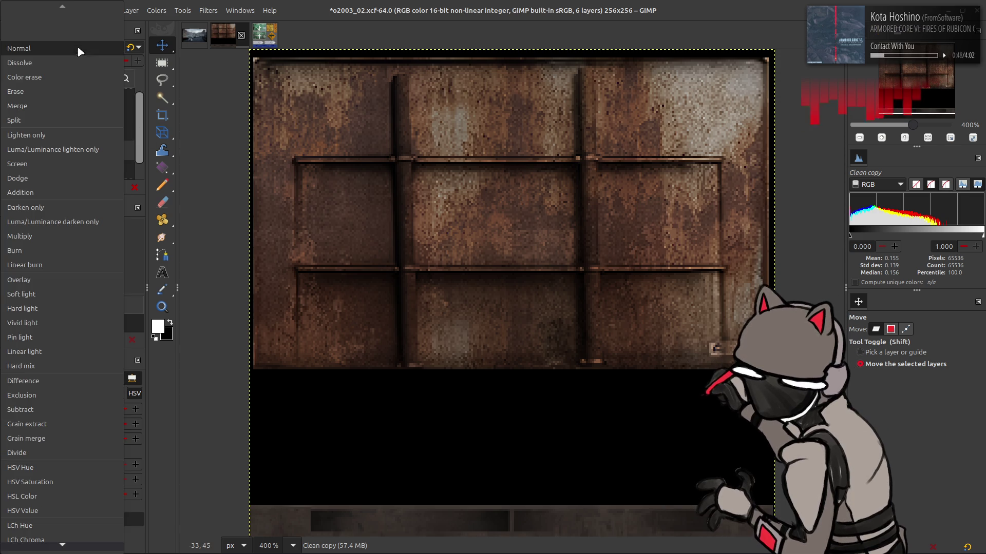
{"action": "scroll", "coordinate": [57, 279], "scroll_direction": "down", "scroll_amount": 2}
{"action": "left_click", "coordinate": [50, 518]}
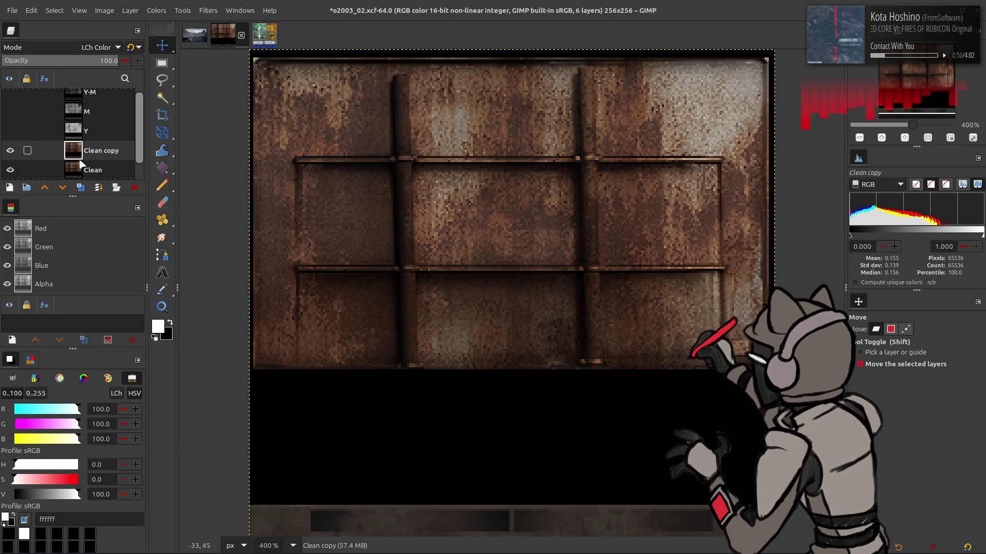
{"action": "left_click", "coordinate": [81, 187]}
{"action": "left_click", "coordinate": [82, 46]}
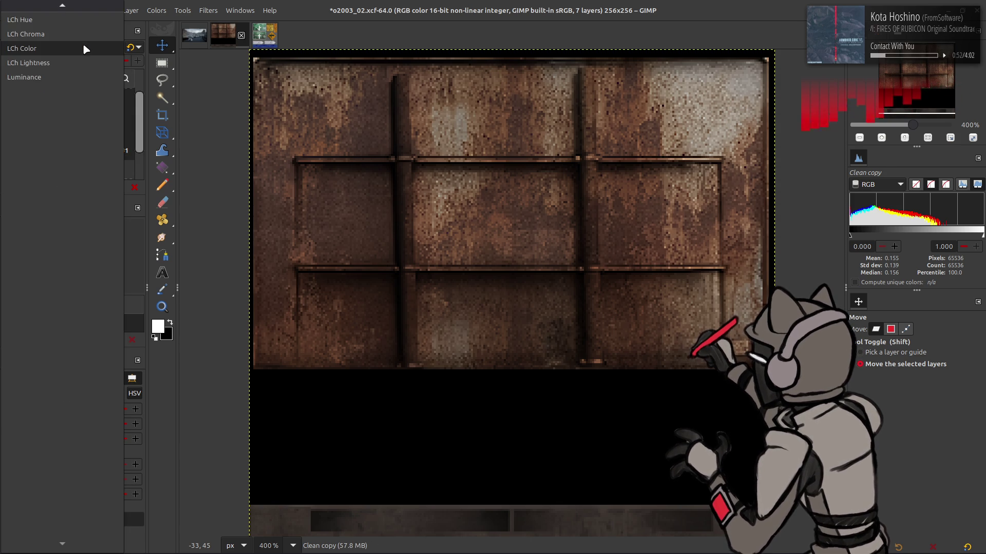
{"action": "scroll", "coordinate": [82, 43], "scroll_direction": "up", "scroll_amount": 3}
{"action": "left_click", "coordinate": [82, 43]}
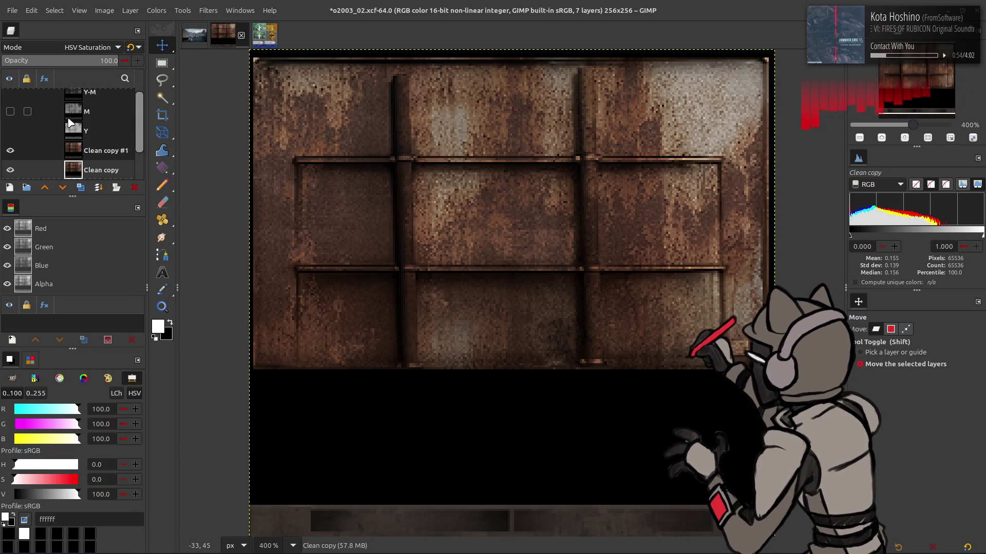
{"action": "scroll", "coordinate": [82, 144], "scroll_direction": "down", "scroll_amount": 1}
{"action": "left_click", "coordinate": [11, 155]}
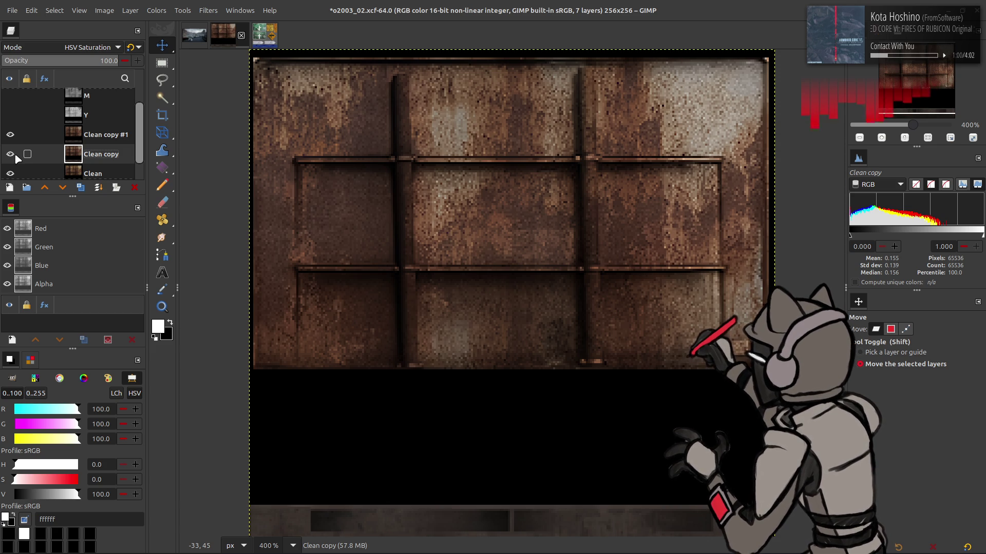
- Delete Clean copy and switch the remaining copy's blend mode from LCh Color to HSV Hue
{"action": "left_click", "coordinate": [134, 188]}
{"action": "scroll", "coordinate": [92, 52], "scroll_direction": "up", "scroll_amount": 4}
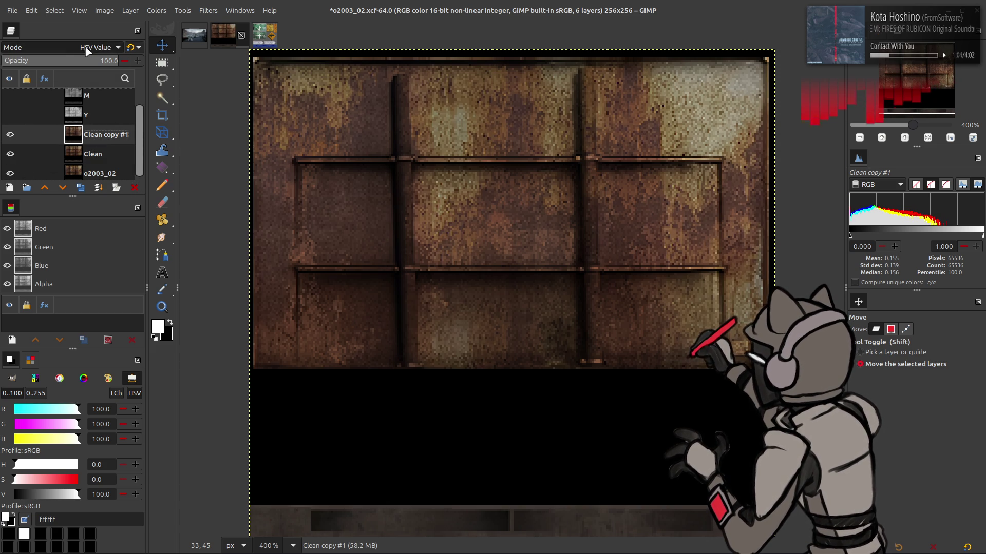
{"action": "left_click", "coordinate": [74, 49]}
{"action": "left_click", "coordinate": [52, 108]}
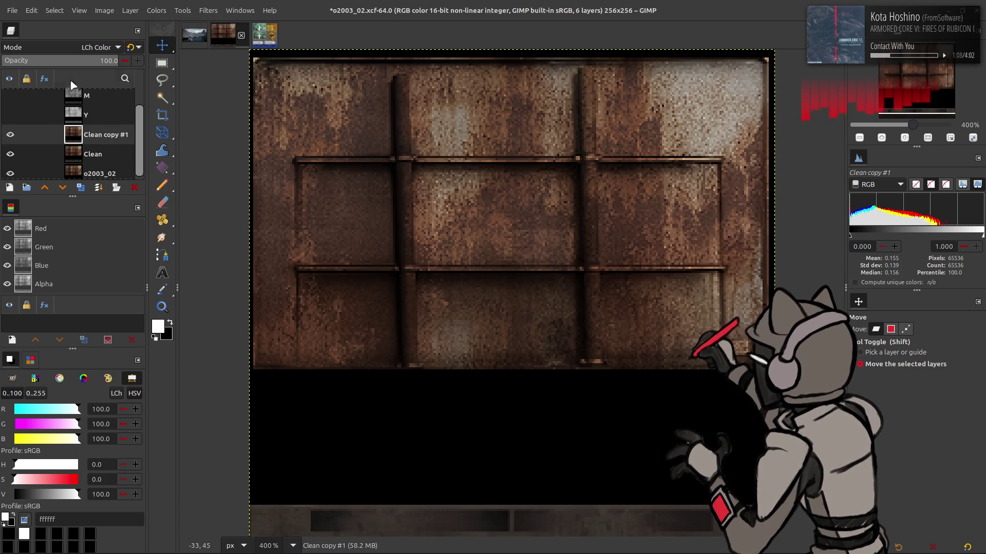
{"action": "left_click", "coordinate": [84, 48]}
{"action": "scroll", "coordinate": [82, 49], "scroll_direction": "up", "scroll_amount": 2}
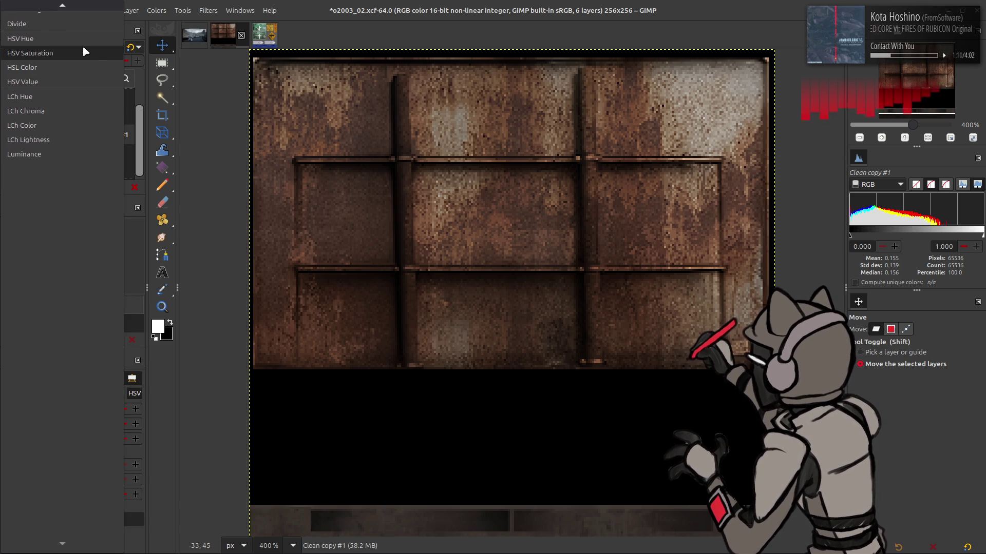
{"action": "left_click", "coordinate": [72, 39]}
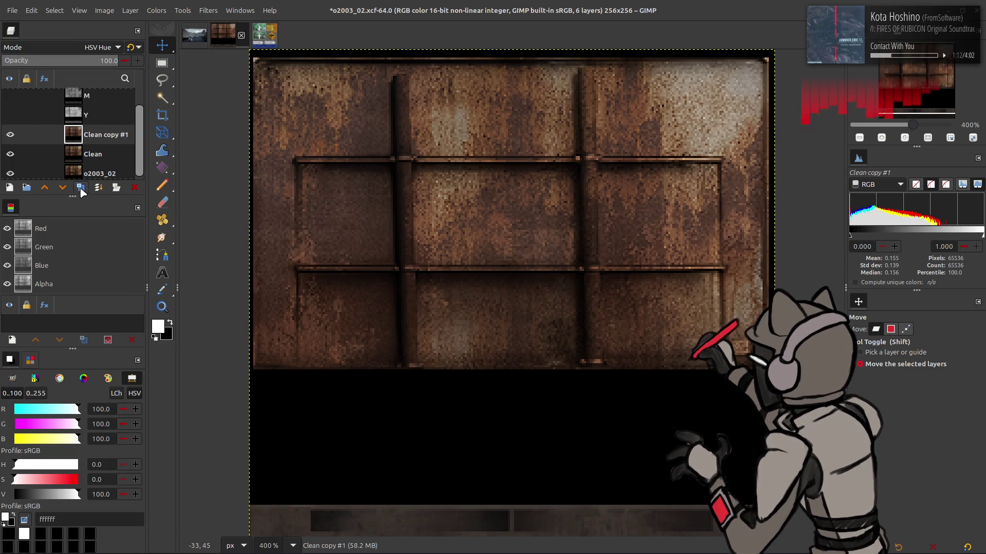
- Duplicate Clean copy #1 with LCh Chroma mode, then make another copy below Clean copy #1
{"action": "left_click", "coordinate": [81, 187]}
{"action": "left_click", "coordinate": [84, 49]}
{"action": "left_click", "coordinate": [74, 122]}
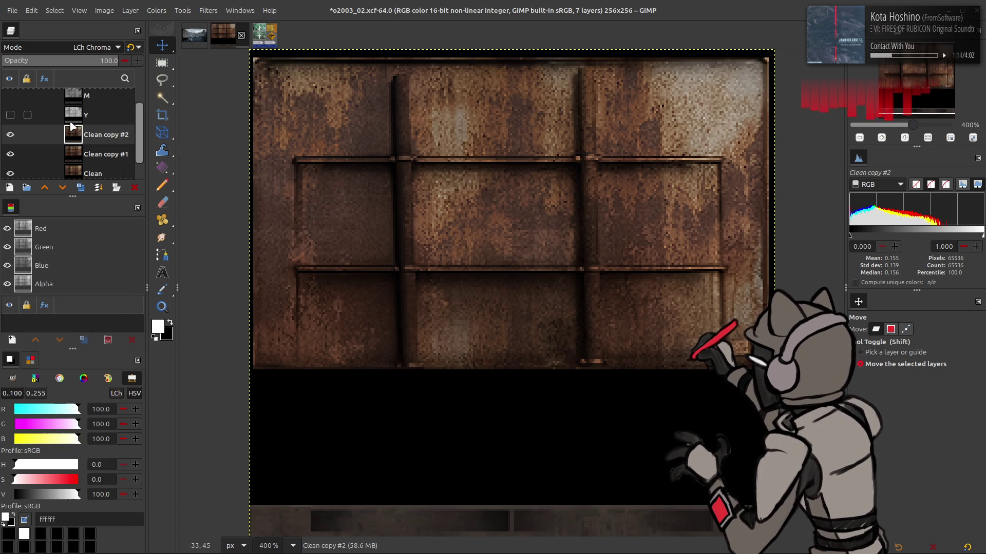
{"action": "left_click", "coordinate": [80, 151]}
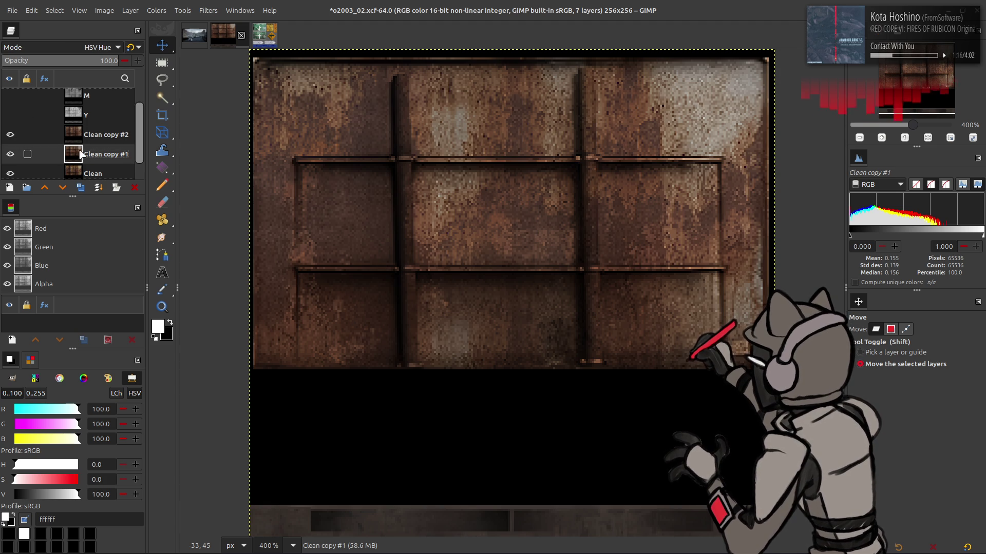
{"action": "left_click", "coordinate": [82, 187]}
{"action": "left_click_drag", "start_coordinate": [87, 155], "coordinate": [86, 177]}
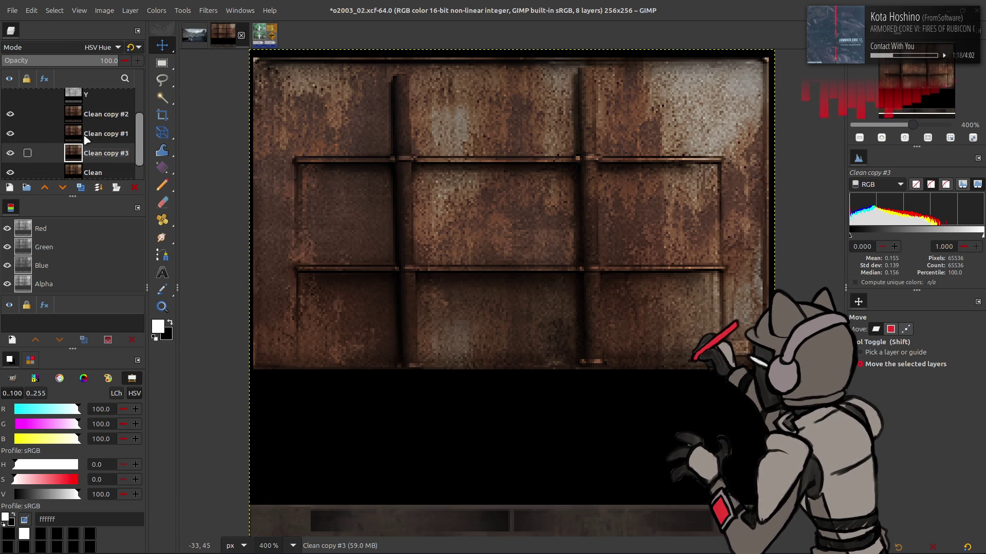
- Give Clean copy #3 HSL Color mode, move it to the top, then hide and delete it
{"action": "left_click", "coordinate": [85, 50]}
{"action": "left_click", "coordinate": [68, 90]}
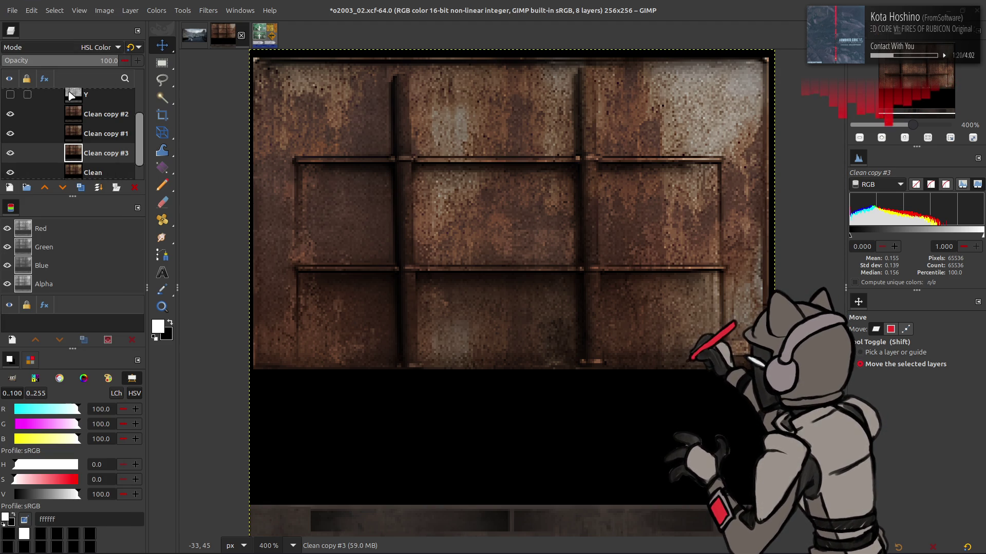
{"action": "left_click_drag", "start_coordinate": [83, 115], "coordinate": [81, 110]}
{"action": "scroll", "coordinate": [72, 49], "scroll_direction": "down", "scroll_amount": 7}
{"action": "scroll", "coordinate": [72, 49], "scroll_direction": "up", "scroll_amount": 6}
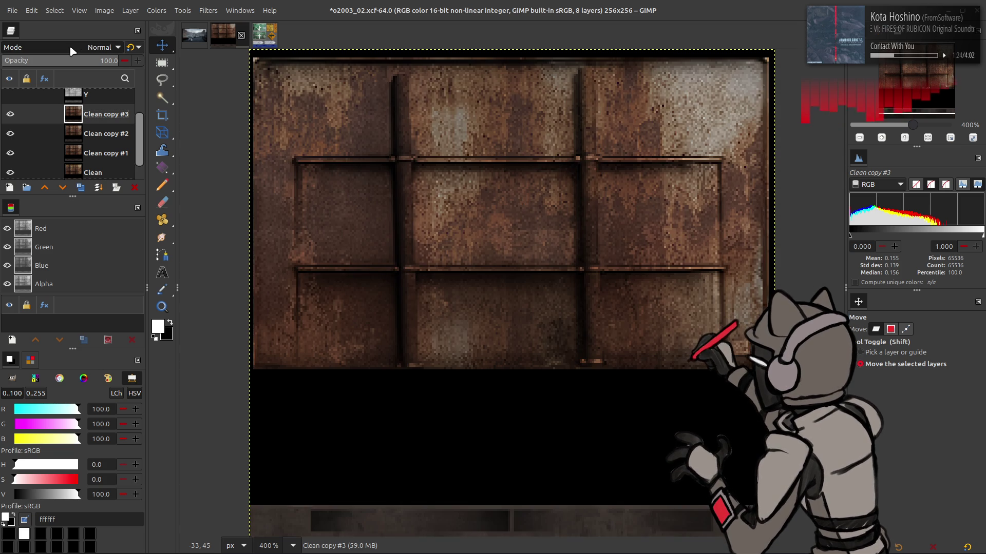
{"action": "left_click", "coordinate": [10, 114]}
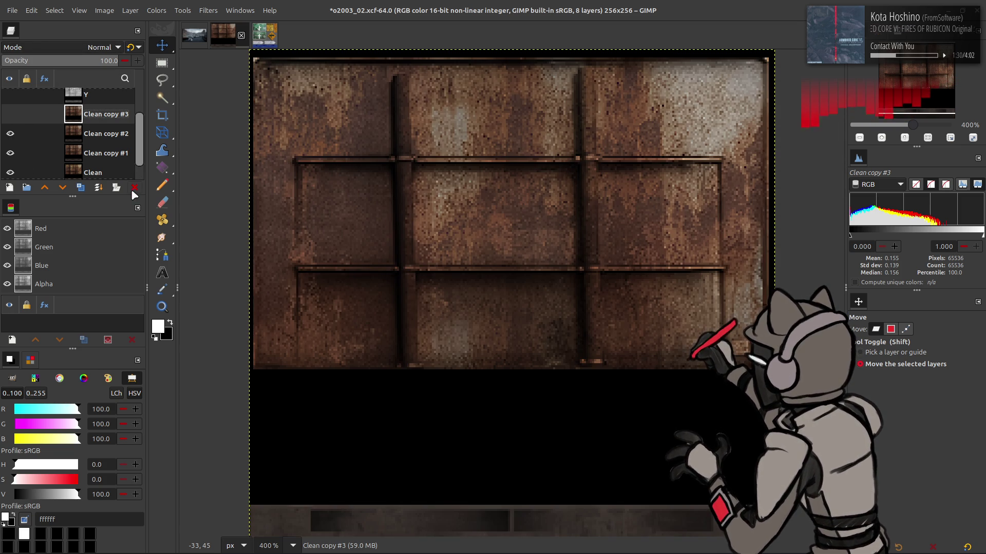
{"action": "left_click", "coordinate": [134, 187]}
- Reorder Clean copy #1 and #2, then duplicate, hide and delete the new Clean copy #3
{"action": "right_click", "coordinate": [83, 134]}
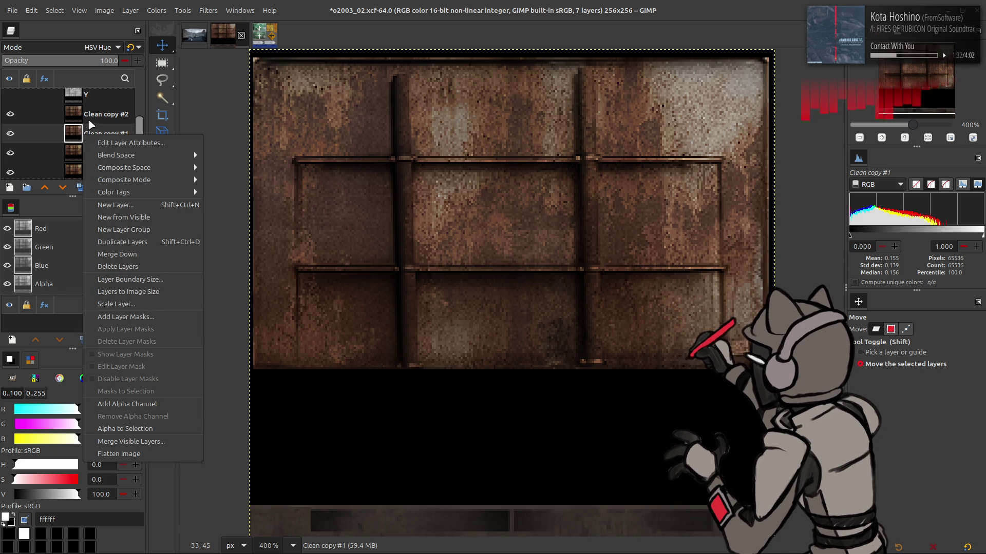
{"action": "left_click", "coordinate": [89, 122]}
{"action": "left_click_drag", "start_coordinate": [83, 125], "coordinate": [94, 109]}
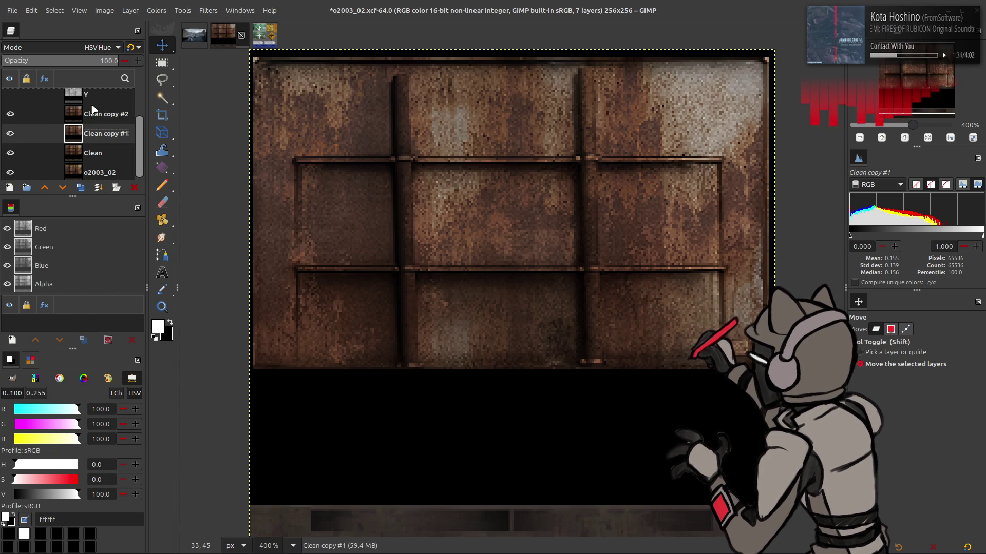
{"action": "key", "text": "ctrl+z"}
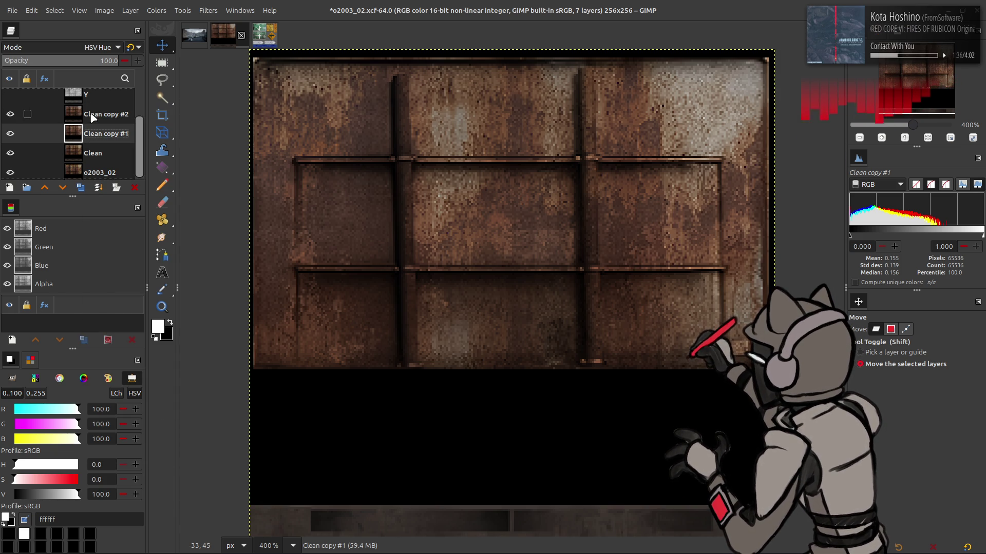
{"action": "left_click_drag", "start_coordinate": [92, 119], "coordinate": [95, 139]}
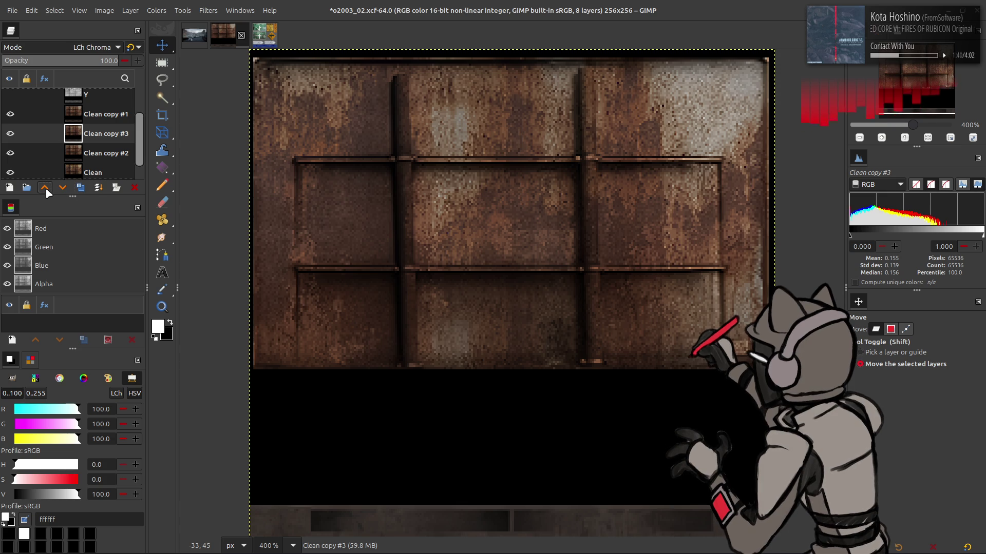
{"action": "left_click", "coordinate": [81, 187]}
{"action": "left_click", "coordinate": [10, 114]}
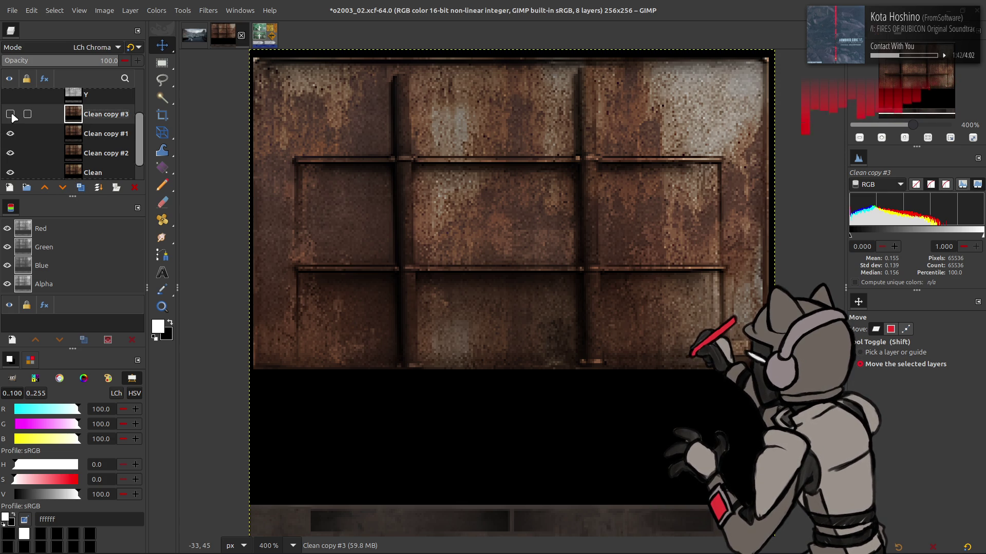
{"action": "left_click", "coordinate": [135, 188]}
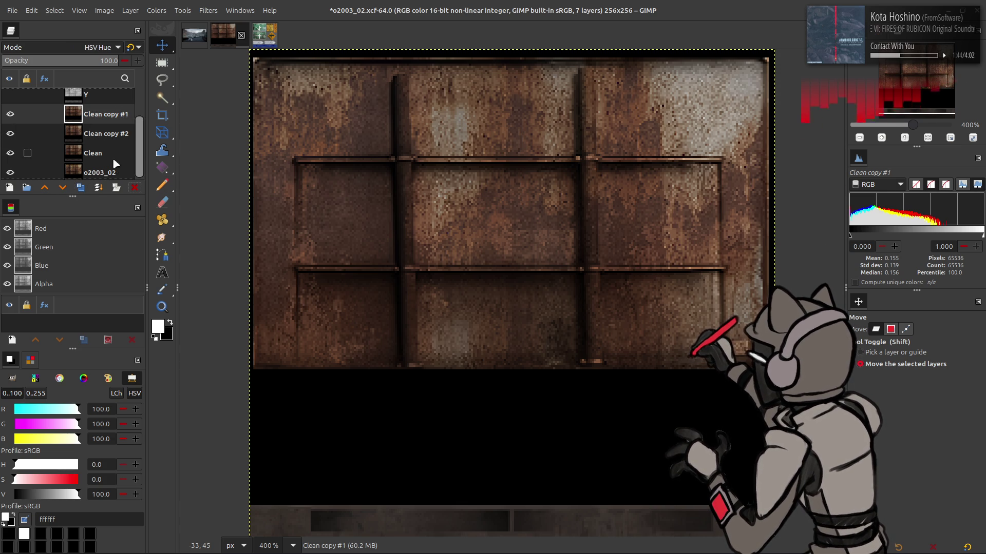
- Duplicate the Clean layer into a fresh Clean copy and switch to the album-cover reference
{"action": "left_click", "coordinate": [107, 137]}
{"action": "scroll", "coordinate": [95, 149], "scroll_direction": "up", "scroll_amount": 1}
{"action": "left_click", "coordinate": [95, 170]}
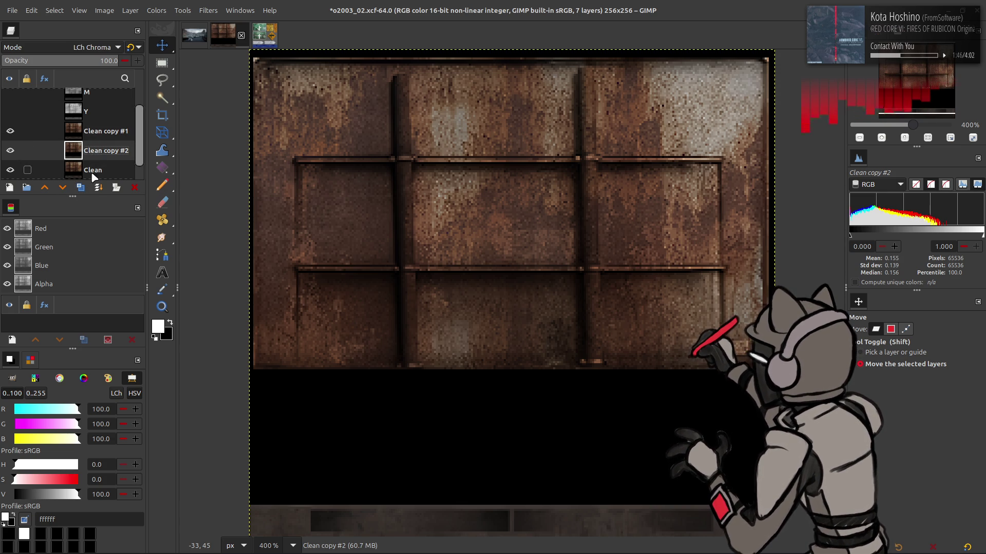
{"action": "left_click", "coordinate": [81, 187]}
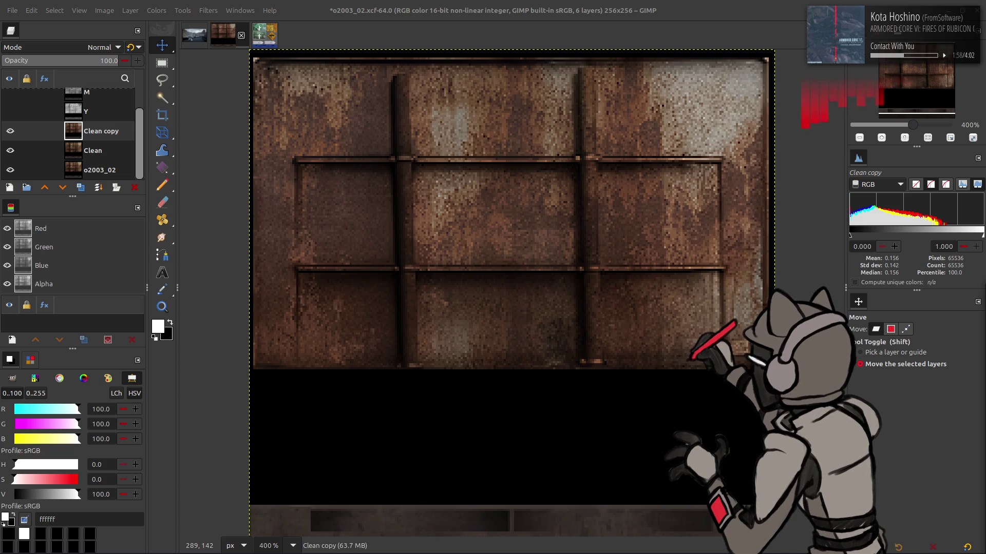
{"action": "key", "text": "alt+Tab"}
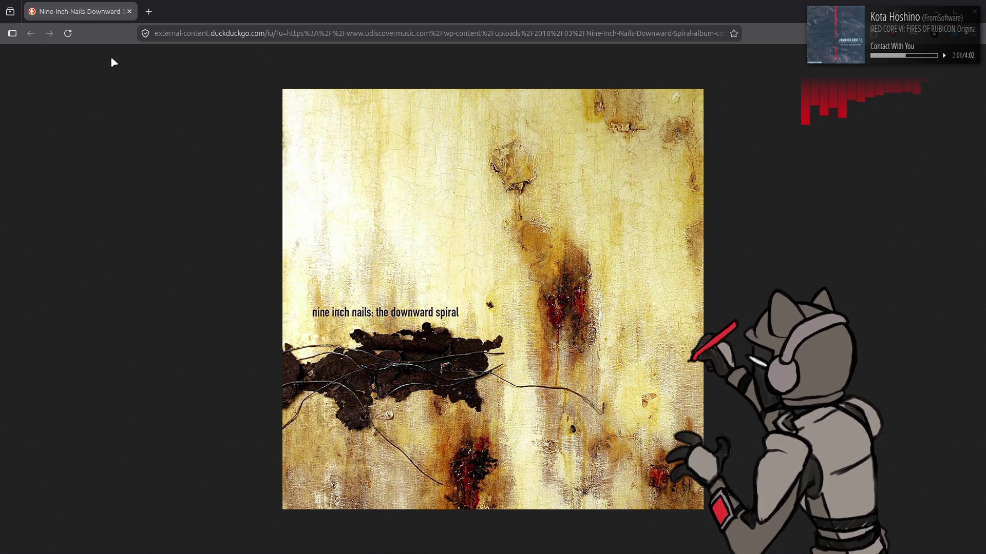
- Close the Downward Spiral album cover page to return to GIMP
{"action": "left_click", "coordinate": [128, 11]}
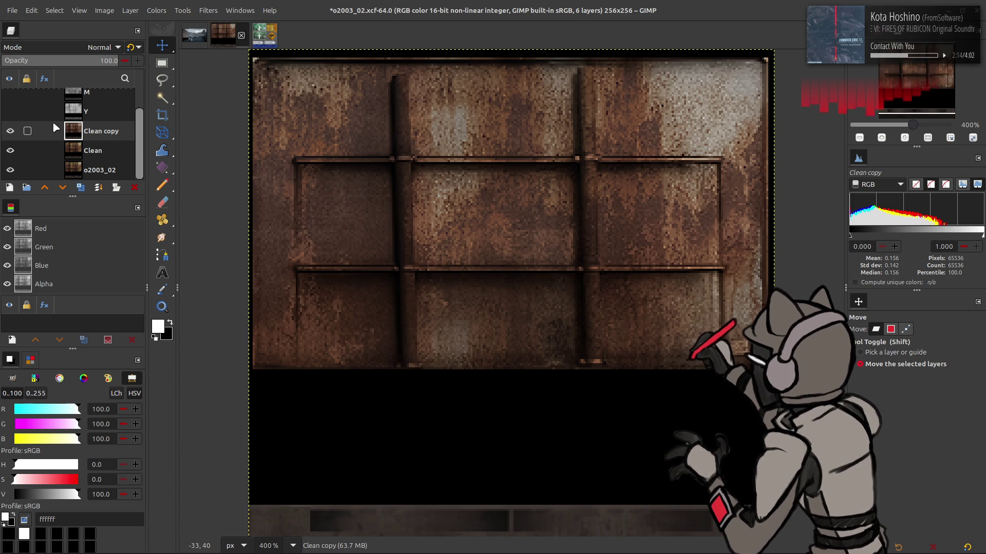
- Rename the layer to 'Recolor', save the image, and duplicate the layer
{"action": "type", "text": "Recolor"}
{"action": "key", "text": "Return"}
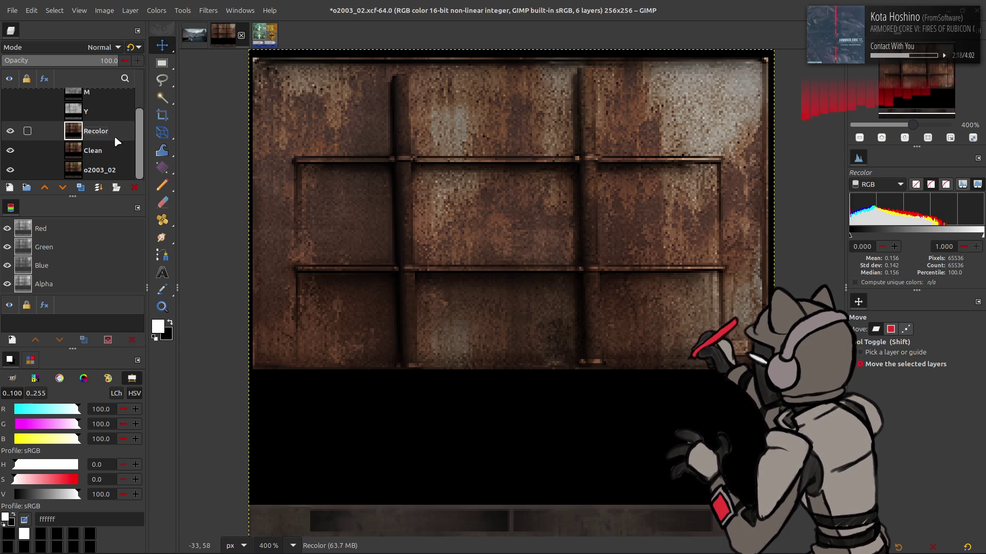
{"action": "key", "text": "ctrl+s"}
{"action": "left_click", "coordinate": [80, 187]}
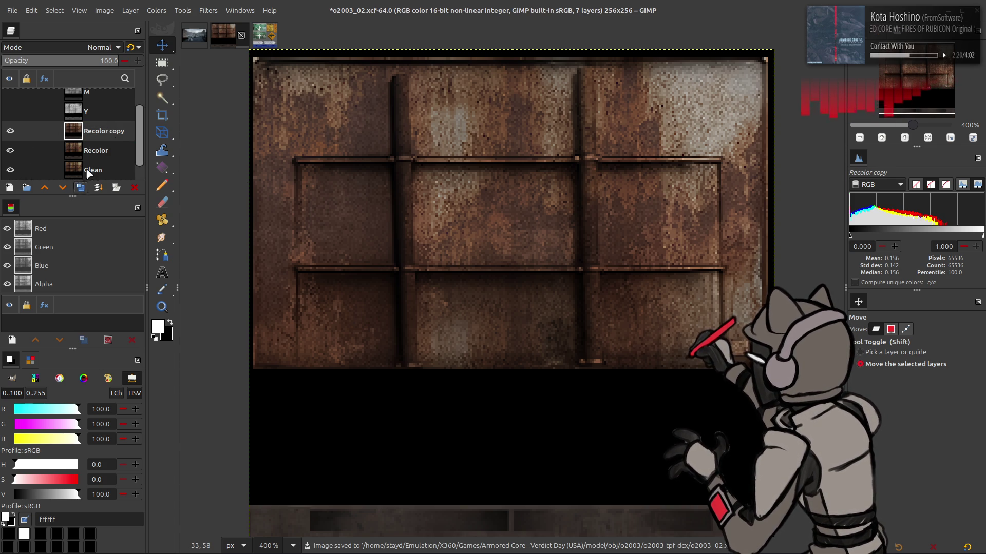
- Extract the LCH C(ab) chroma component into the Recolor copy layer, after trying HSL Saturation
{"action": "left_click", "coordinate": [156, 11]}
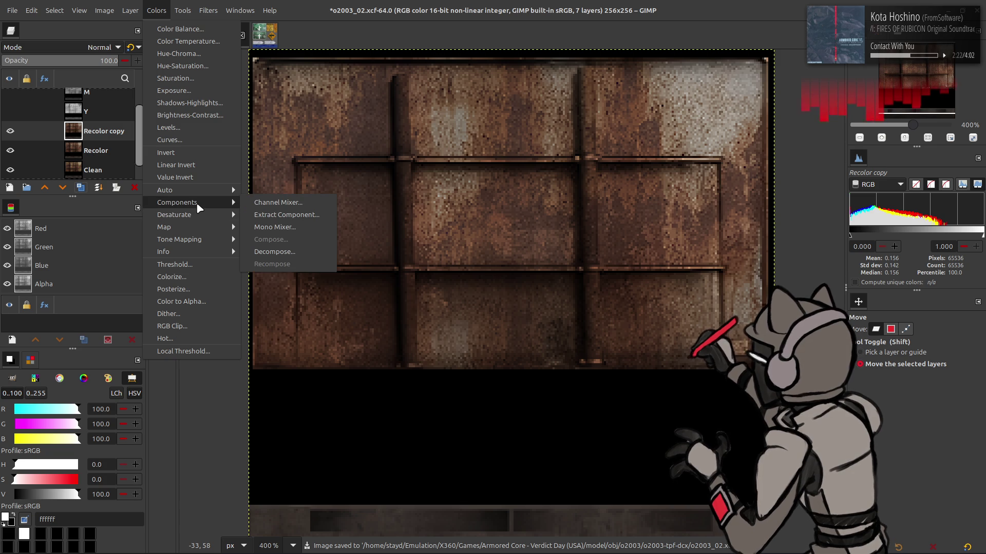
{"action": "mouse_move", "coordinate": [185, 202]}
{"action": "left_click", "coordinate": [257, 214]}
{"action": "left_click", "coordinate": [211, 203]}
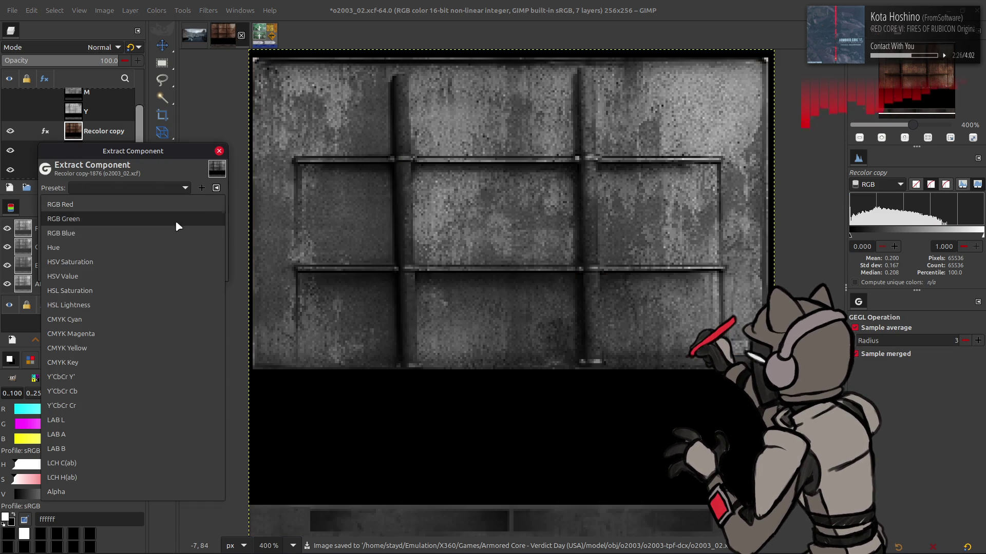
{"action": "left_click", "coordinate": [142, 462]}
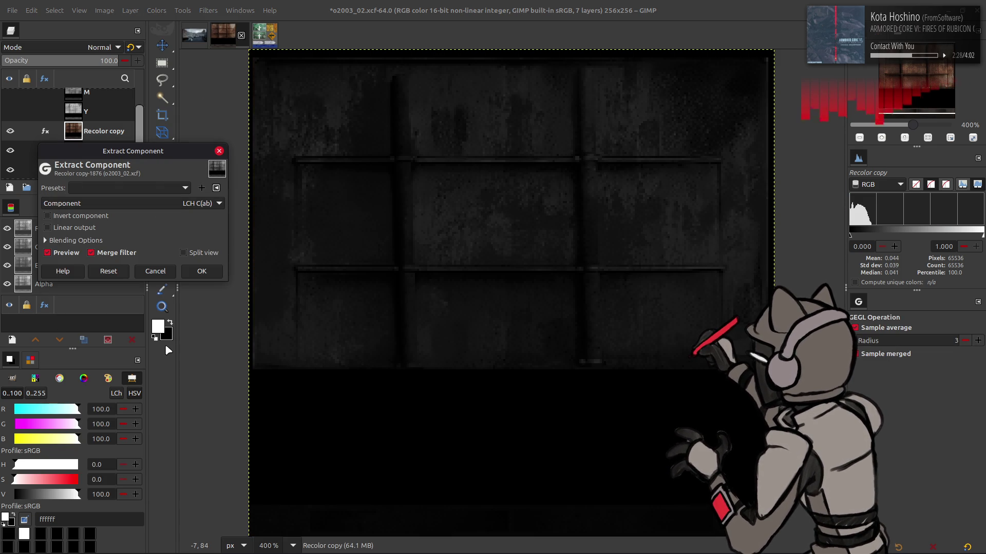
{"action": "left_click", "coordinate": [86, 228]}
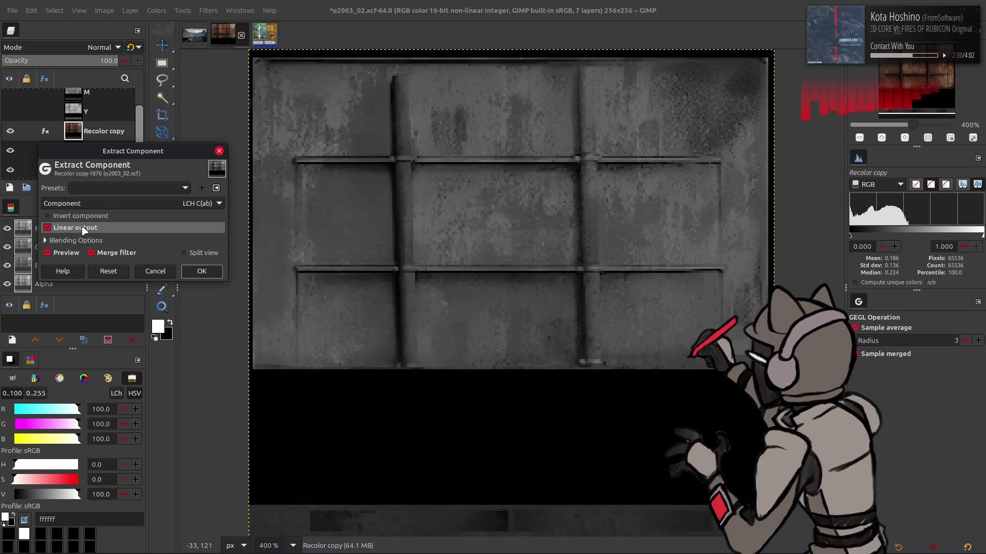
{"action": "left_click", "coordinate": [87, 228]}
{"action": "left_click", "coordinate": [121, 203]}
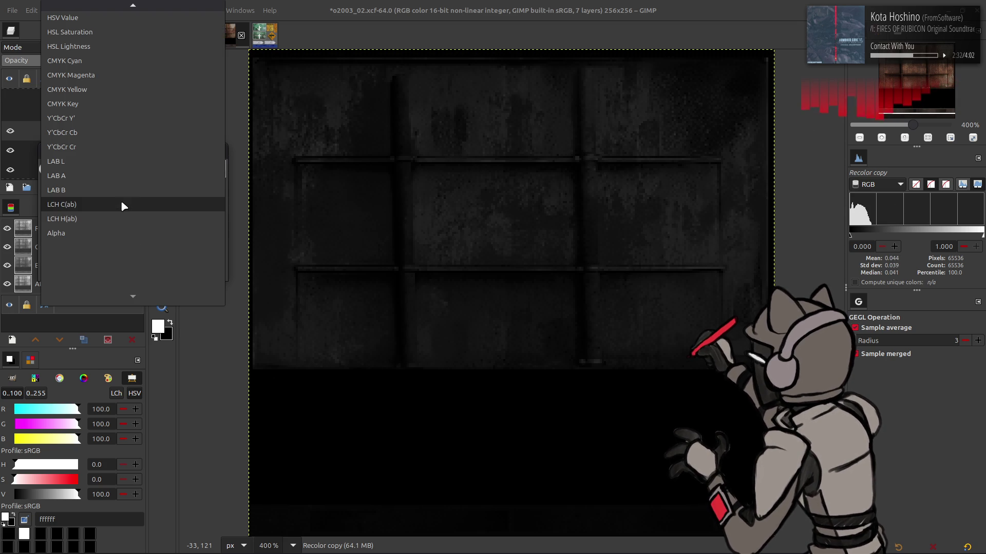
{"action": "left_click", "coordinate": [109, 31]}
{"action": "scroll", "coordinate": [147, 203], "scroll_direction": "up", "scroll_amount": 1}
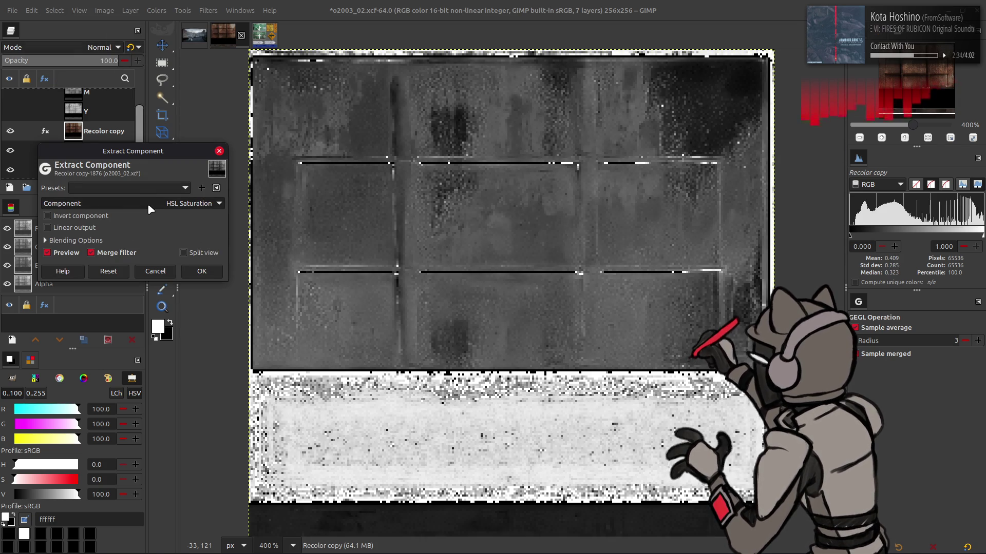
{"action": "left_click", "coordinate": [146, 203]}
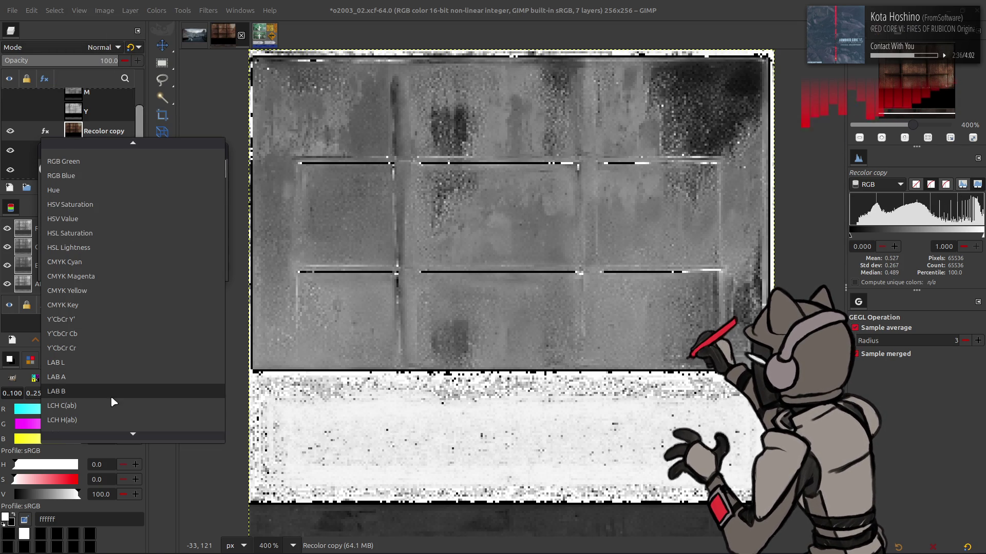
{"action": "left_click", "coordinate": [110, 405]}
{"action": "left_click", "coordinate": [202, 272]}
{"action": "left_click", "coordinate": [157, 10]}
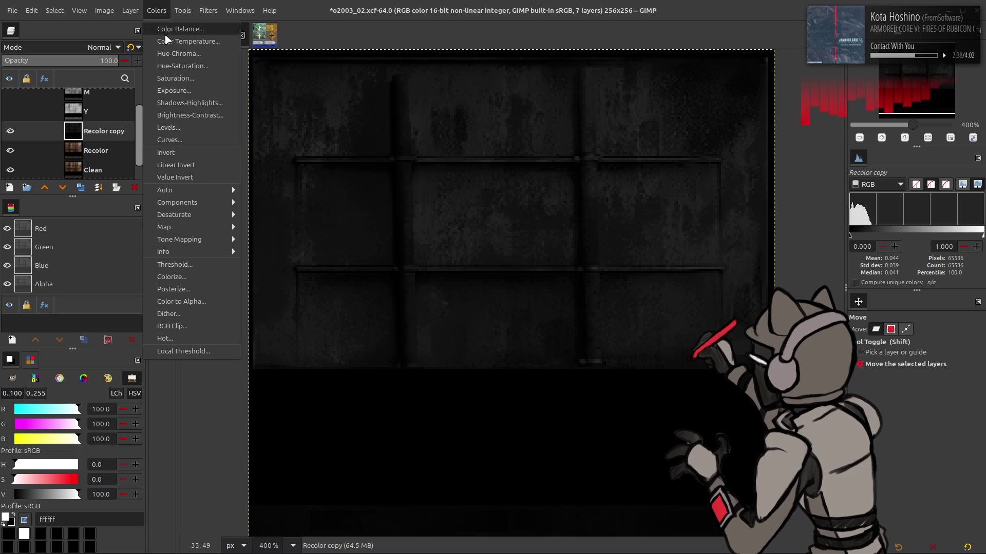
- Stretch the contrast of the Recolor copy chroma map and invert it
{"action": "mouse_move", "coordinate": [206, 188]}
{"action": "left_click", "coordinate": [277, 214]}
{"action": "left_click", "coordinate": [206, 214]}
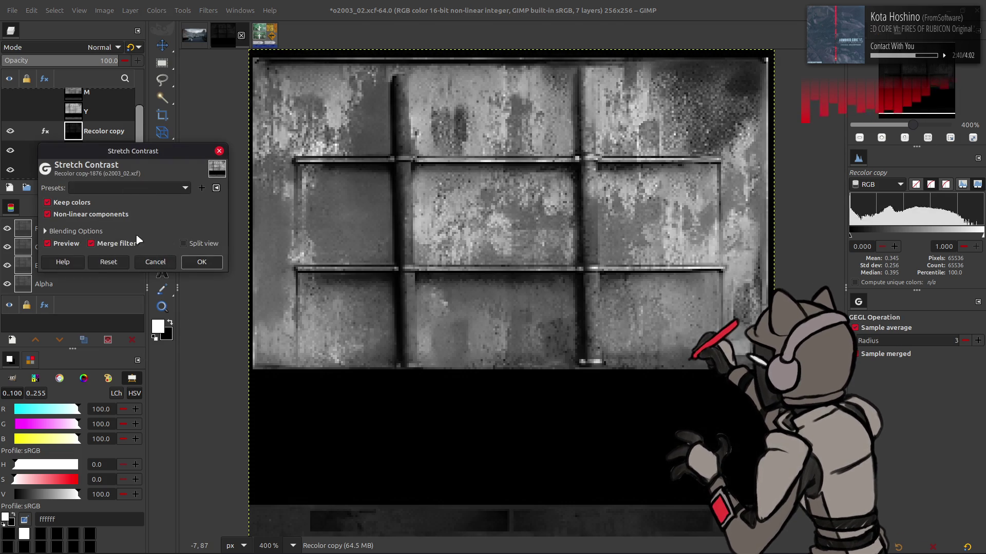
{"action": "left_click", "coordinate": [201, 262]}
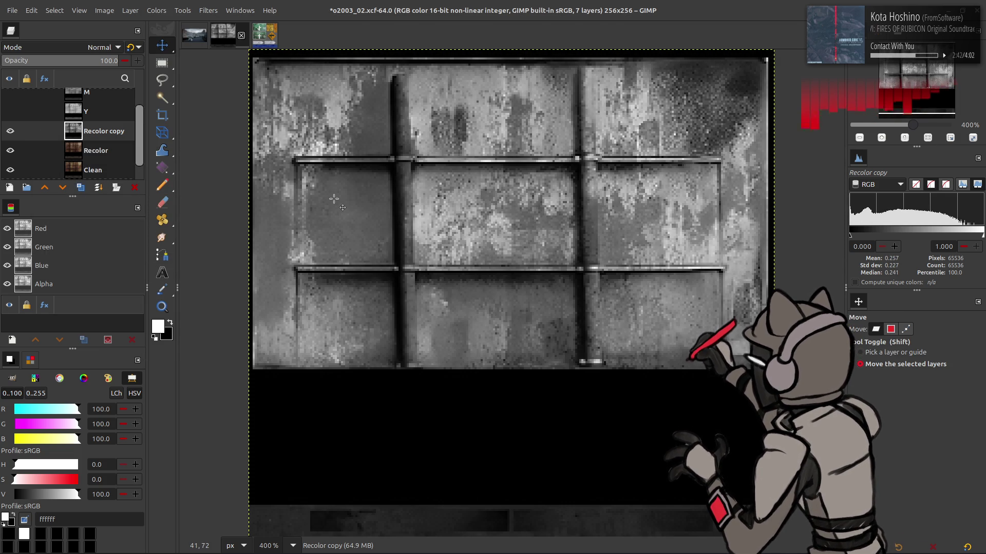
{"action": "left_click", "coordinate": [156, 10]}
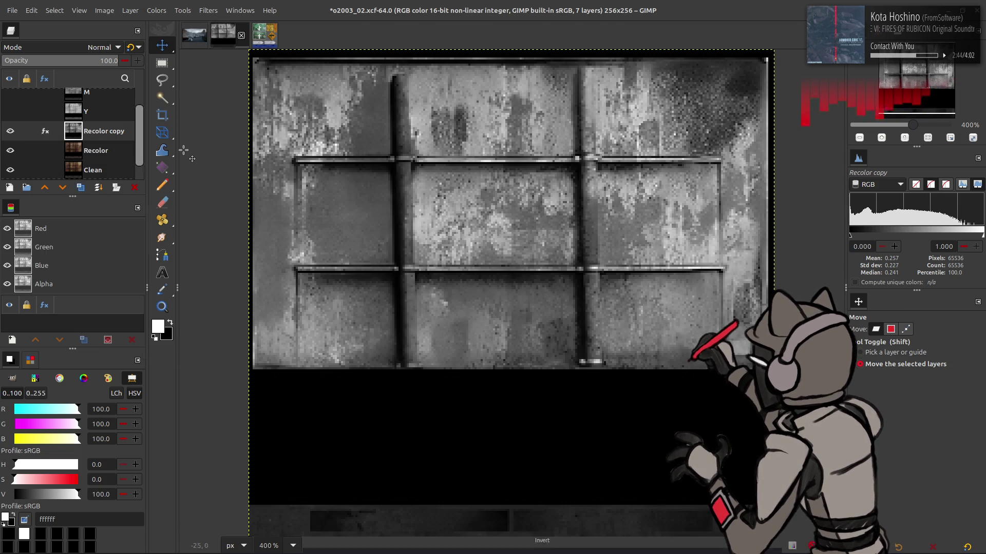
{"action": "left_click", "coordinate": [184, 152]}
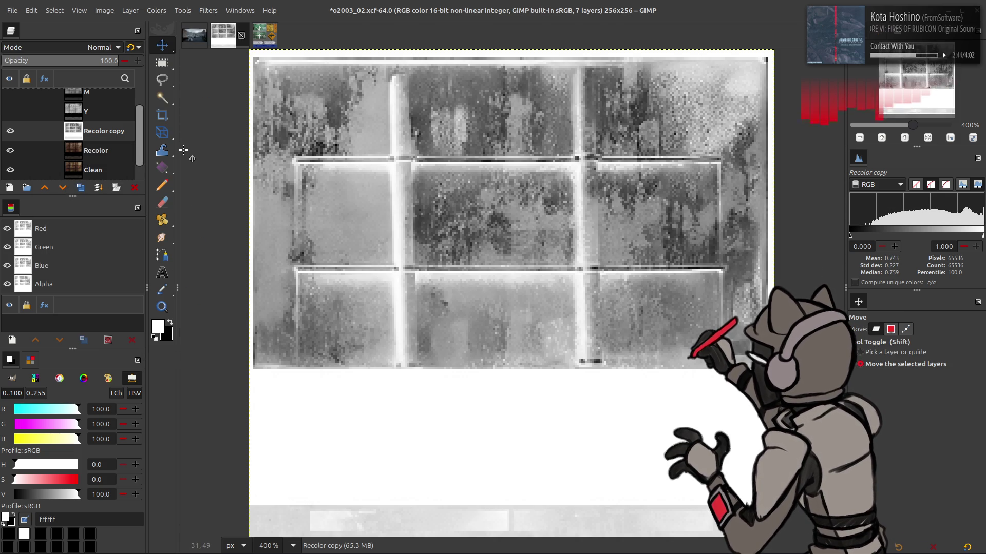
- Duplicate the Recolor layer into Recolor copy #1 and hide the Recolor copy layer
{"action": "left_click", "coordinate": [85, 156]}
{"action": "left_click", "coordinate": [81, 188]}
{"action": "left_click", "coordinate": [10, 131]}
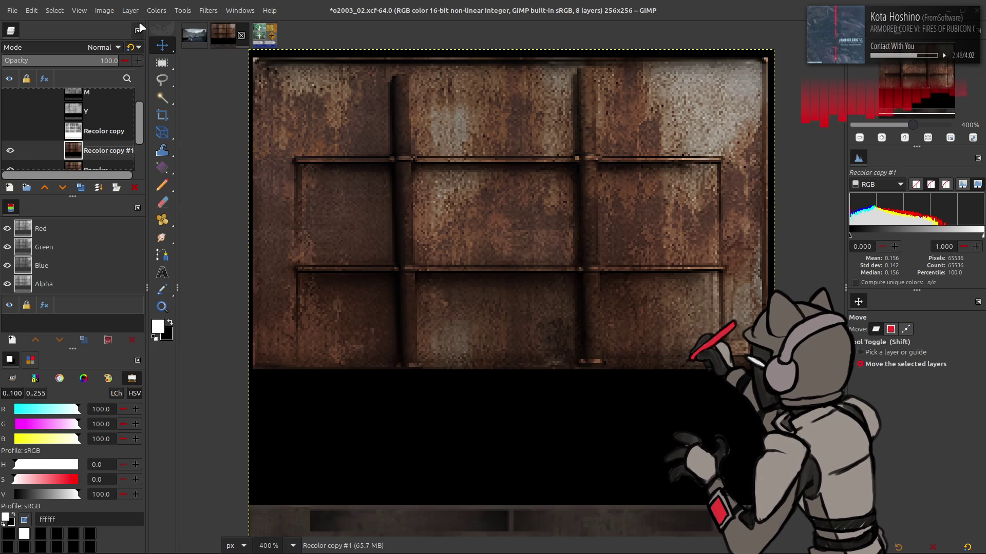
{"action": "left_click", "coordinate": [156, 10]}
- Extract the Y'CbCr Y' luma component into Recolor copy #1
{"action": "mouse_move", "coordinate": [206, 201]}
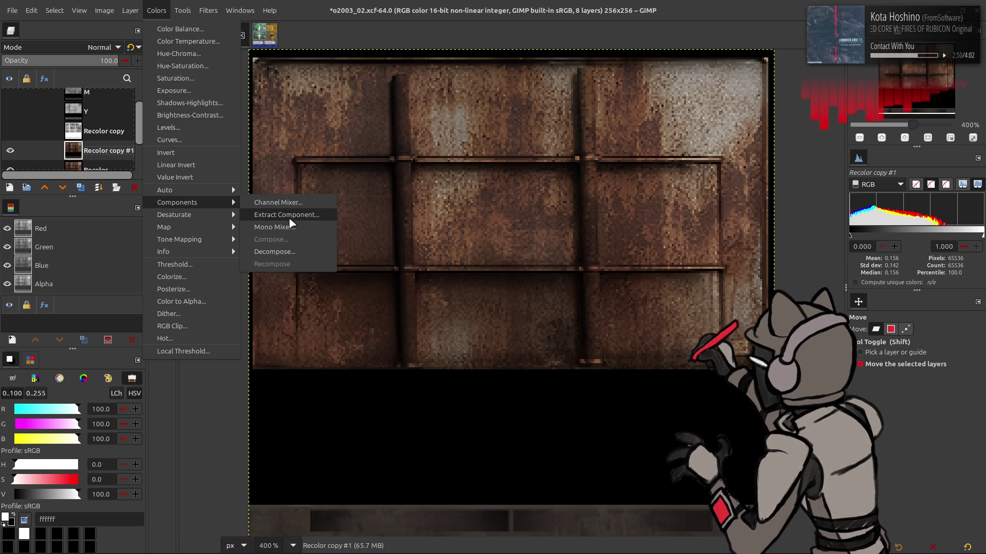
{"action": "left_click", "coordinate": [290, 218]}
{"action": "left_click", "coordinate": [154, 203]}
{"action": "left_click", "coordinate": [133, 375]}
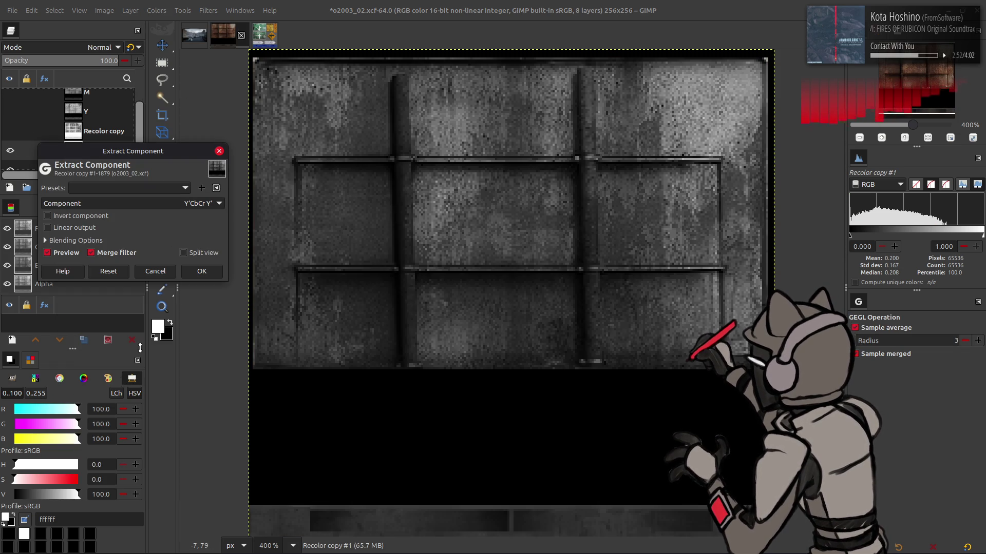
{"action": "left_click", "coordinate": [201, 271]}
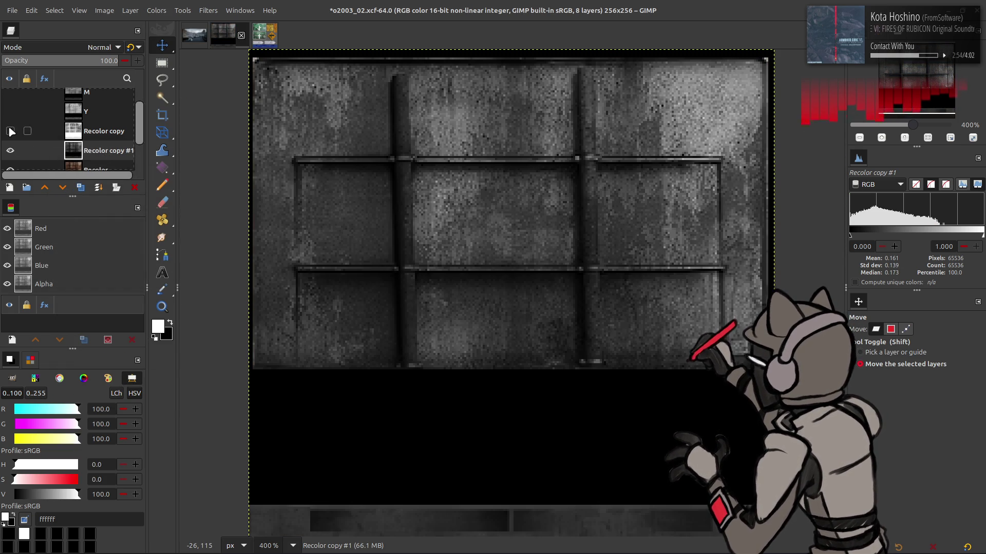
- Set the Recolor copy layer's blend mode to Multiply, then hide it again
{"action": "left_click", "coordinate": [12, 131]}
{"action": "left_click", "coordinate": [103, 131]}
{"action": "left_click", "coordinate": [102, 47]}
{"action": "left_click", "coordinate": [55, 193]}
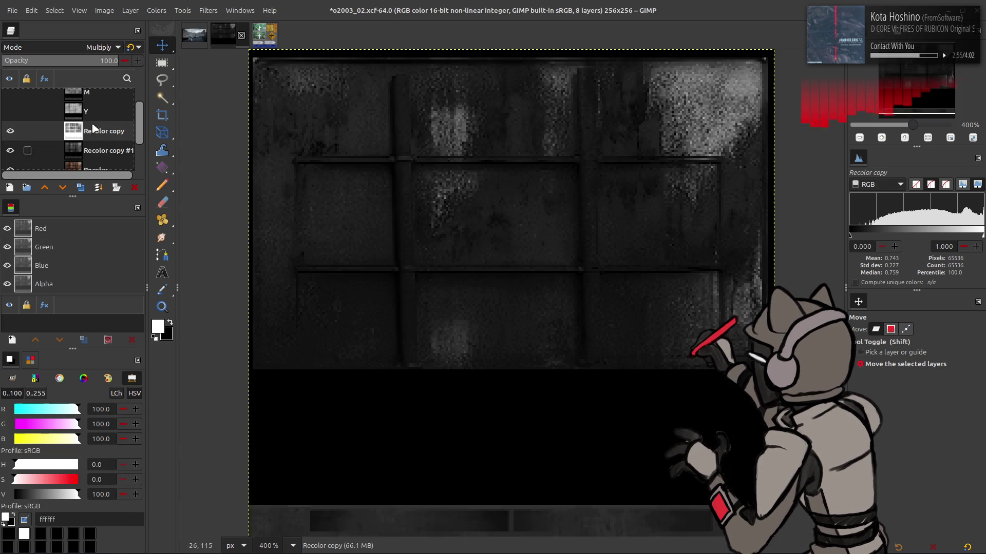
{"action": "left_click", "coordinate": [132, 47]}
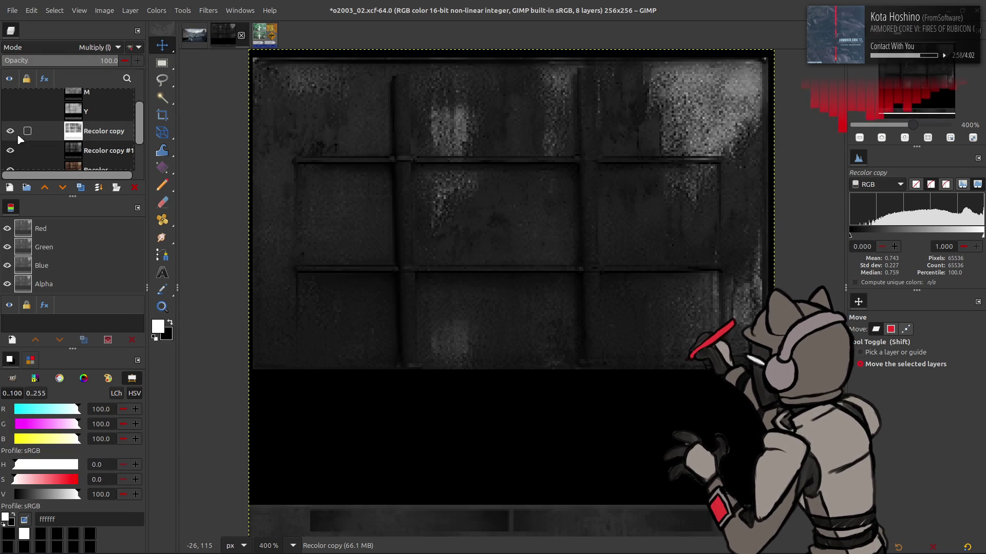
{"action": "left_click", "coordinate": [10, 132]}
- Open Levels on the Recolor copy #1 layer
{"action": "left_click", "coordinate": [79, 152]}
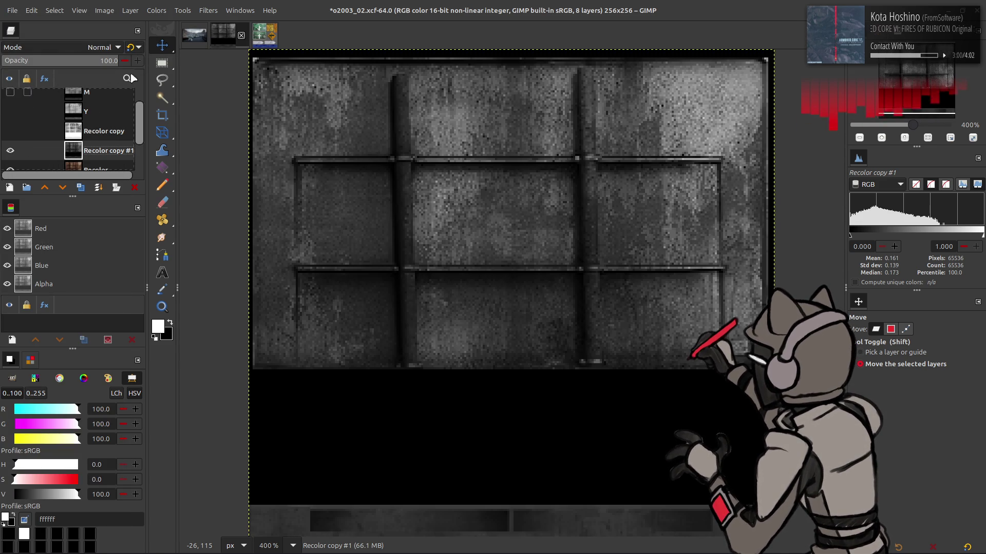
{"action": "left_click", "coordinate": [156, 11]}
{"action": "left_click", "coordinate": [175, 130]}
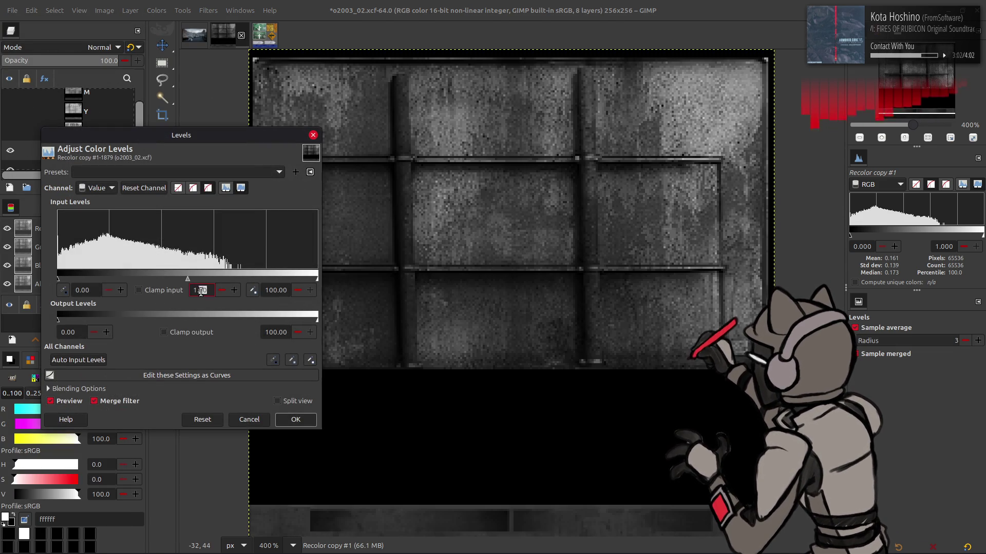
- Brighten Recolor copy #1 with a Levels gamma of 2
{"action": "type", "text": "2"}
{"action": "key", "text": "Return"}
{"action": "left_click", "coordinate": [296, 419]}
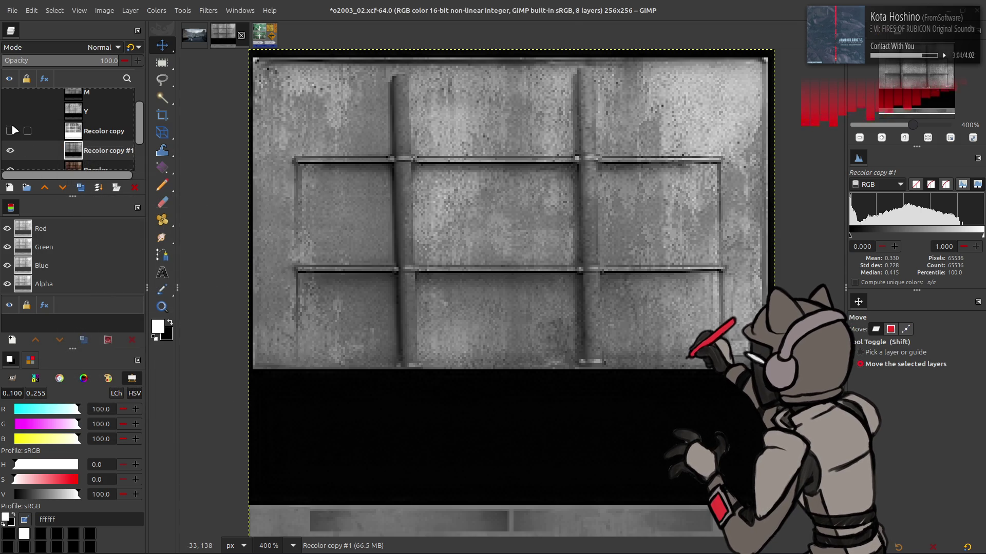
- Show Recolor copy again and set its blend mode to legacy Multiply
{"action": "left_click", "coordinate": [10, 130]}
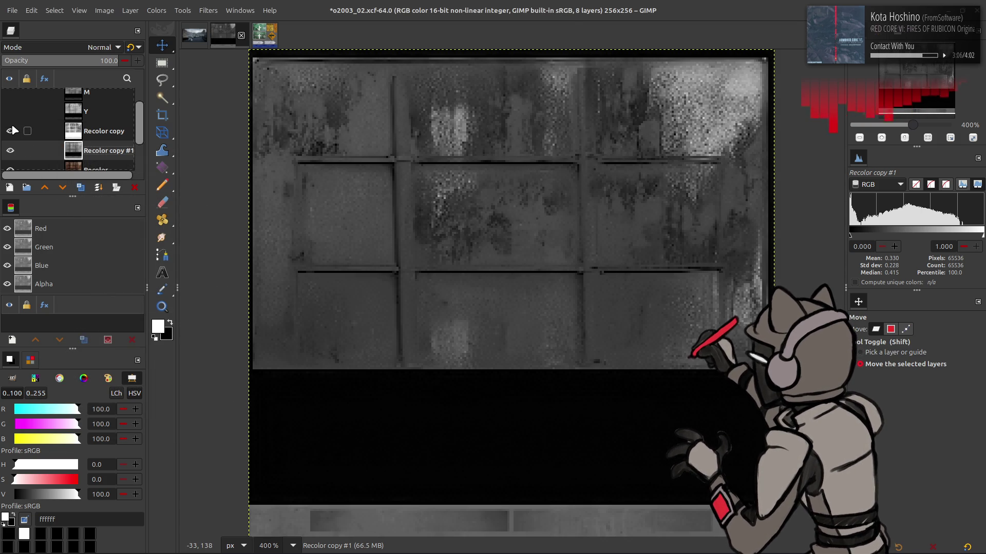
{"action": "left_click", "coordinate": [112, 133]}
{"action": "scroll", "coordinate": [85, 51], "scroll_direction": "down", "scroll_amount": 1}
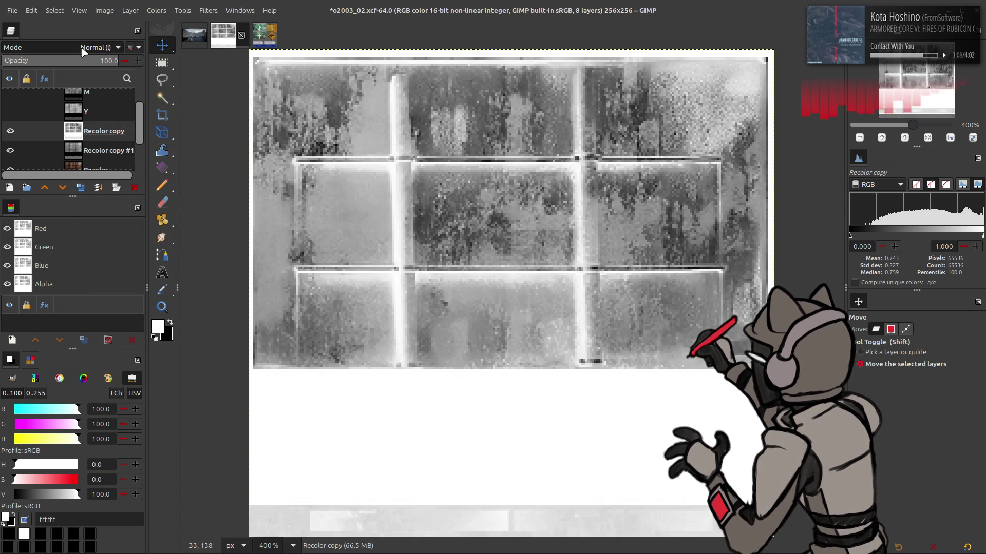
{"action": "left_click", "coordinate": [132, 47]}
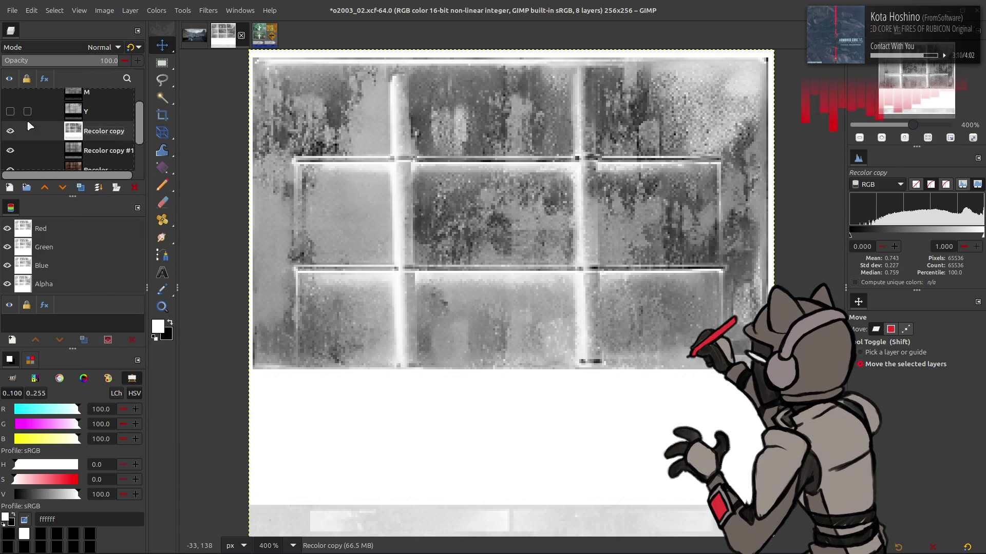
{"action": "left_click", "coordinate": [100, 47]}
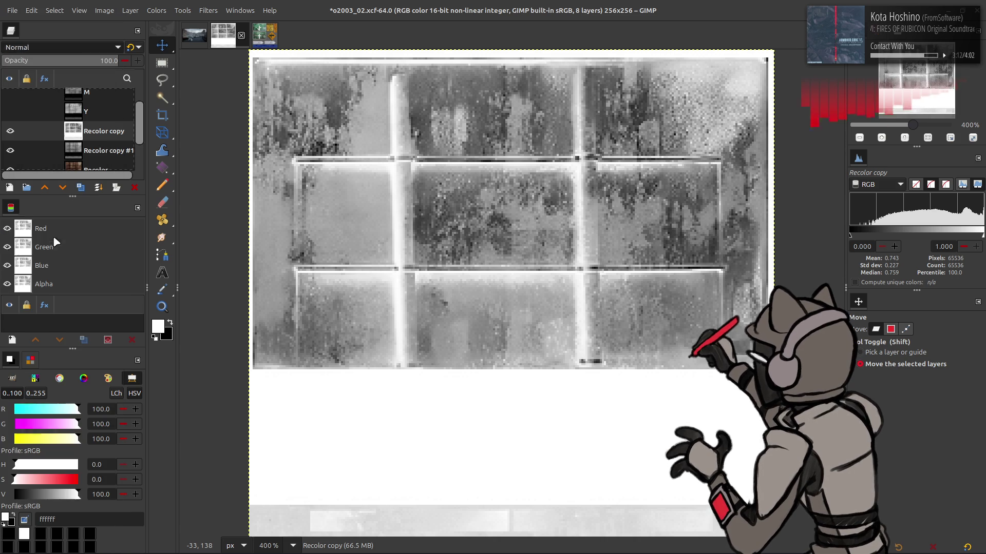
{"action": "left_click", "coordinate": [53, 236]}
{"action": "left_click", "coordinate": [132, 48]}
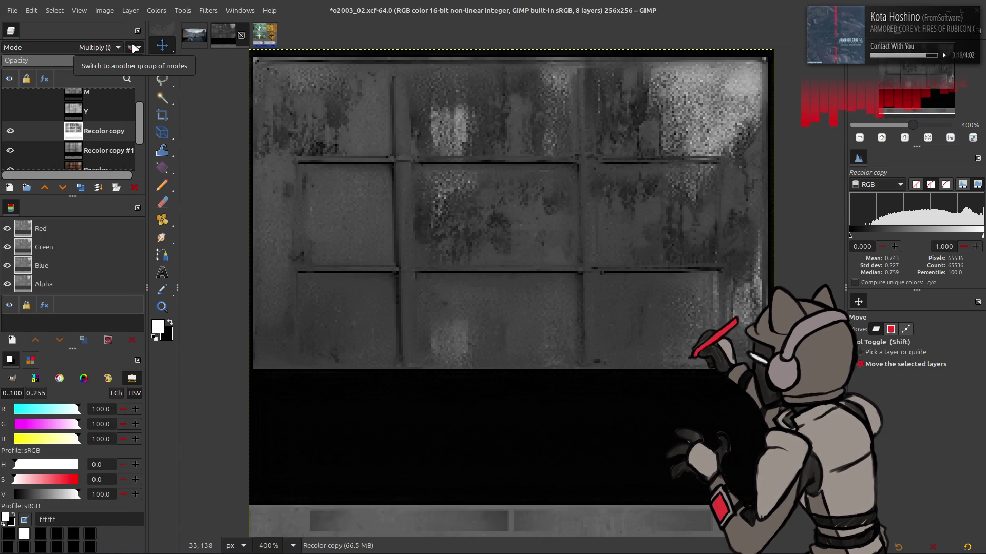
- Raise Recolor copy's opacity to about 83, hide it, and duplicate Recolor copy #1
{"action": "left_click", "coordinate": [10, 132]}
{"action": "left_click", "coordinate": [10, 132]}
{"action": "left_click", "coordinate": [63, 60]}
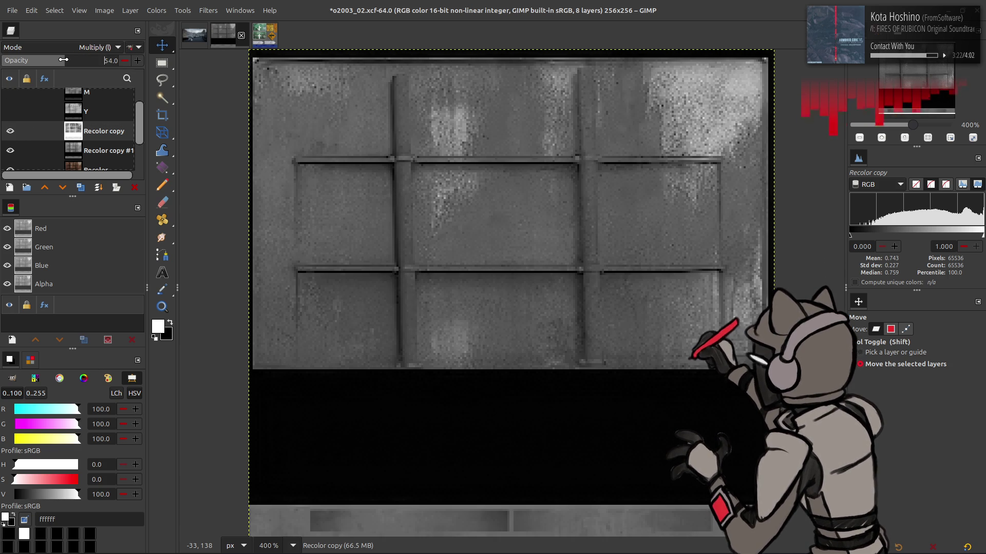
{"action": "mouse_move", "coordinate": [63, 59]}
{"action": "left_mouse_down"}
{"action": "mouse_move", "coordinate": [46, 61]}
{"action": "mouse_move", "coordinate": [195, 66]}
{"action": "left_mouse_up"}
{"action": "scroll", "coordinate": [110, 45], "scroll_direction": "up", "scroll_amount": 10}
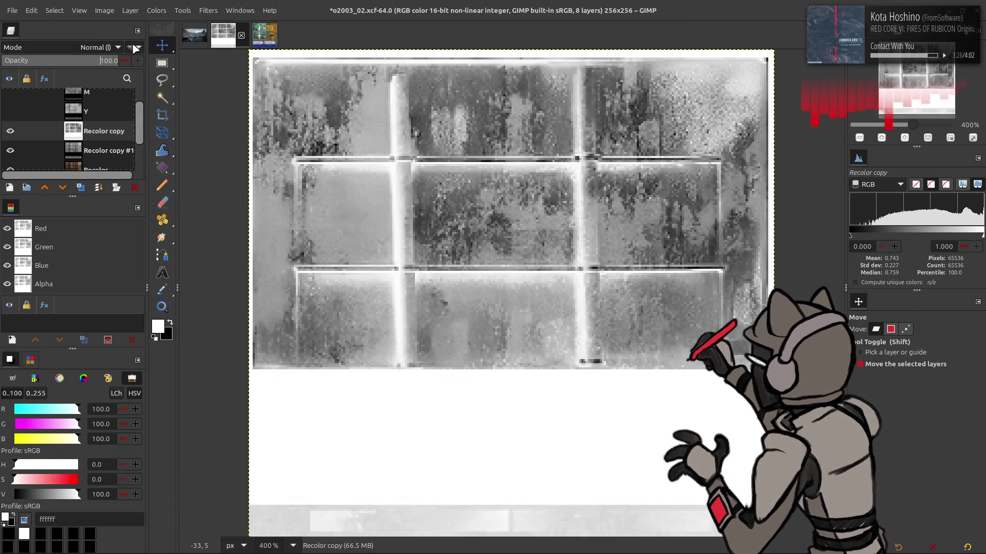
{"action": "left_click", "coordinate": [10, 131]}
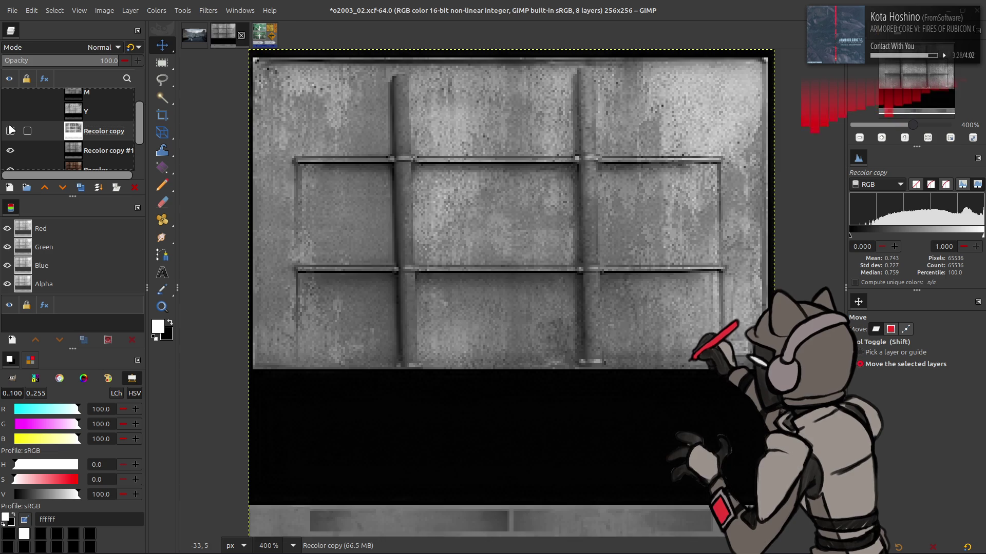
{"action": "left_click", "coordinate": [95, 151]}
{"action": "left_click", "coordinate": [81, 187]}
- Invert the Recolor copy #2 duplicate and set it to legacy Multiply blending
{"action": "left_click", "coordinate": [157, 10]}
{"action": "left_click", "coordinate": [163, 153]}
{"action": "left_click", "coordinate": [103, 47]}
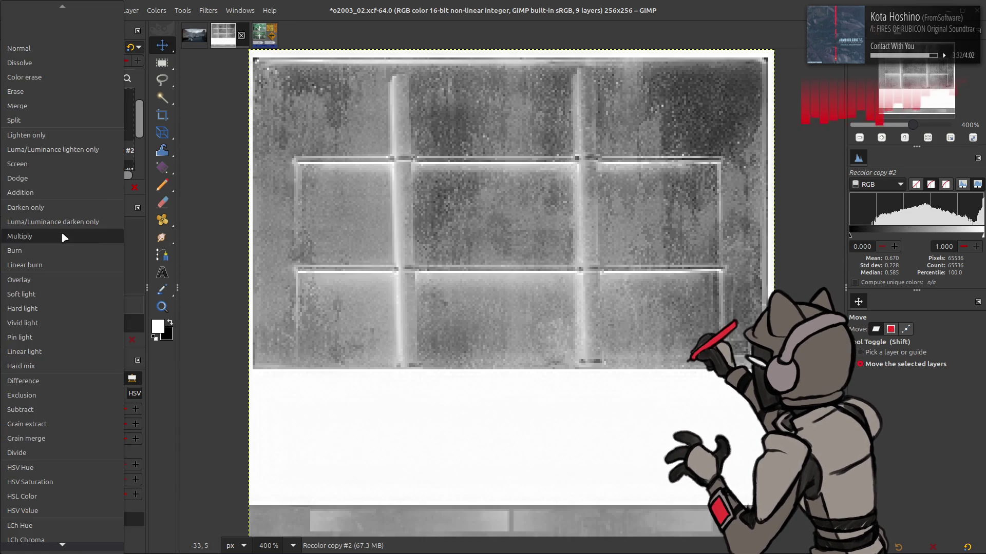
{"action": "left_click", "coordinate": [61, 234]}
{"action": "left_click", "coordinate": [131, 47]}
- Check Recolor copy's blend mode, hide it again, and delete Recolor copy #2
{"action": "scroll", "coordinate": [90, 127], "scroll_direction": "down", "scroll_amount": 2}
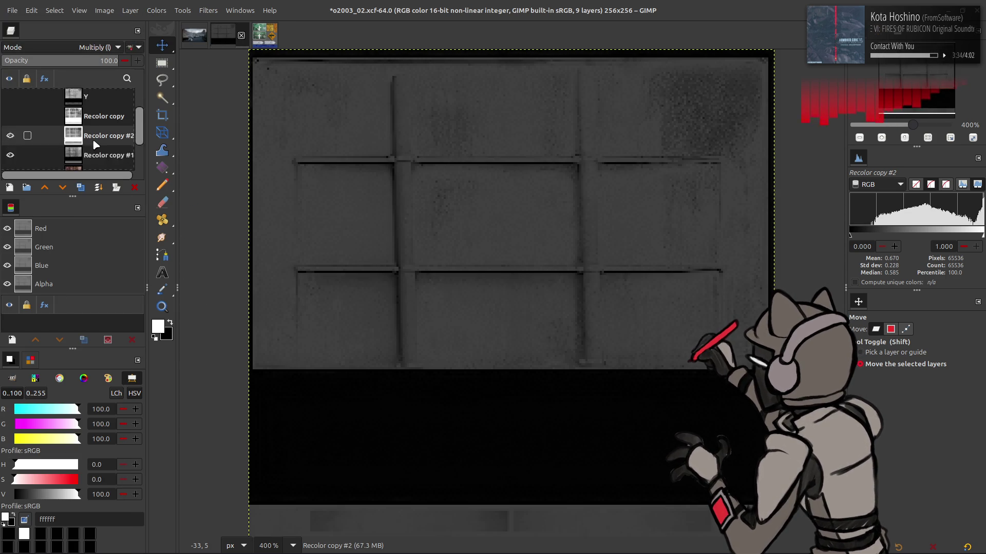
{"action": "left_click", "coordinate": [9, 100]}
{"action": "left_click", "coordinate": [103, 101]}
{"action": "left_click", "coordinate": [62, 47]}
{"action": "left_click", "coordinate": [59, 232]}
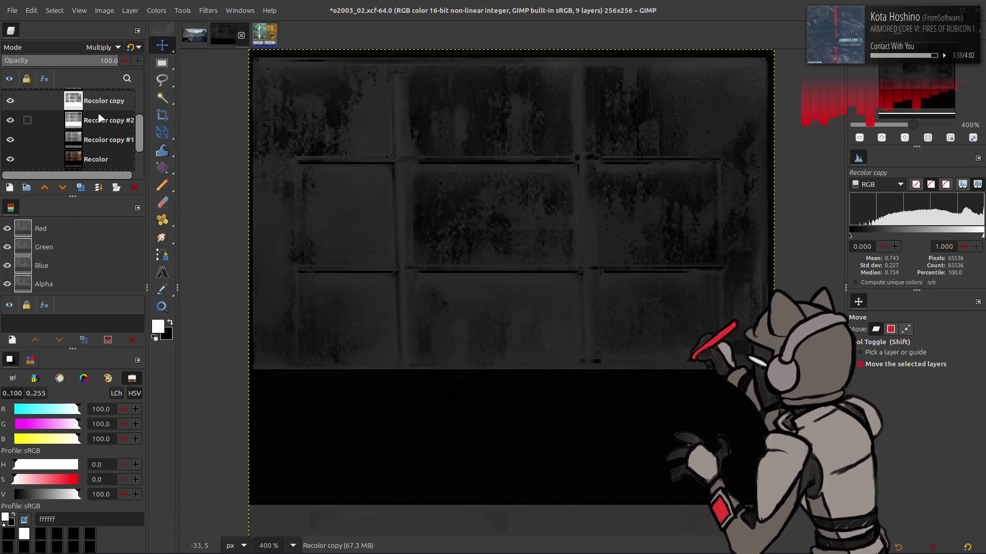
{"action": "left_click", "coordinate": [10, 101]}
{"action": "left_click", "coordinate": [103, 120]}
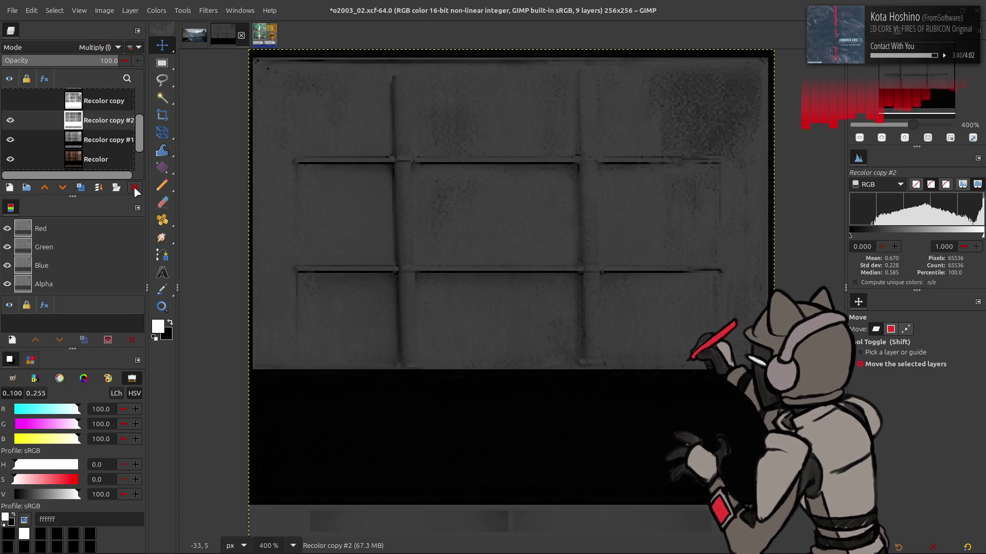
{"action": "left_click", "coordinate": [135, 188]}
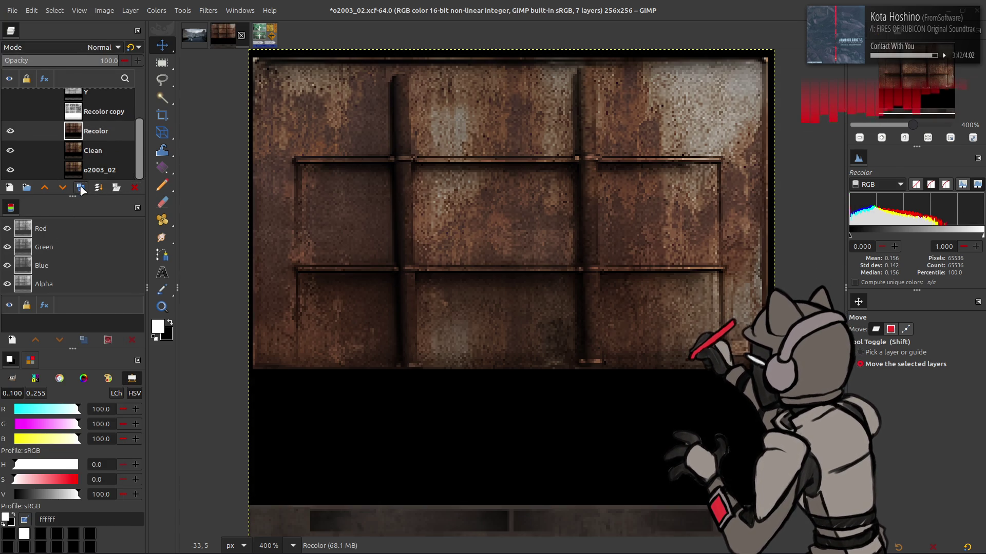
- Extract Recolor copy #1's LAB L lightness component as greyscale, then bring up Levels
{"action": "left_click", "coordinate": [156, 10]}
{"action": "left_click", "coordinate": [277, 215]}
{"action": "left_click", "coordinate": [179, 202]}
{"action": "left_click", "coordinate": [124, 400]}
{"action": "left_click", "coordinate": [201, 271]}
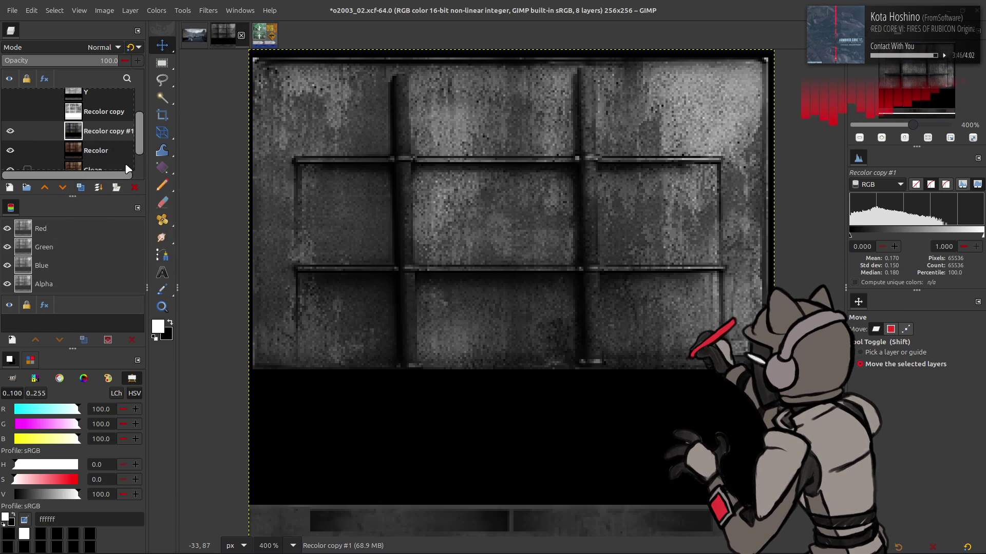
{"action": "left_click", "coordinate": [156, 10]}
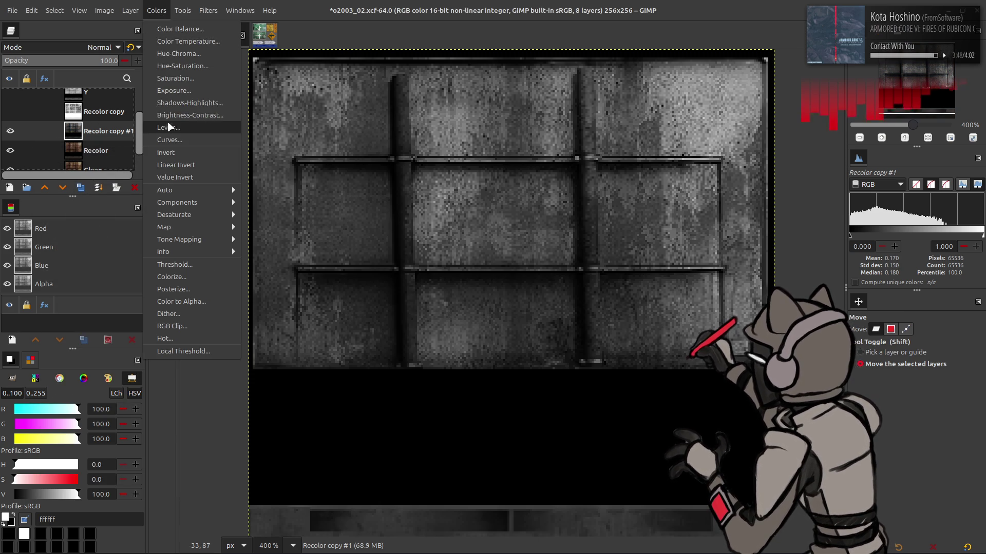
{"action": "left_click", "coordinate": [179, 193]}
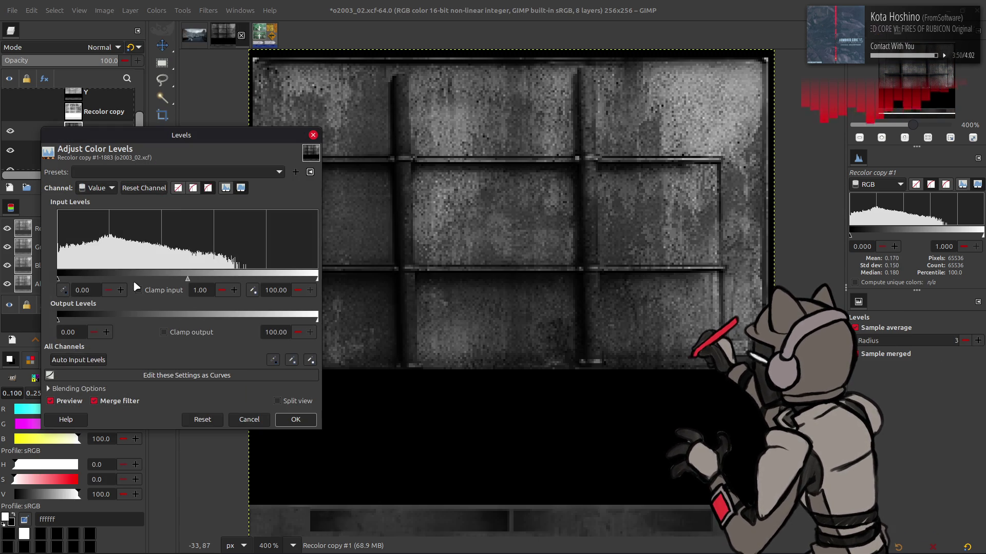
- Narrow Recolor copy #1's Levels output range to 10–90
{"action": "triple_click", "coordinate": [75, 332]}
{"action": "type", "text": "10"}
{"action": "left_click", "coordinate": [286, 332]}
{"action": "type", "text": "90"}
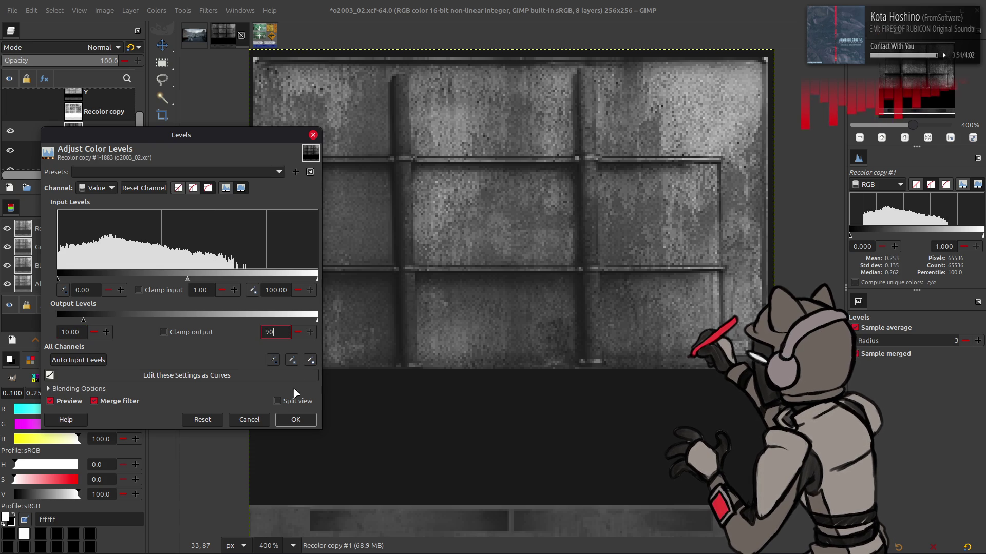
{"action": "left_click", "coordinate": [297, 419]}
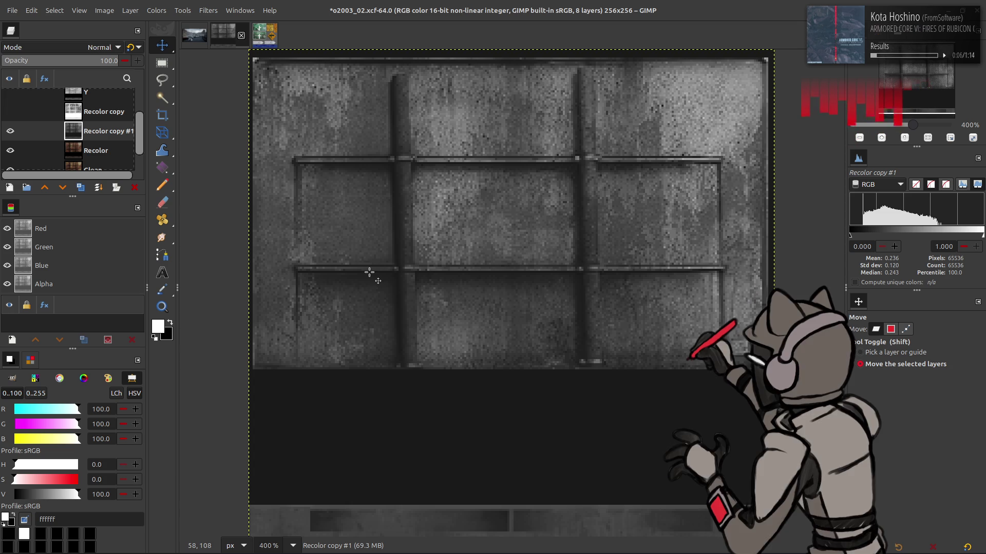
- Duplicate Recolor copy #1, invert the copy, set it to Multiply, and merge it down
{"action": "left_click", "coordinate": [79, 188]}
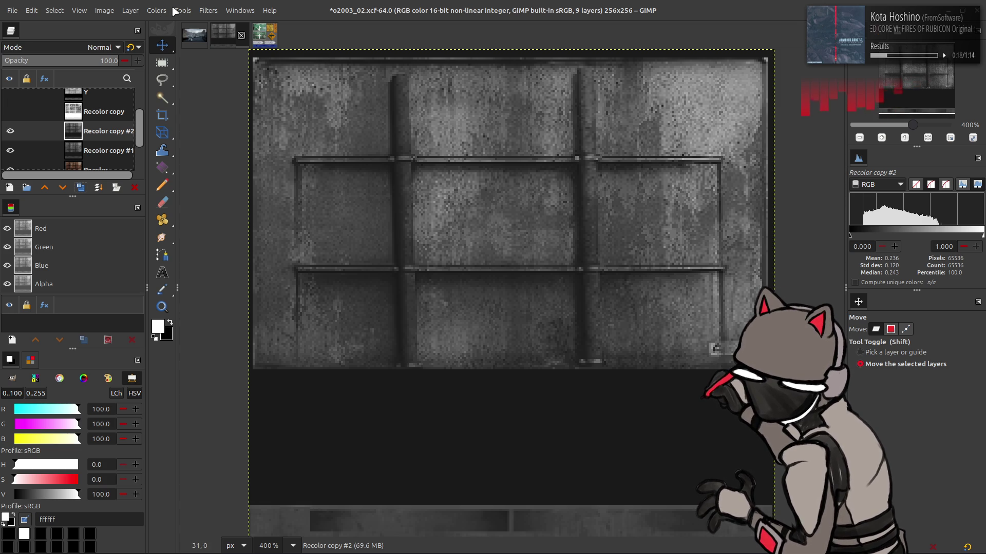
{"action": "left_click", "coordinate": [157, 10]}
{"action": "left_click", "coordinate": [166, 152]}
{"action": "left_click", "coordinate": [103, 48]}
{"action": "left_click", "coordinate": [82, 236]}
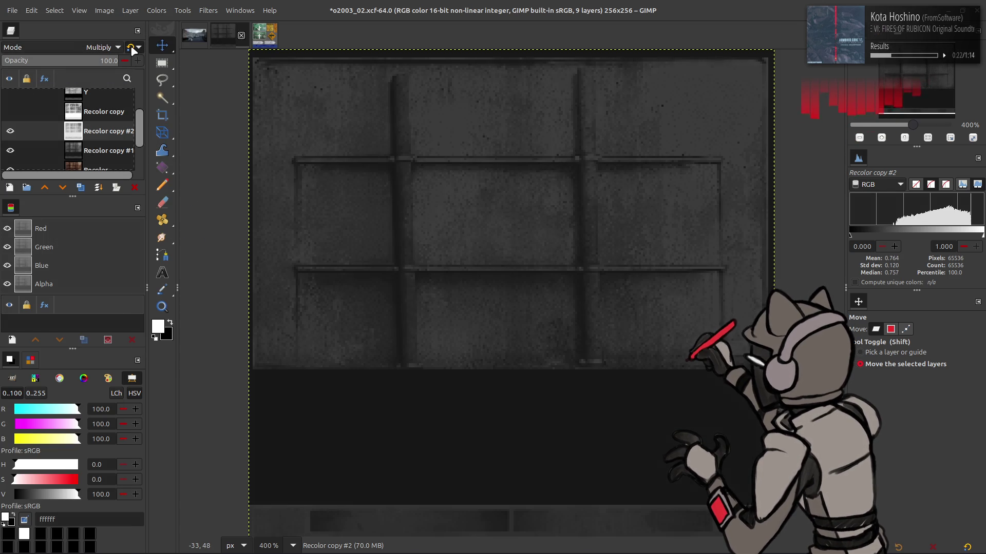
{"action": "right_click", "coordinate": [98, 136]}
{"action": "key", "text": "Escape"}
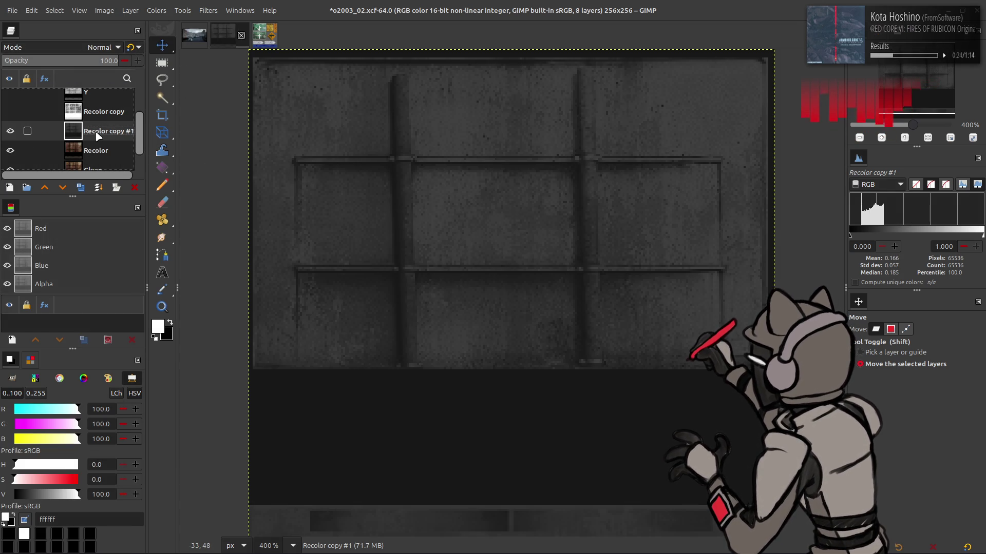
{"action": "left_click", "coordinate": [157, 11]}
{"action": "mouse_move", "coordinate": [203, 190]}
{"action": "left_click", "coordinate": [47, 113]}
{"action": "left_click", "coordinate": [156, 10]}
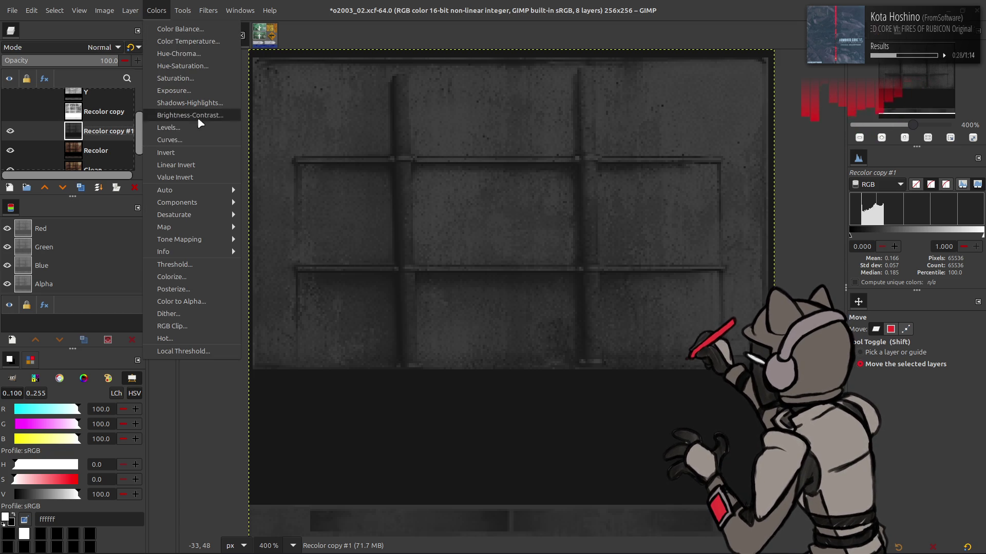
- Set Recolor copy #1's Levels input white point to 25, after first trying 50
{"action": "left_click", "coordinate": [190, 127]}
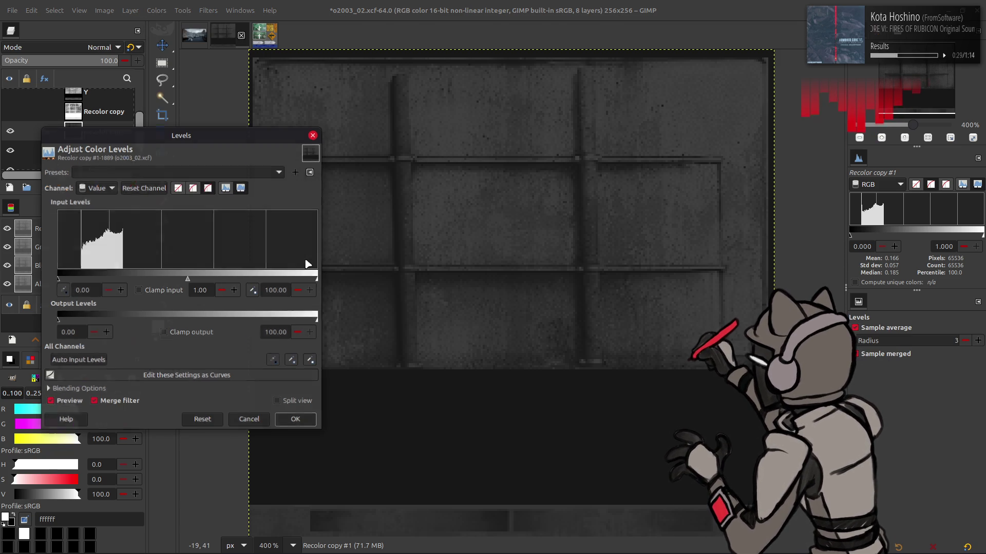
{"action": "triple_click", "coordinate": [283, 289]}
{"action": "type", "text": "50"}
{"action": "key", "text": "Return"}
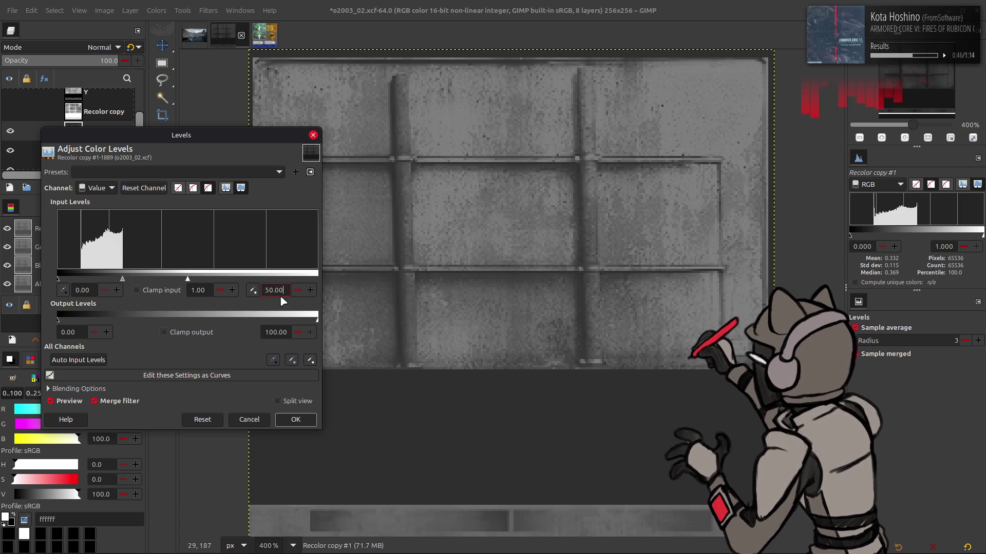
{"action": "double_click", "coordinate": [282, 290]}
{"action": "type", "text": "25"}
{"action": "key", "text": "Return"}
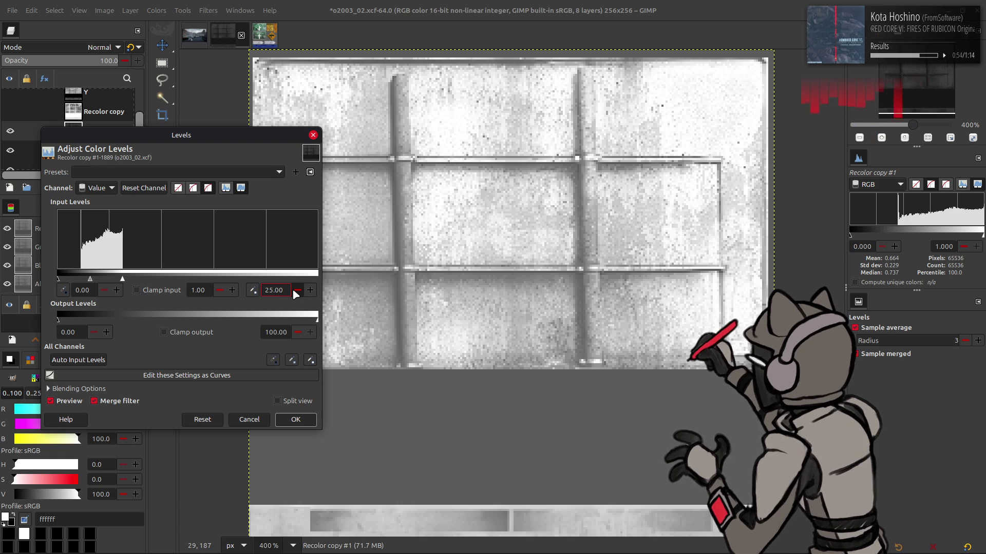
{"action": "left_click", "coordinate": [295, 424]}
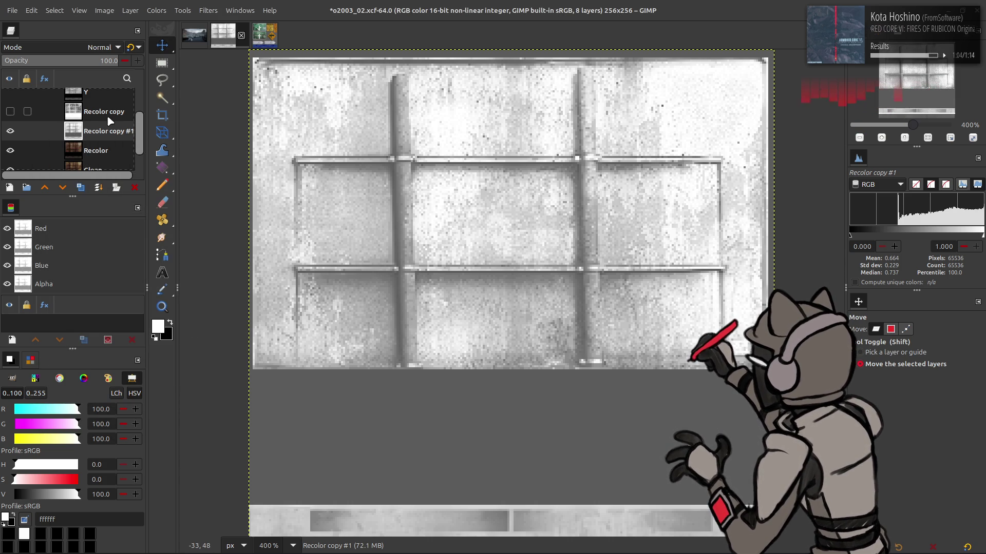
- Toggle the two grey copy layers on and off to compare the panel against the rust
{"action": "left_click", "coordinate": [10, 112]}
{"action": "left_click", "coordinate": [11, 112]}
{"action": "left_click", "coordinate": [71, 113]}
{"action": "left_click", "coordinate": [11, 112]}
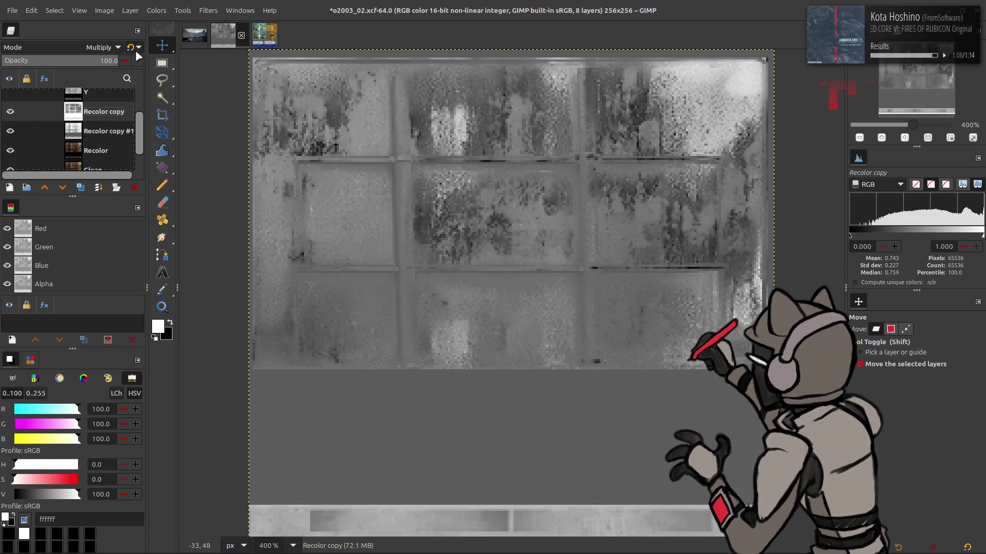
{"action": "left_click", "coordinate": [10, 112]}
{"action": "left_click", "coordinate": [10, 112]}
{"action": "left_click", "coordinate": [10, 111]}
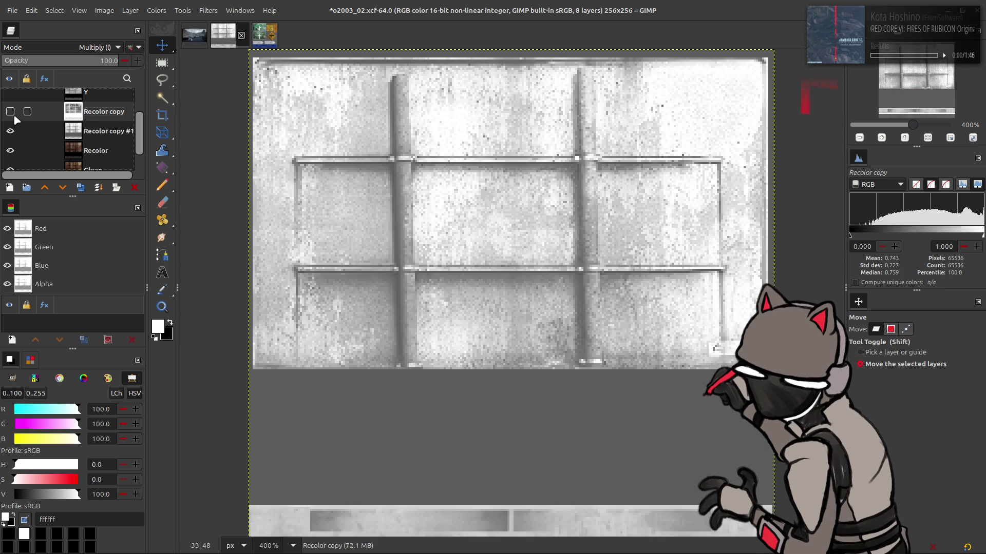
{"action": "left_click", "coordinate": [10, 112]}
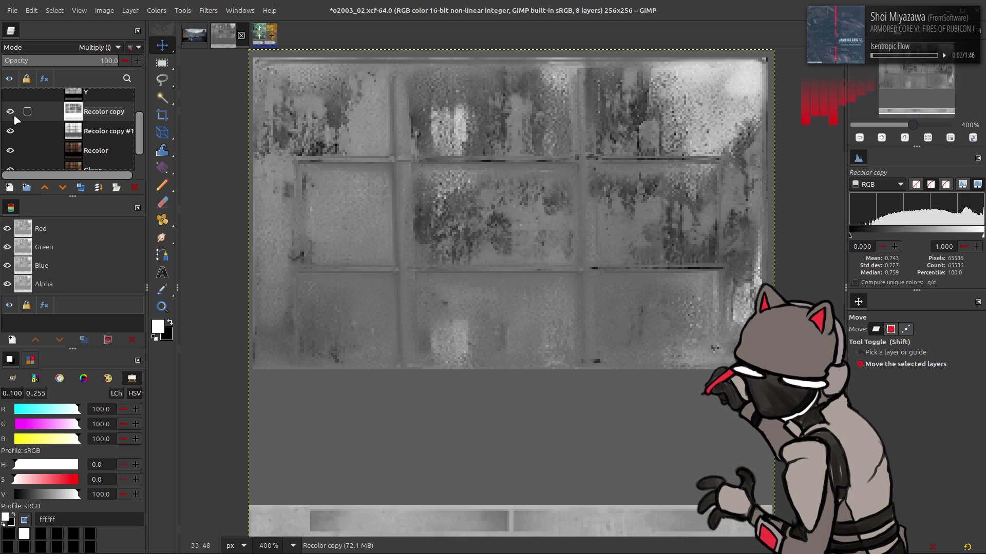
{"action": "left_click", "coordinate": [11, 112]}
{"action": "left_click", "coordinate": [10, 130]}
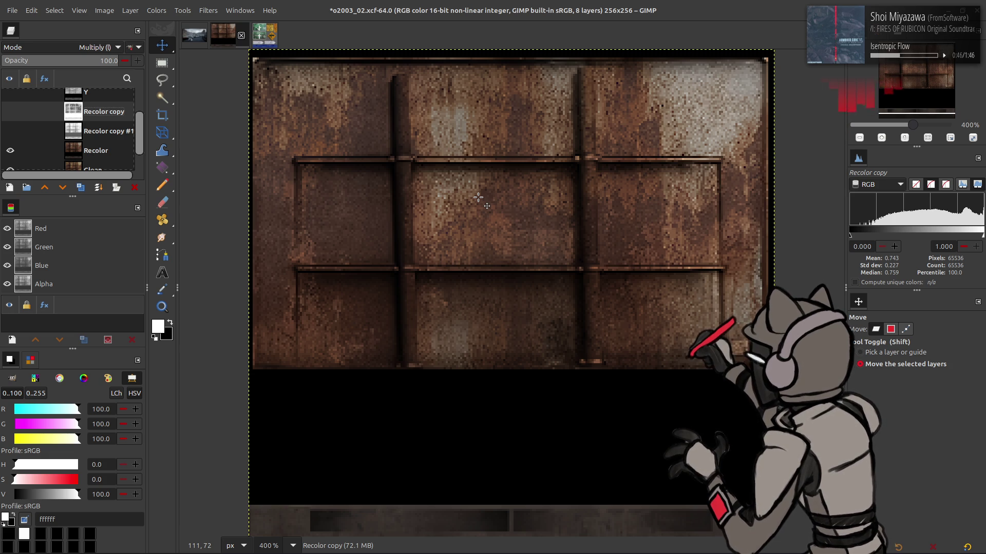
{"action": "left_click", "coordinate": [10, 131]}
{"action": "left_click", "coordinate": [11, 111]}
{"action": "left_click", "coordinate": [11, 112]}
{"action": "left_click", "coordinate": [10, 111]}
- Try Recolor copy at 50% and then 33.3% opacity, comparing each result
{"action": "left_click", "coordinate": [109, 60]}
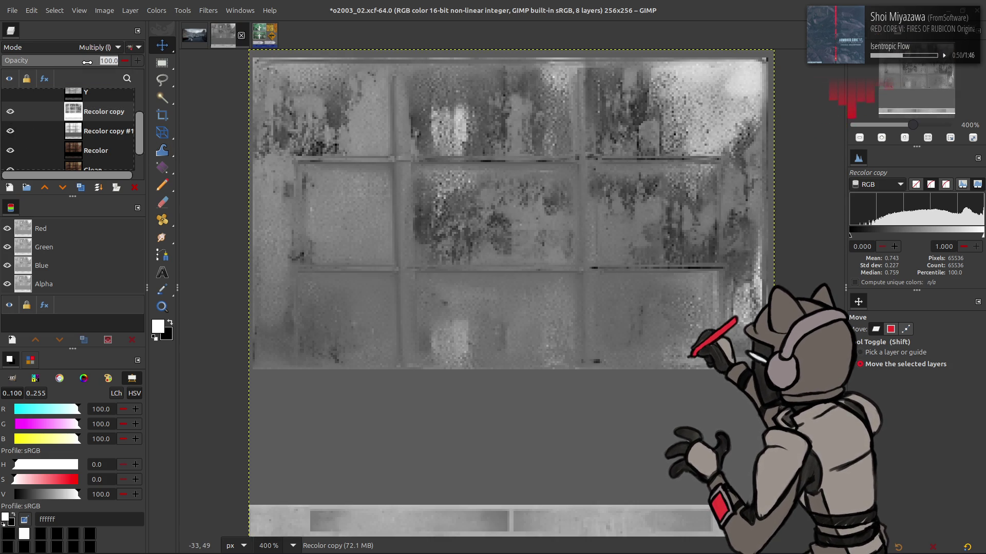
{"action": "type", "text": "50"}
{"action": "key", "text": "Return"}
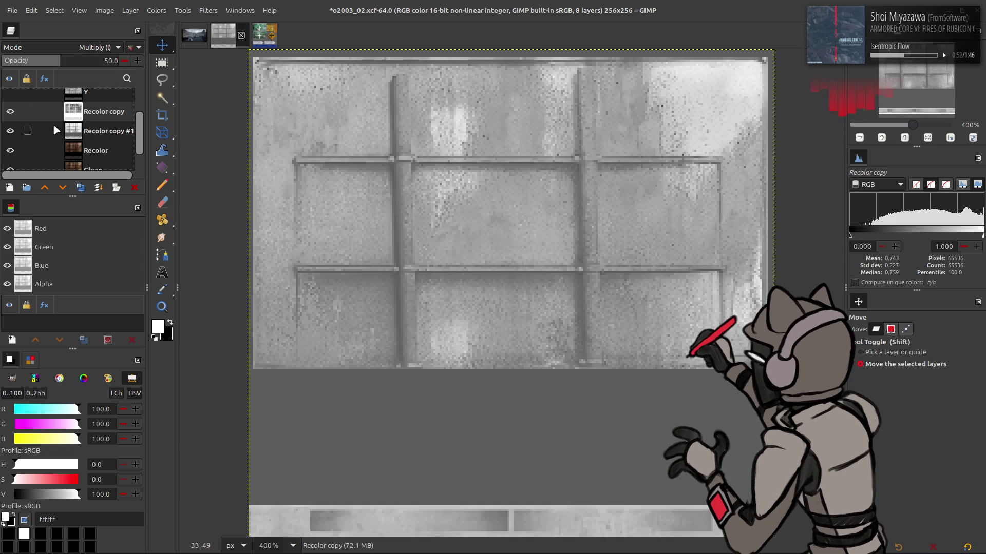
{"action": "left_click", "coordinate": [11, 111]}
{"action": "left_click", "coordinate": [10, 111]}
{"action": "left_click", "coordinate": [10, 111]}
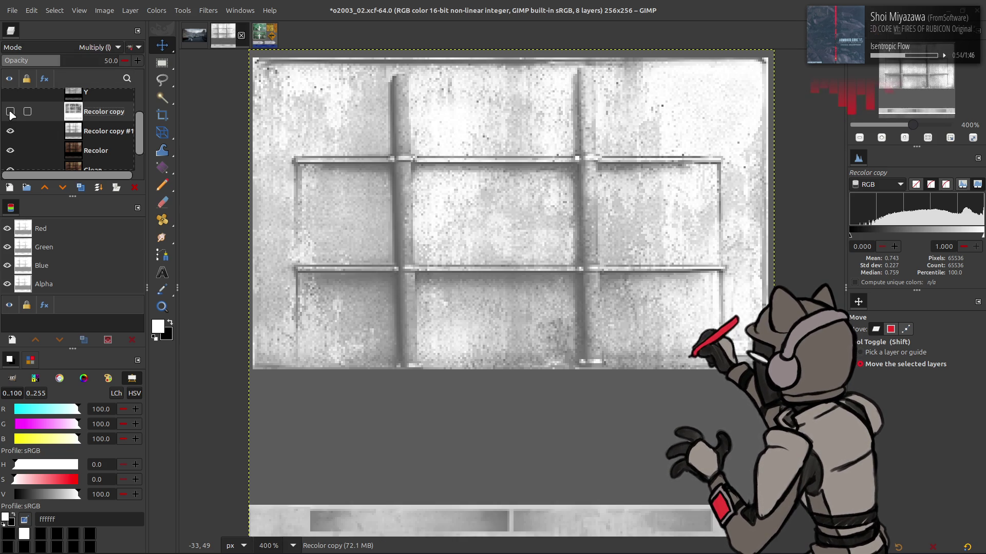
{"action": "left_click", "coordinate": [10, 112]}
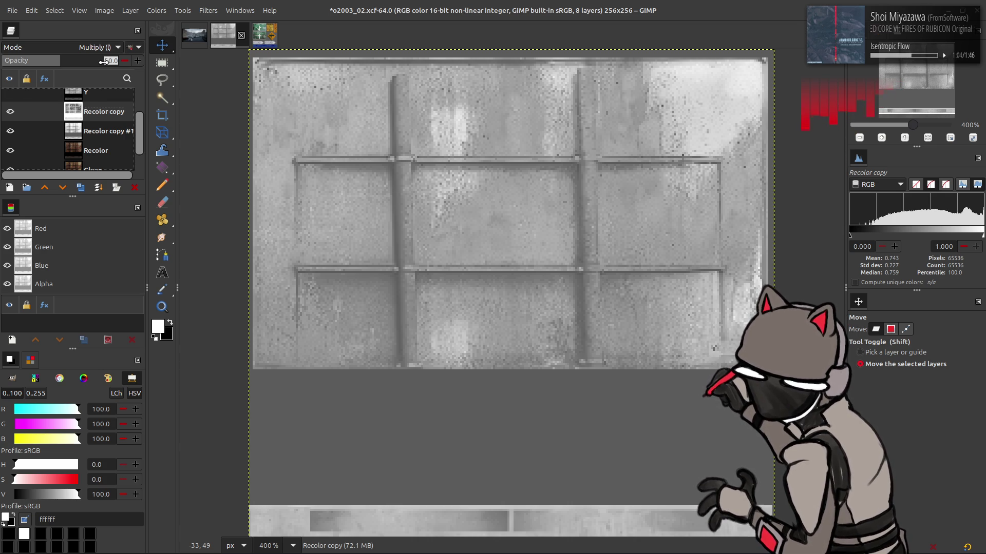
{"action": "type", "text": "33."}
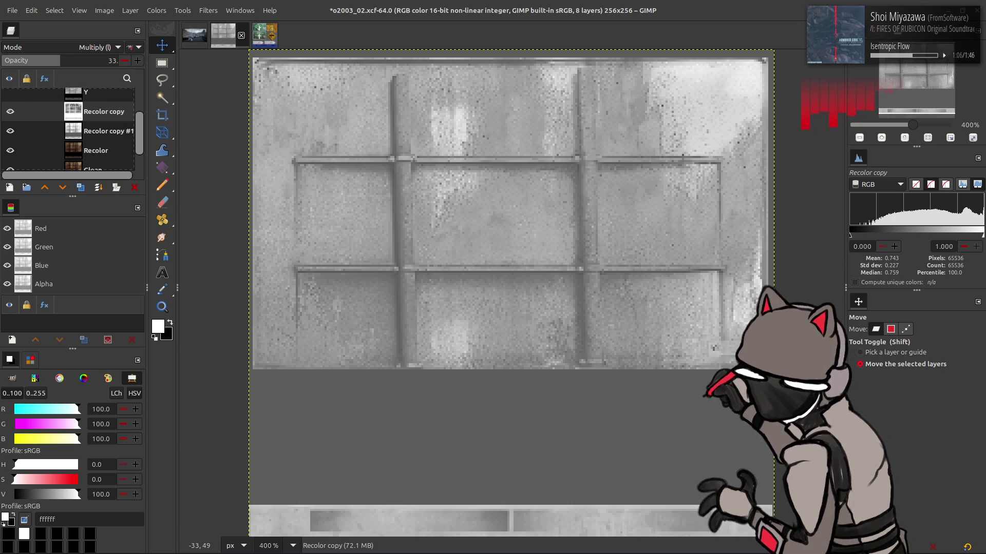
{"action": "type", "text": "3"}
{"action": "key", "text": "Return"}
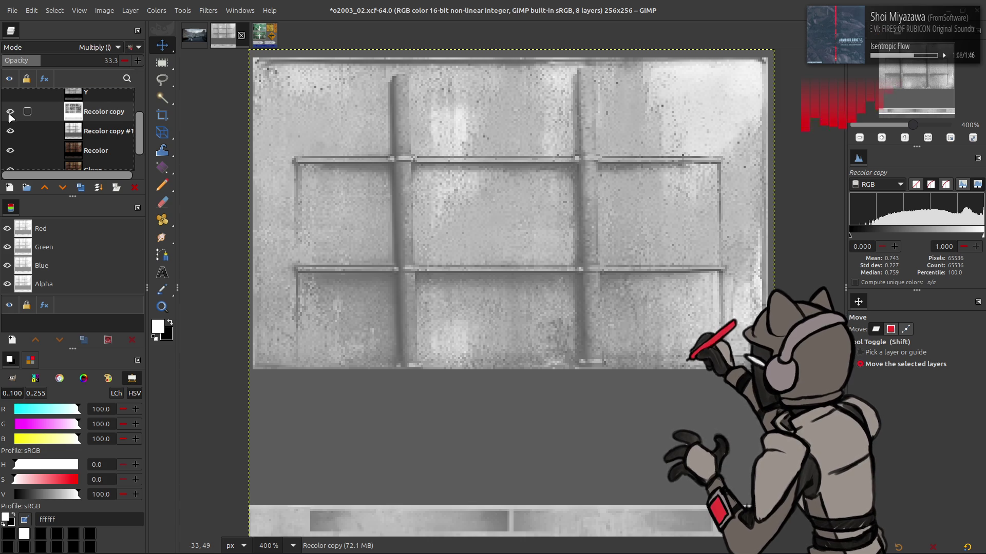
{"action": "left_click", "coordinate": [9, 113]}
{"action": "left_click", "coordinate": [9, 113]}
{"action": "left_click", "coordinate": [9, 113]}
{"action": "left_click", "coordinate": [9, 113]}
{"action": "left_click", "coordinate": [9, 113]}
{"action": "left_click", "coordinate": [9, 113]}
{"action": "left_click", "coordinate": [10, 113]}
{"action": "left_click", "coordinate": [10, 113]}
- Return Recolor copy to 50% opacity and merge it down into Recolor copy #1
{"action": "left_click_drag", "start_coordinate": [88, 63], "coordinate": [87, 62]}
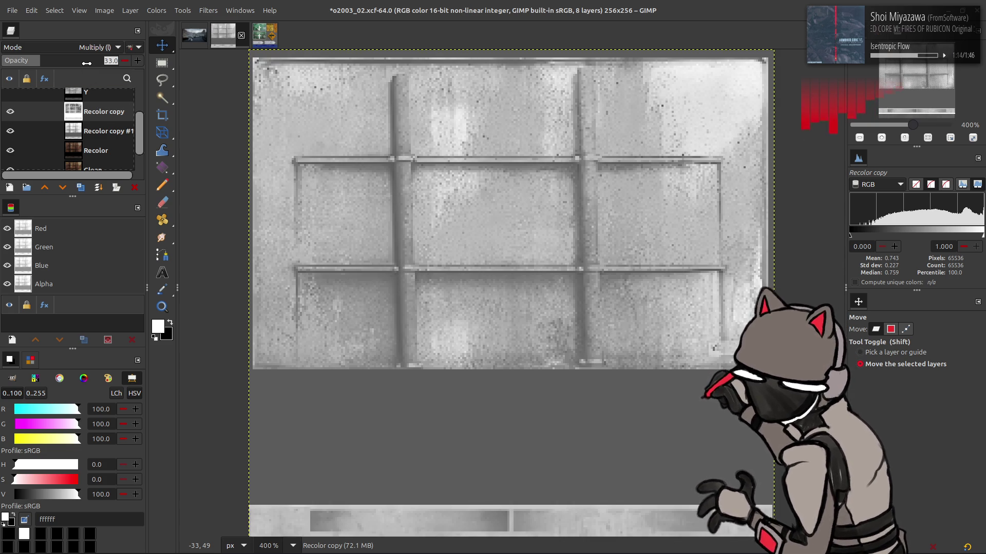
{"action": "type", "text": "50"}
{"action": "key", "text": "Return"}
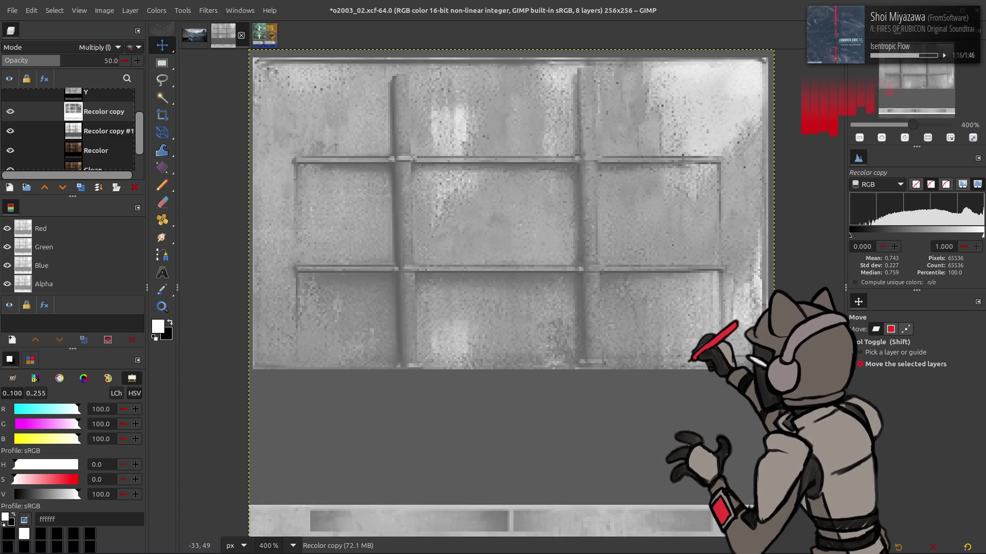
{"action": "left_click", "coordinate": [10, 112]}
{"action": "left_click", "coordinate": [10, 111]}
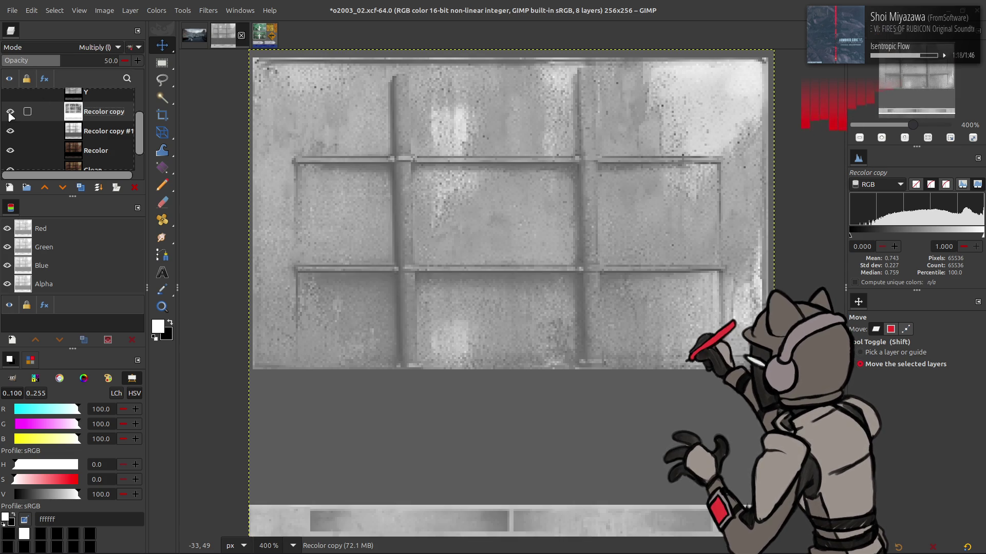
{"action": "key", "text": "ctrl+m"}
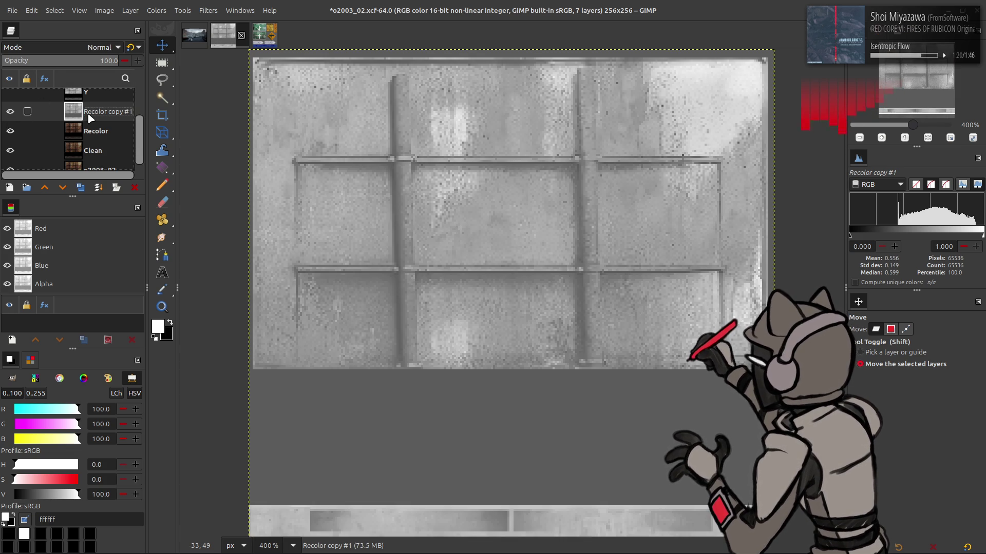
- Apply Stretch Contrast to the merged grey panel layer
{"action": "left_click", "coordinate": [157, 10]}
{"action": "mouse_move", "coordinate": [218, 190]}
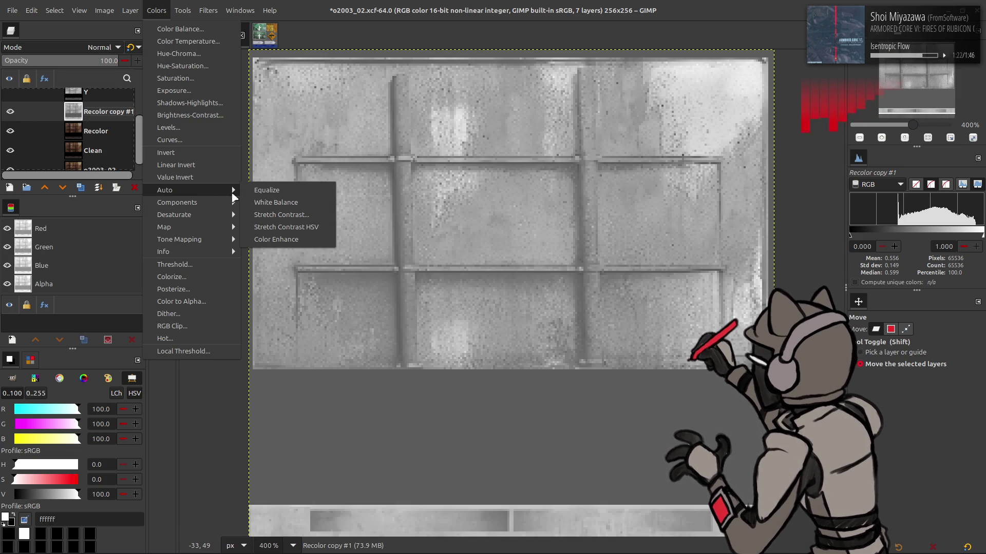
{"action": "left_click", "coordinate": [272, 219]}
{"action": "left_click", "coordinate": [118, 220]}
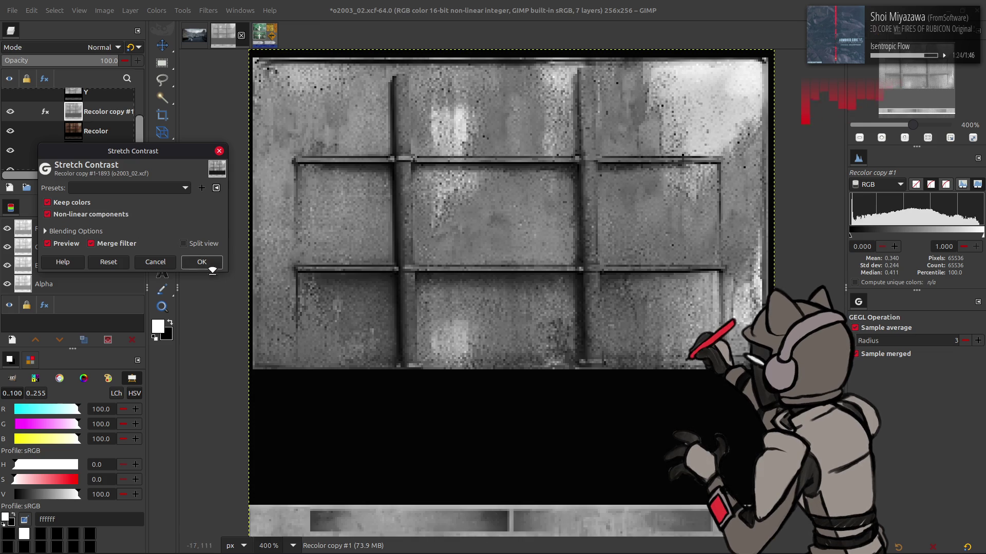
{"action": "left_click", "coordinate": [202, 266]}
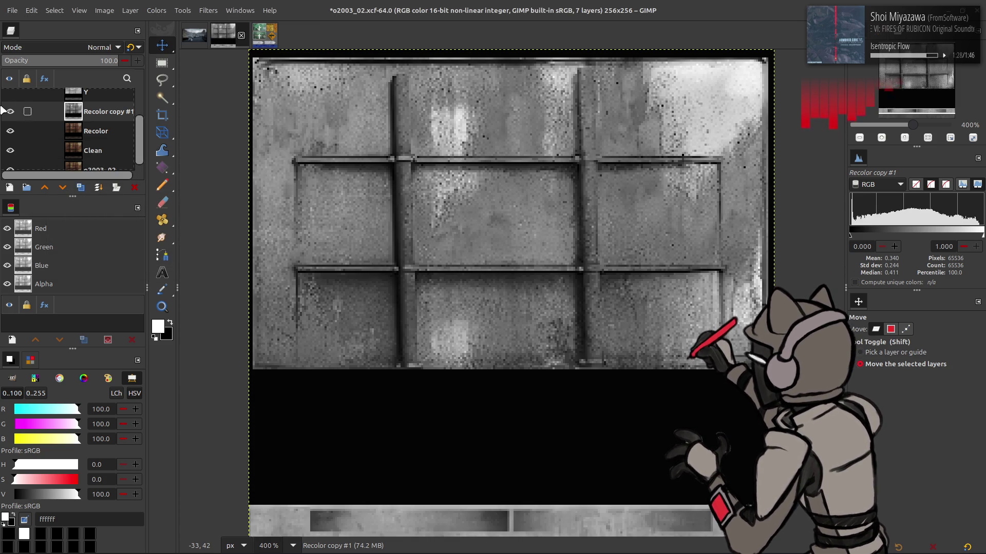
- Toggle the stretched grey layer's visibility to compare it with the rust layer, leaving it shown
{"action": "left_click", "coordinate": [10, 112]}
{"action": "left_click", "coordinate": [10, 111]}
{"action": "left_click", "coordinate": [10, 111]}
{"action": "left_click", "coordinate": [9, 111]}
{"action": "left_click", "coordinate": [10, 111]}
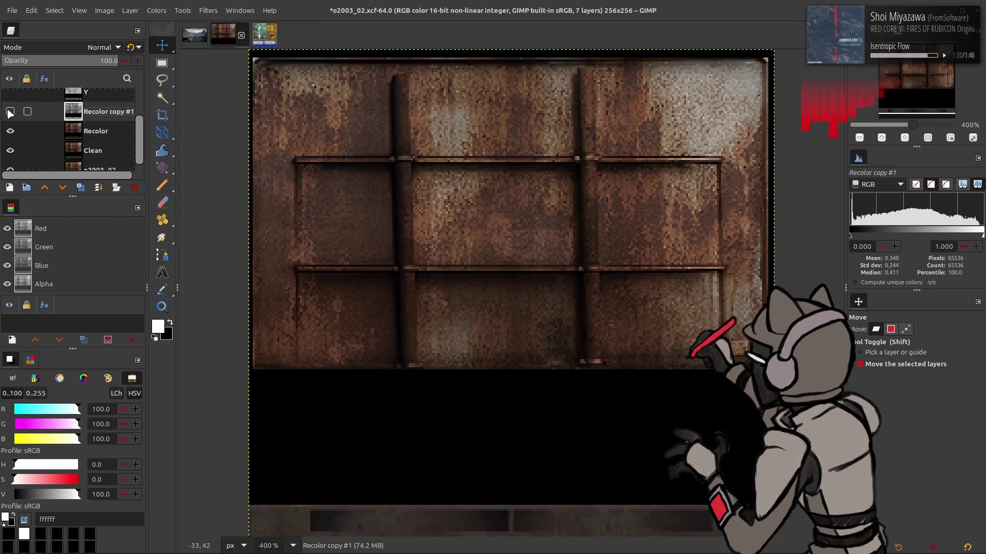
{"action": "left_click", "coordinate": [10, 112]}
{"action": "left_click", "coordinate": [9, 111]}
{"action": "left_click", "coordinate": [10, 112]}
{"action": "left_click", "coordinate": [9, 112]}
{"action": "left_click", "coordinate": [10, 111]}
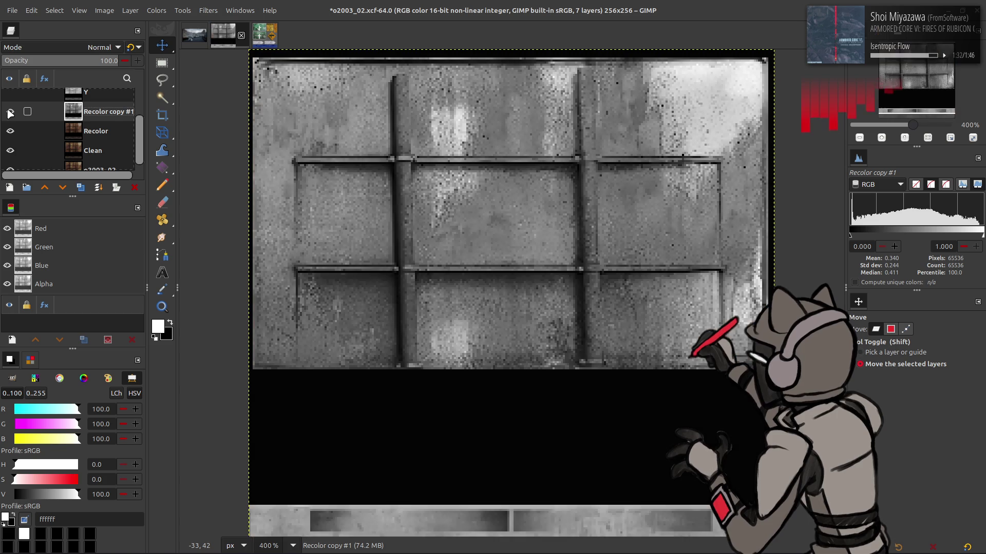
- Rename the Recolor copy #1 layer to 'Spec Base'
{"action": "double_click", "coordinate": [95, 113]}
{"action": "type", "text": "Spec Base"}
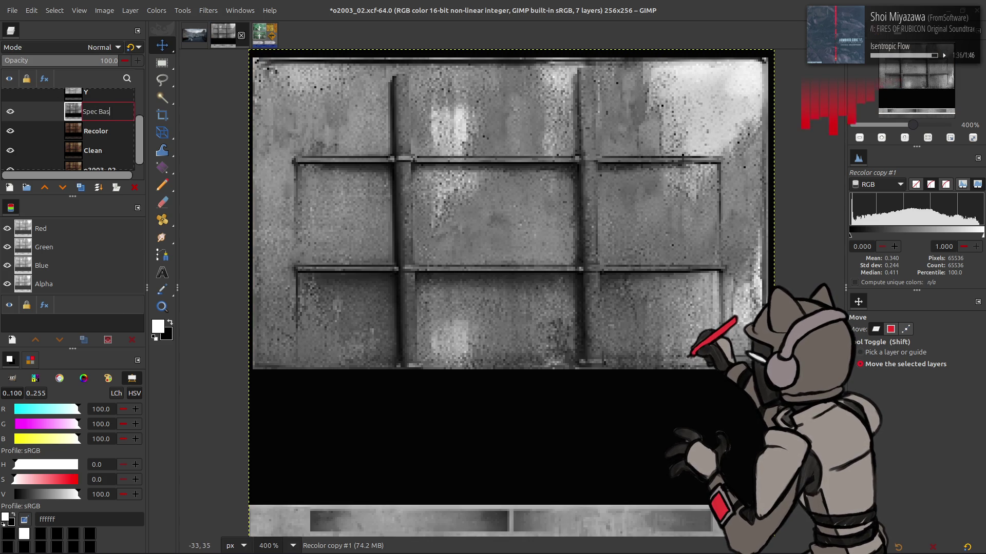
{"action": "key", "text": "Return"}
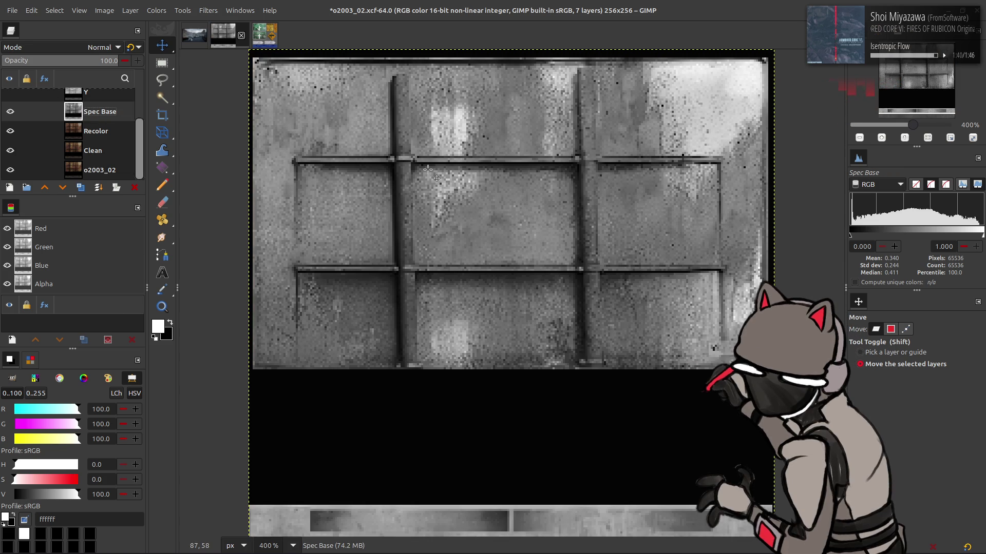
{"action": "left_click_drag", "start_coordinate": [472, 165], "coordinate": [437, 224]}
{"action": "scroll", "coordinate": [437, 224], "scroll_direction": "down", "scroll_amount": 5}
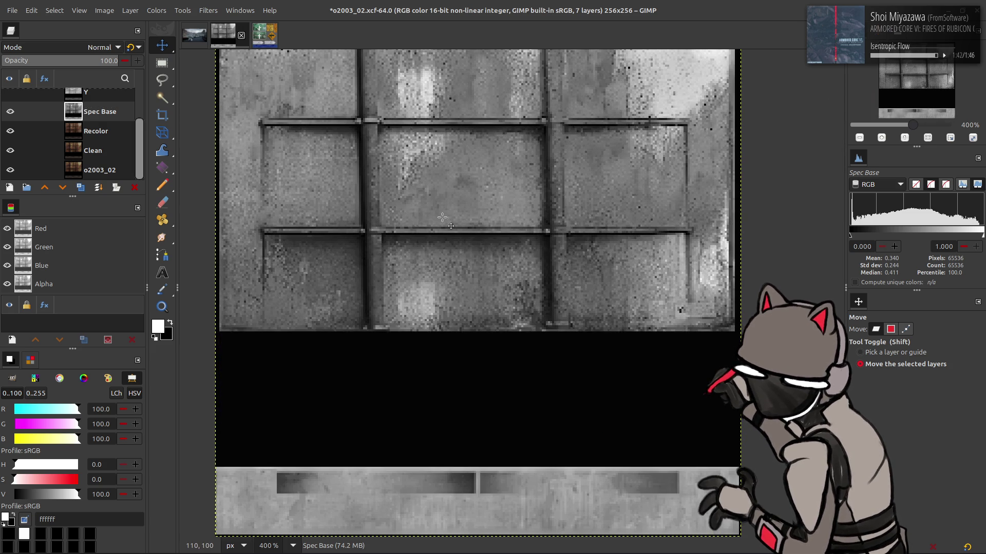
{"action": "scroll", "coordinate": [441, 220], "scroll_direction": "up", "scroll_amount": 2}
{"action": "scroll", "coordinate": [441, 220], "scroll_direction": "left", "scroll_amount": 2}
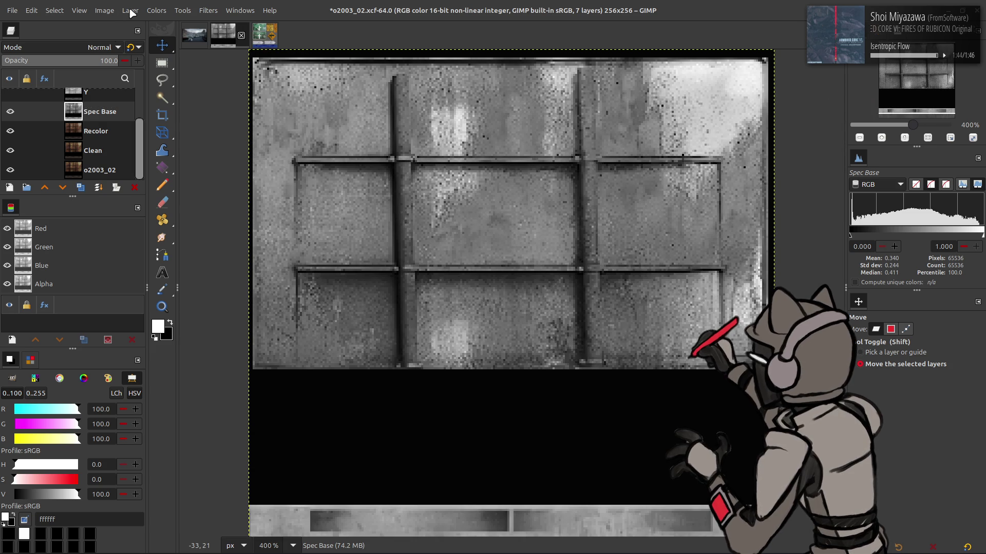
- Resize Spec Base's layer boundary to a height of 192 px, giving 256×192
{"action": "left_click", "coordinate": [129, 11]}
{"action": "left_click", "coordinate": [171, 158]}
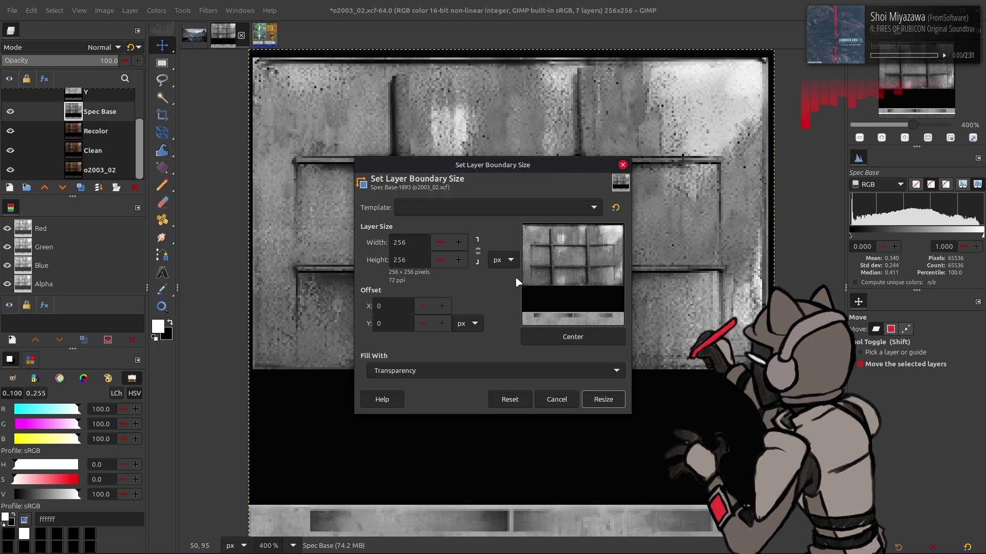
{"action": "key", "text": "ctrl+a"}
{"action": "type", "text": "192"}
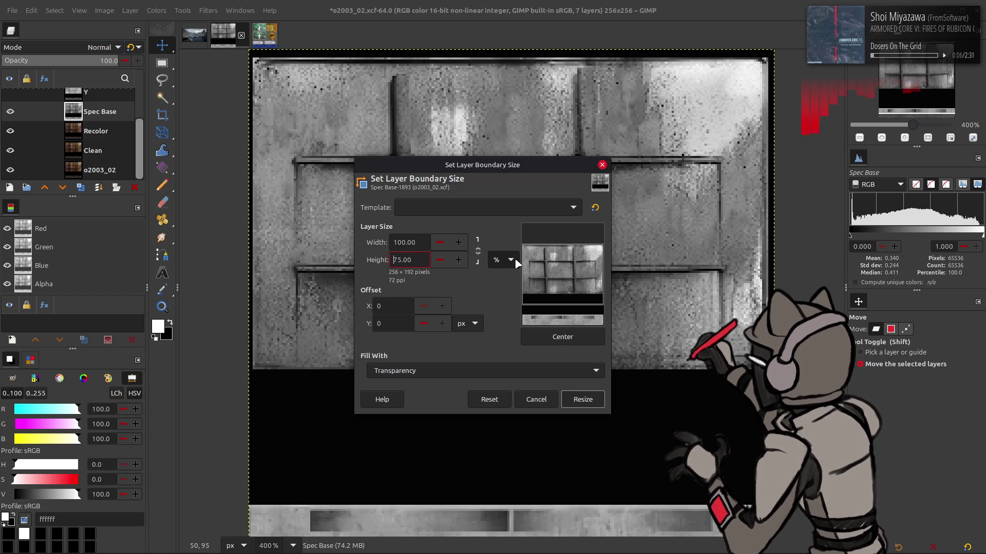
{"action": "left_click", "coordinate": [583, 399]}
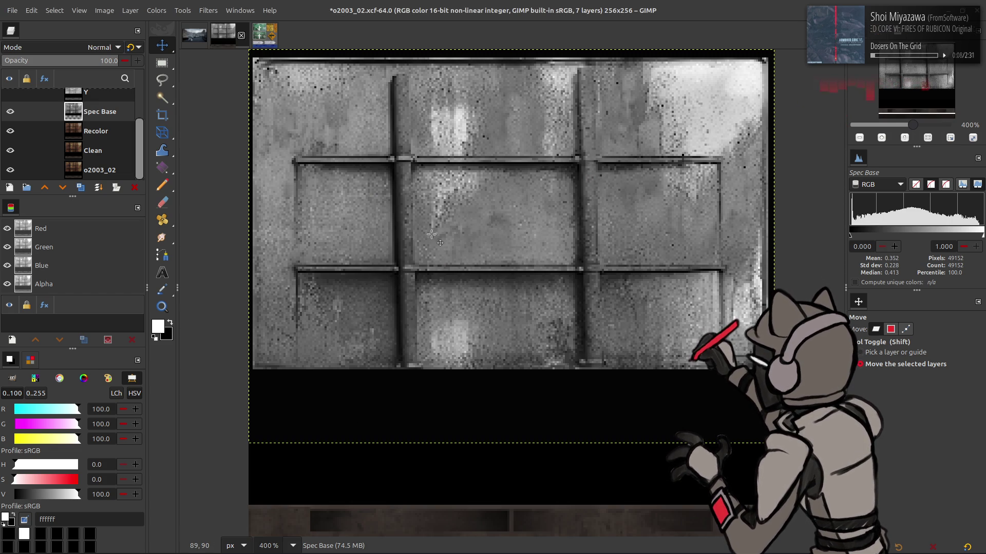
- Run Stretch Contrast again on the cropped 256×192 Spec Base layer
{"action": "left_click", "coordinate": [156, 10]}
{"action": "mouse_move", "coordinate": [216, 189]}
{"action": "left_click", "coordinate": [263, 216]}
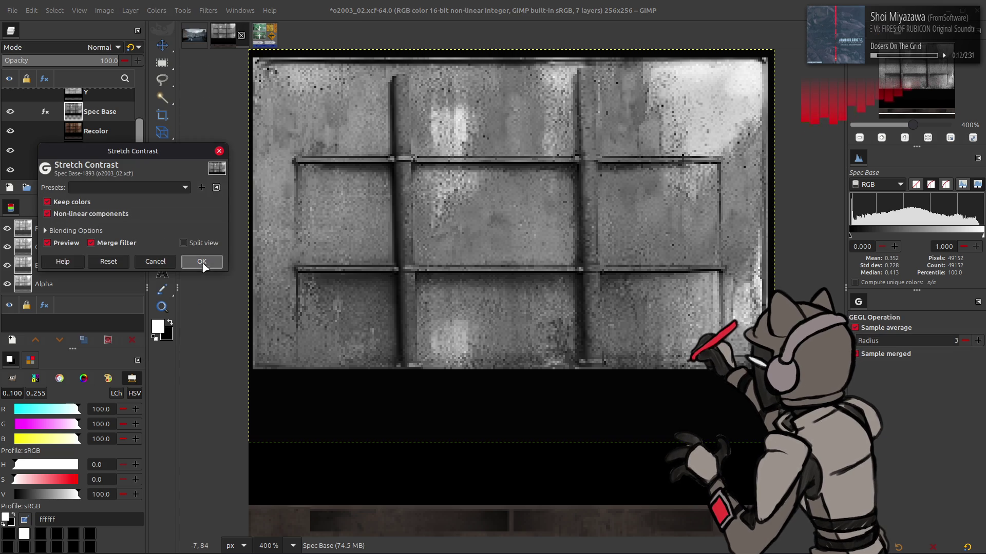
{"action": "left_click", "coordinate": [199, 259]}
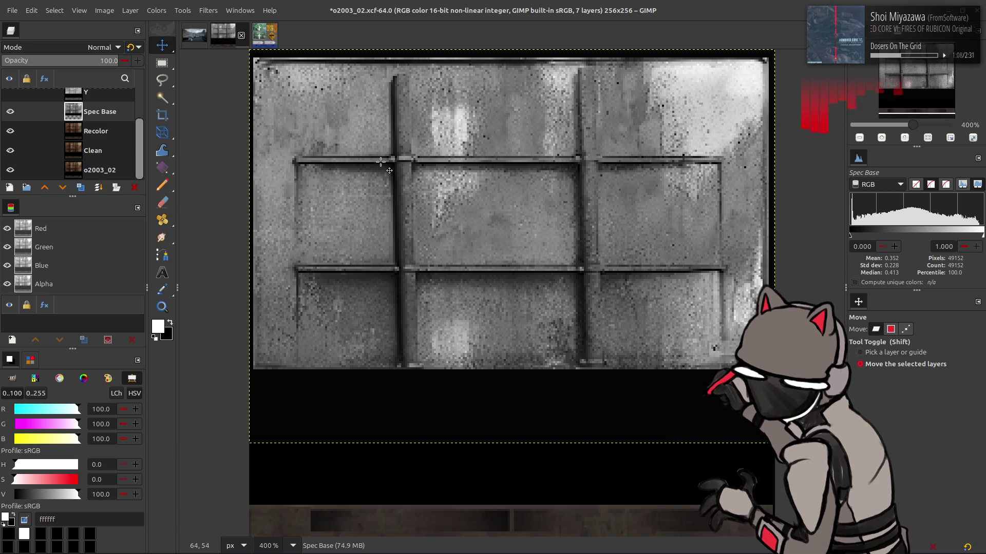
{"action": "scroll", "coordinate": [453, 167], "scroll_direction": "down", "scroll_amount": 2}
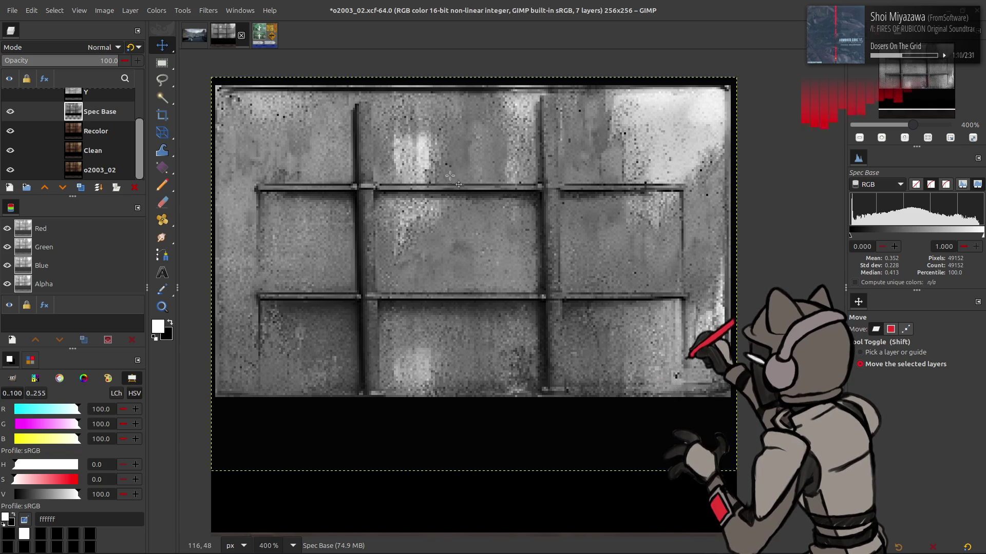
{"action": "scroll", "coordinate": [453, 167], "scroll_direction": "up", "scroll_amount": 2}
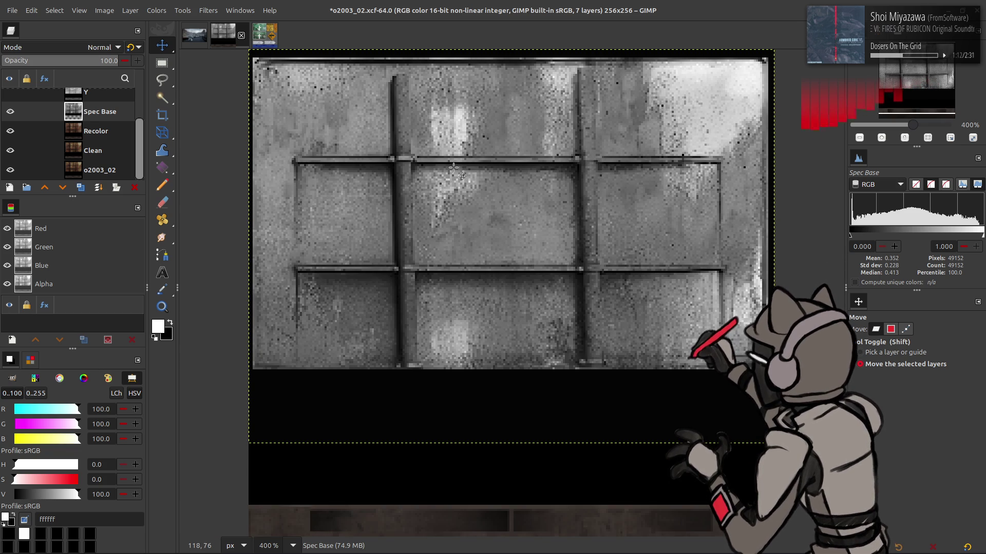
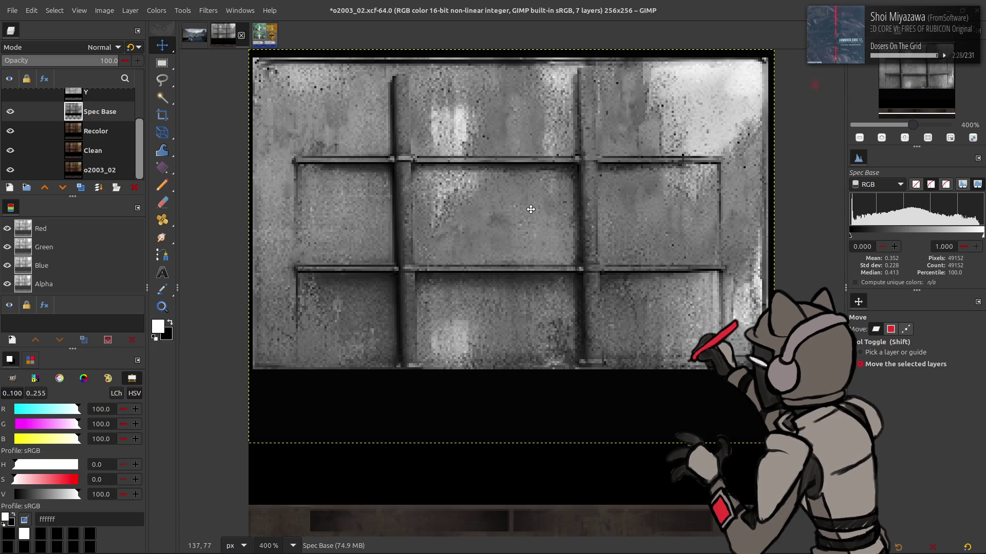
- Sample a mid-grey from the Spec Base panel as the foreground colour
{"action": "key", "text": "o"}
{"action": "left_click", "coordinate": [489, 222]}
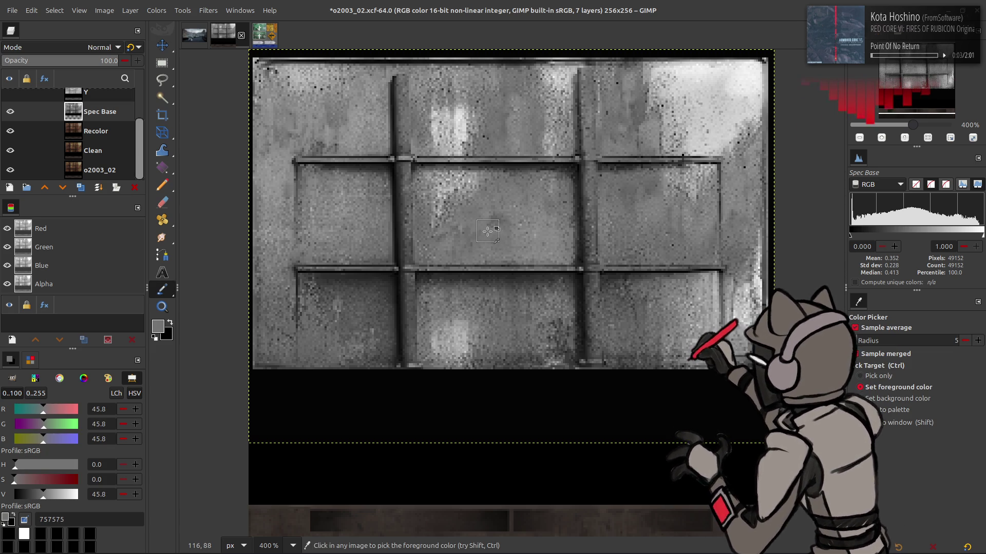
{"action": "left_click", "coordinate": [487, 232]}
{"action": "left_click", "coordinate": [487, 231]}
{"action": "key", "text": "m"}
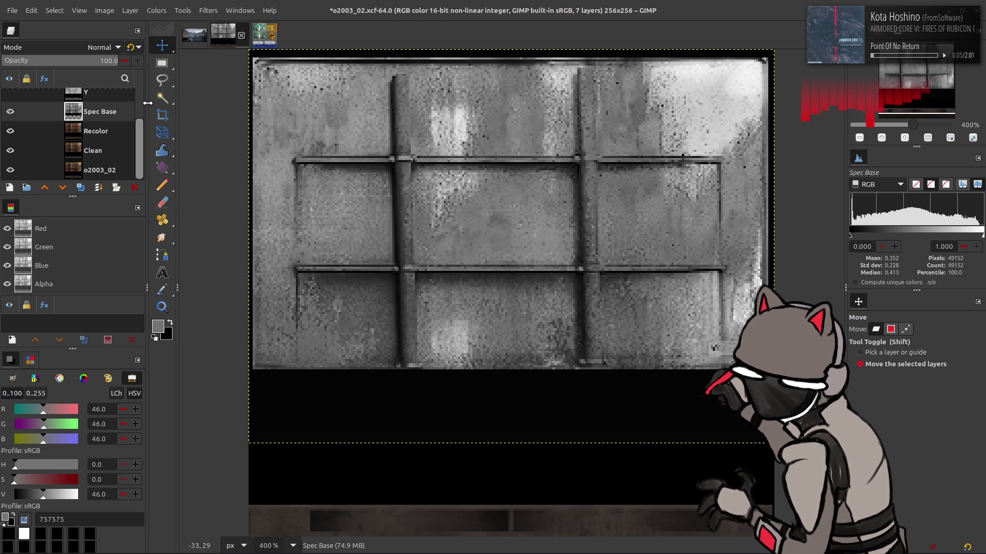
- Try a green-channel Levels adjustment on Spec Base, then discard it
{"action": "left_click", "coordinate": [156, 10]}
{"action": "left_click", "coordinate": [178, 124]}
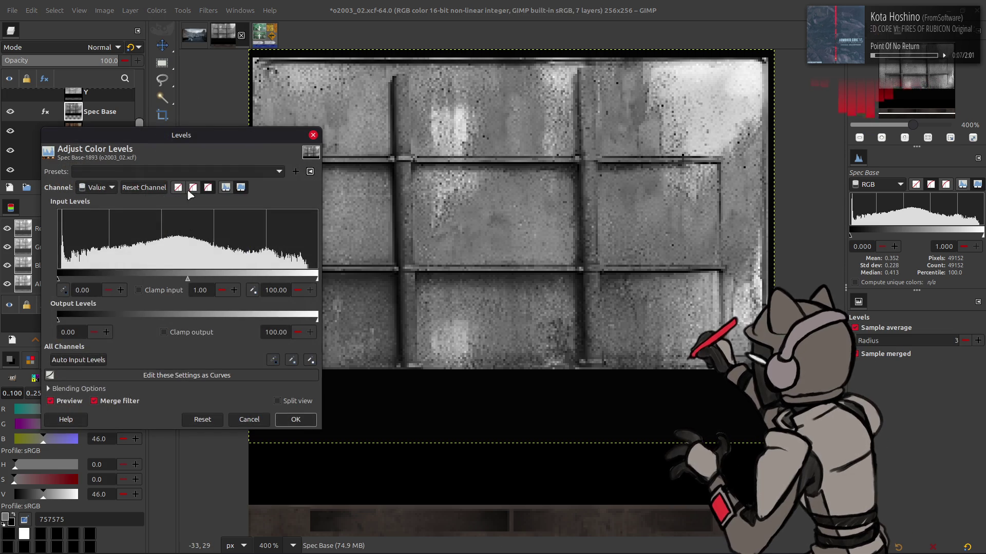
{"action": "scroll", "coordinate": [104, 190], "scroll_direction": "down", "scroll_amount": 2}
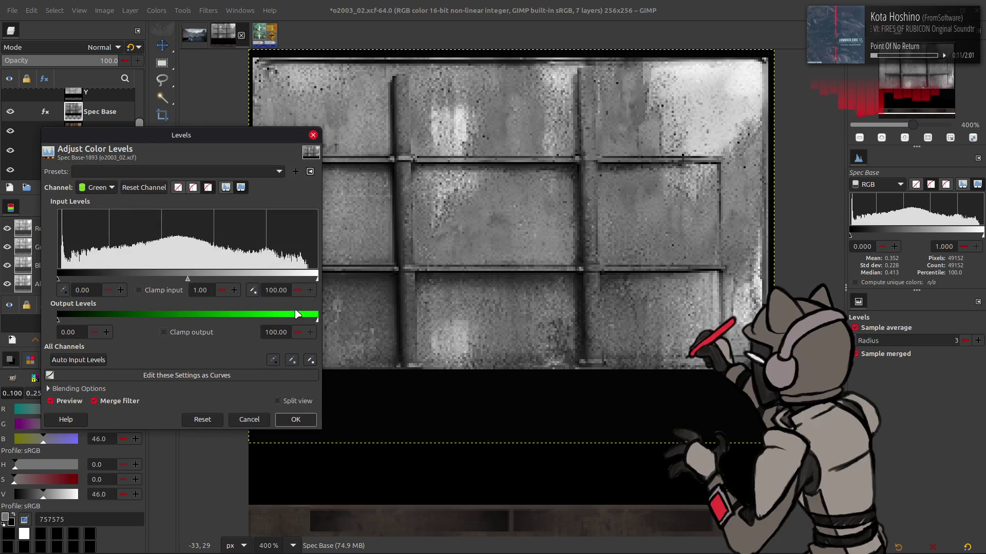
{"action": "left_click_drag", "start_coordinate": [60, 275], "coordinate": [65, 277]}
{"action": "left_click_drag", "start_coordinate": [188, 279], "coordinate": [112, 278]}
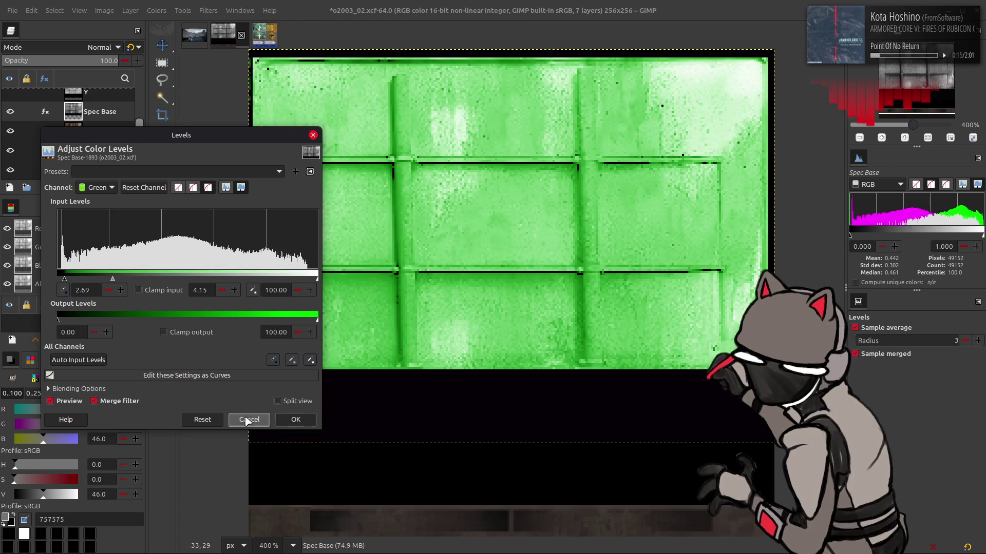
{"action": "left_click", "coordinate": [247, 420]}
- Apply Levels with gamma 2 to brighten Spec Base
{"action": "left_click", "coordinate": [157, 10]}
{"action": "left_click", "coordinate": [178, 125]}
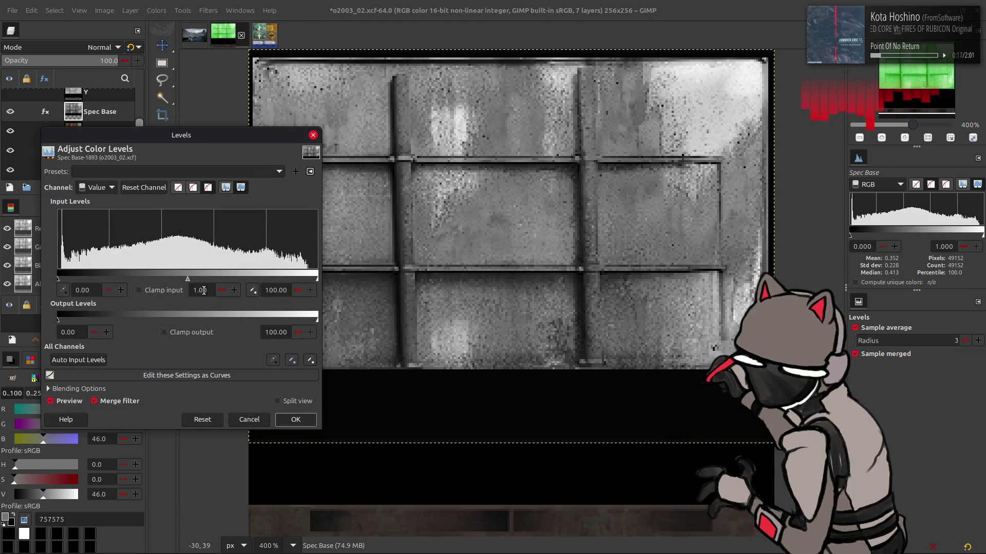
{"action": "type", "text": "2"}
{"action": "key", "text": "Tab"}
{"action": "left_click", "coordinate": [296, 419]}
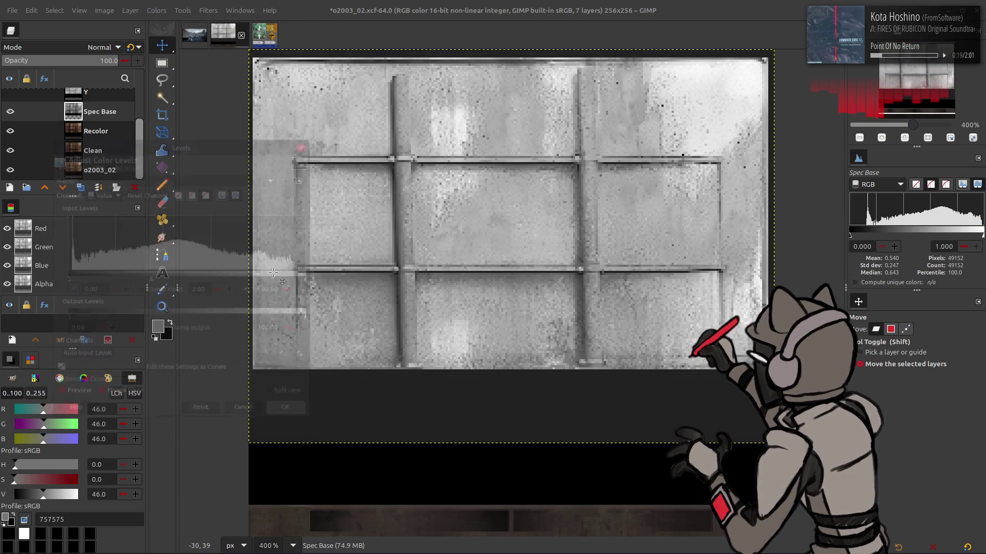
- Apply Levels to Spec Base with black point 15 and gamma 0.5
{"action": "left_click", "coordinate": [157, 10]}
{"action": "left_click", "coordinate": [178, 125]}
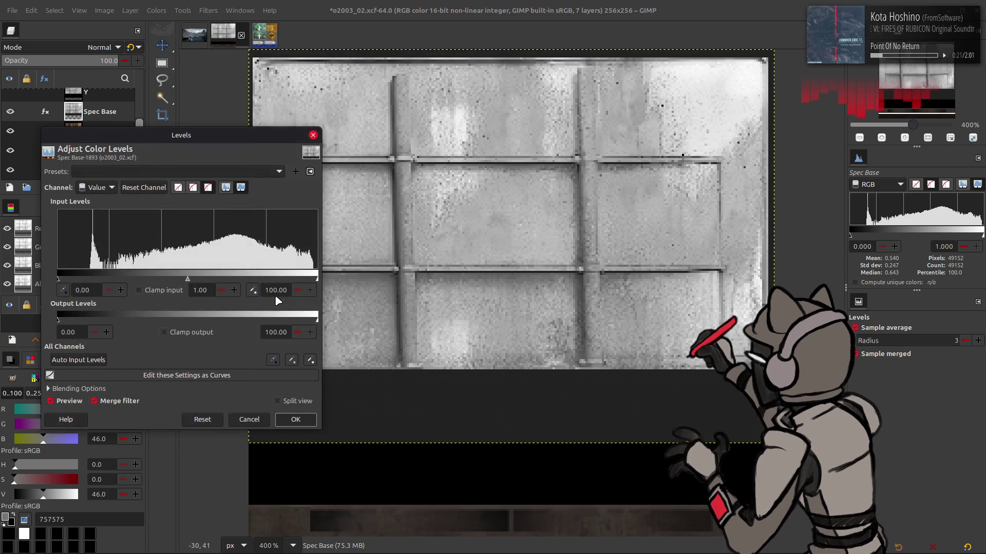
{"action": "mouse_move", "coordinate": [190, 282]}
{"action": "left_mouse_down"}
{"action": "mouse_move", "coordinate": [54, 275]}
{"action": "mouse_move", "coordinate": [77, 267]}
{"action": "mouse_move", "coordinate": [95, 237]}
{"action": "left_mouse_up"}
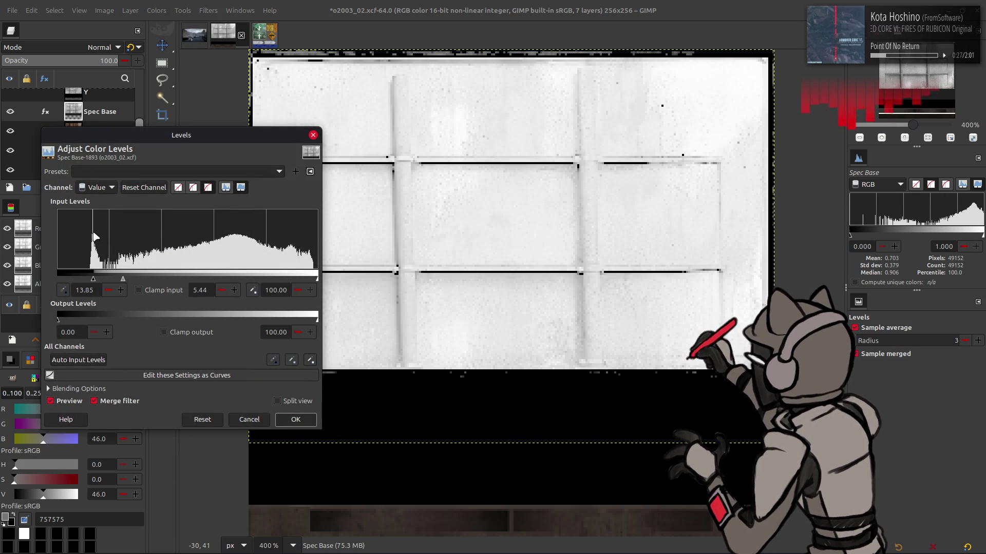
{"action": "triple_click", "coordinate": [87, 290]}
{"action": "type", "text": "15"}
{"action": "key", "text": "Return"}
{"action": "left_click", "coordinate": [200, 290]}
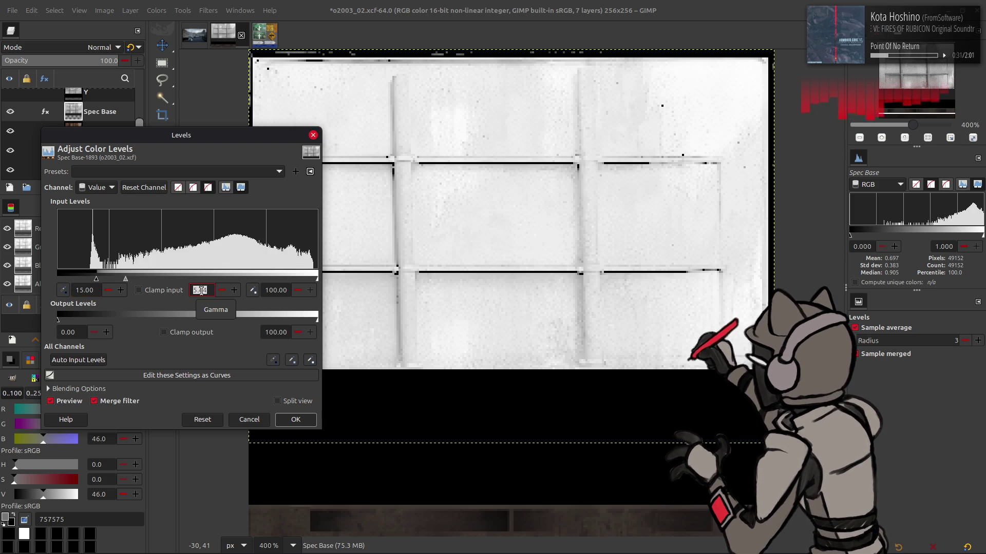
{"action": "type", "text": "0.5"}
{"action": "key", "text": "Return"}
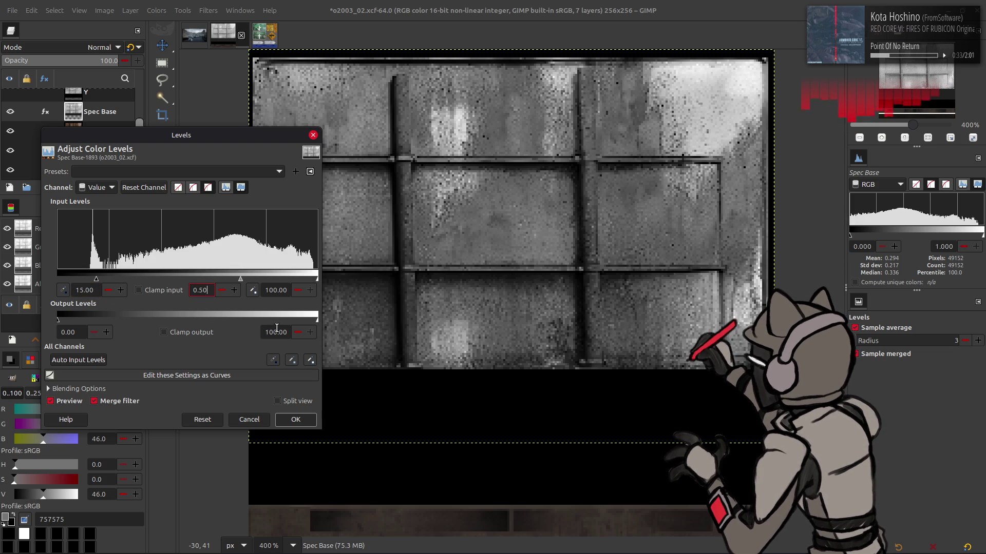
{"action": "left_click", "coordinate": [293, 420]}
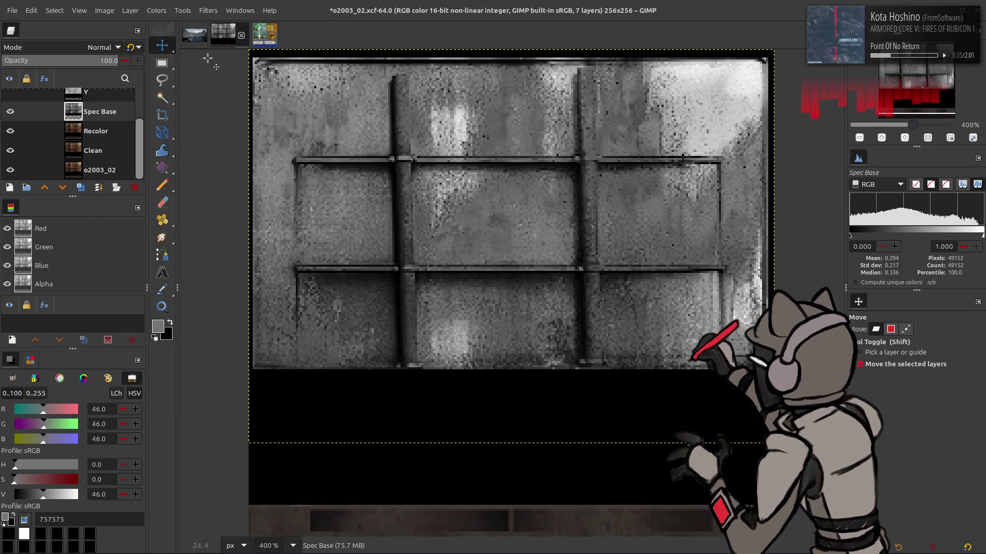
- Undo and redo the levels change to compare Spec Base before and after
{"action": "key", "text": "ctrl+z"}
{"action": "key", "text": "ctrl+y"}
{"action": "key", "text": "ctrl+z"}
{"action": "key", "text": "ctrl+y"}
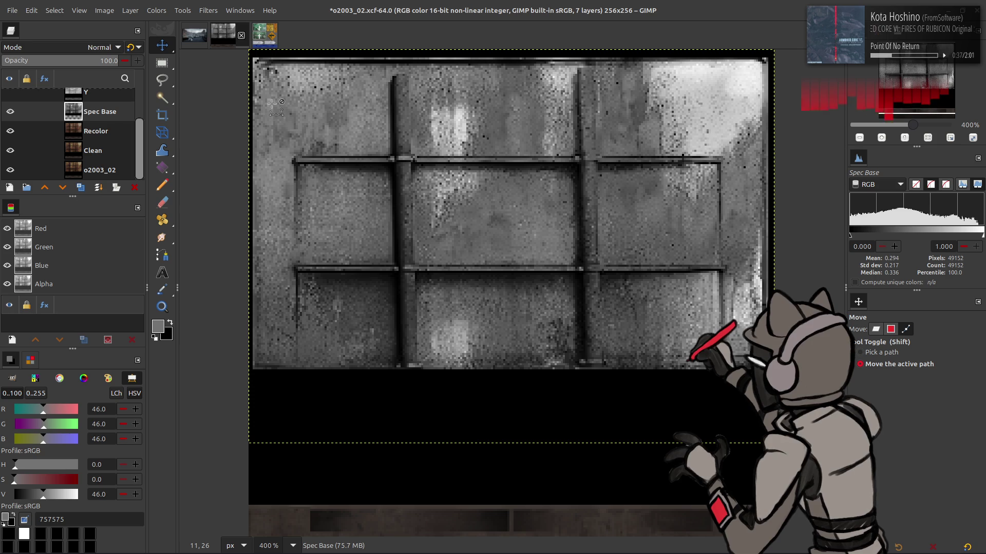
{"action": "key", "text": "ctrl+z"}
{"action": "key", "text": "ctrl+y"}
- Apply Levels to Spec Base with black point 2.5 and gamma 1
{"action": "left_click", "coordinate": [156, 10]}
{"action": "left_click", "coordinate": [170, 130]}
{"action": "left_click_drag", "start_coordinate": [188, 277], "coordinate": [63, 278]}
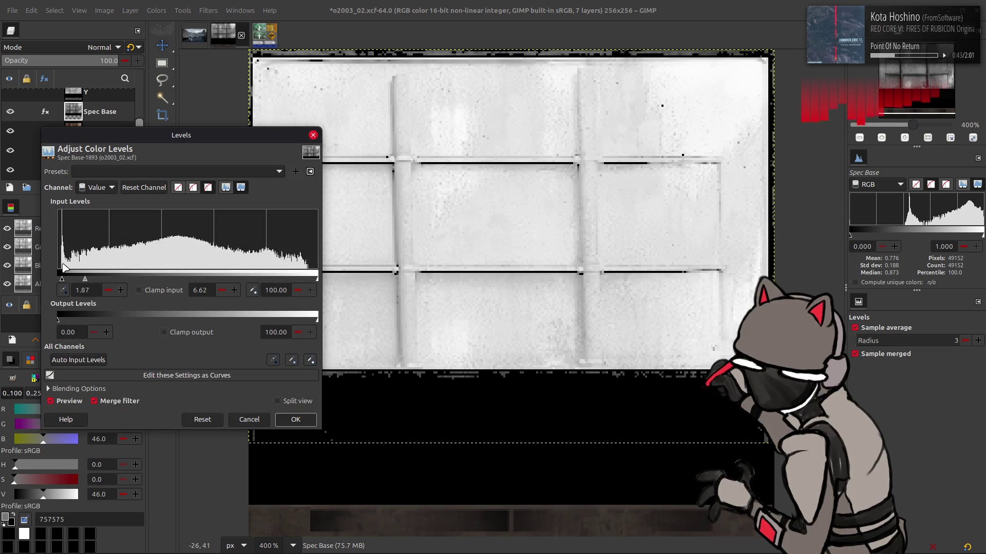
{"action": "type", "text": "50"}
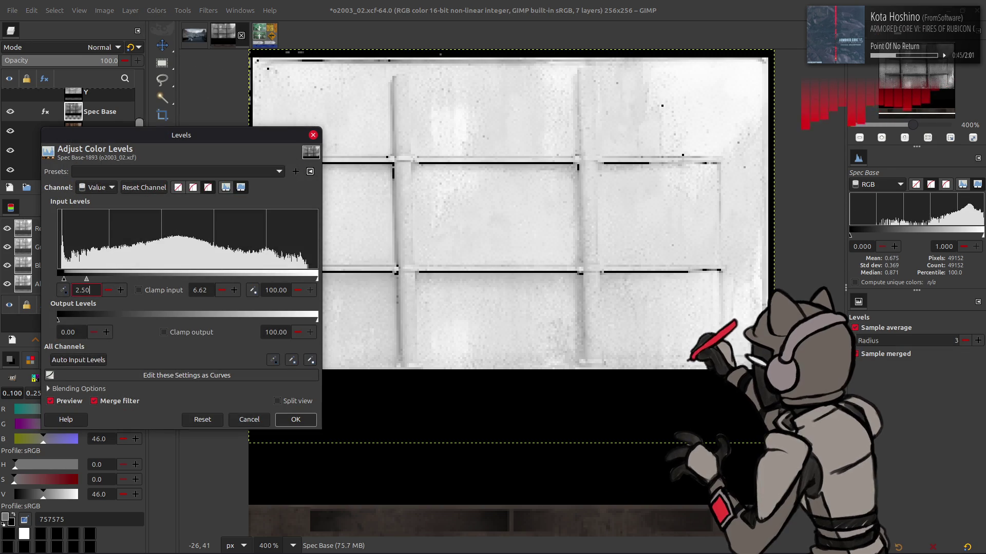
{"action": "triple_click", "coordinate": [200, 290]}
{"action": "type", "text": "1"}
{"action": "key", "text": "Return"}
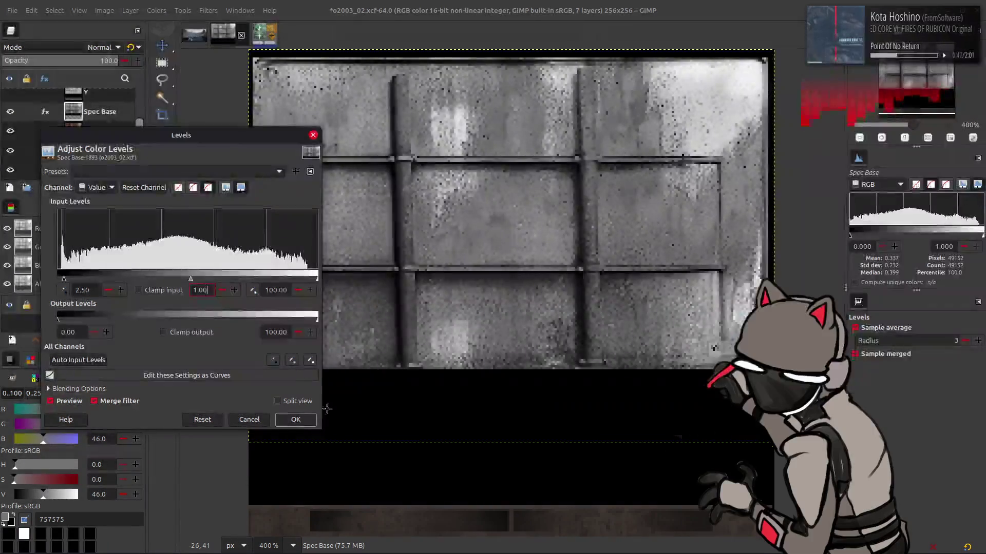
{"action": "left_click", "coordinate": [295, 420]}
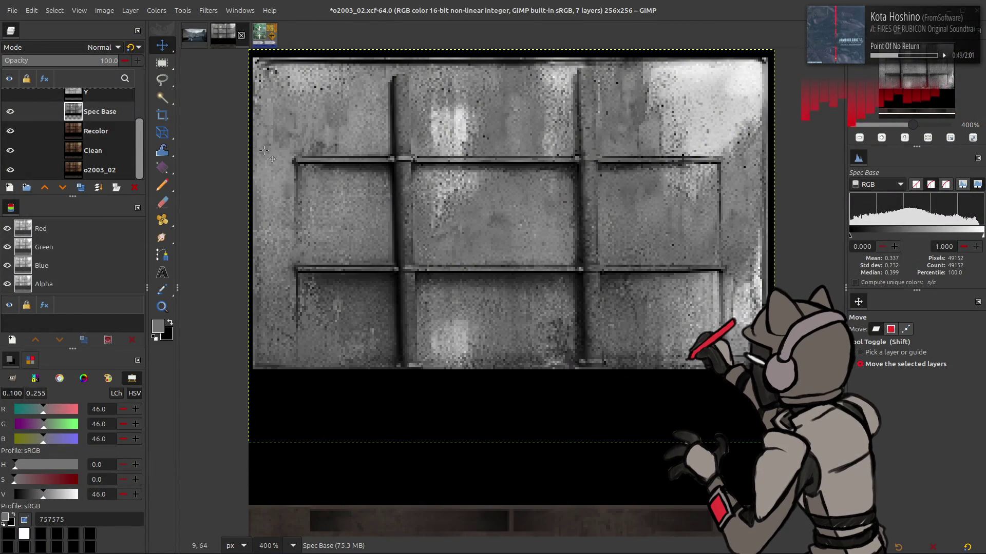
- Lower the Spec Base input white point to 95, then hide Spec Base
{"action": "left_click", "coordinate": [163, 10]}
{"action": "left_click", "coordinate": [190, 123]}
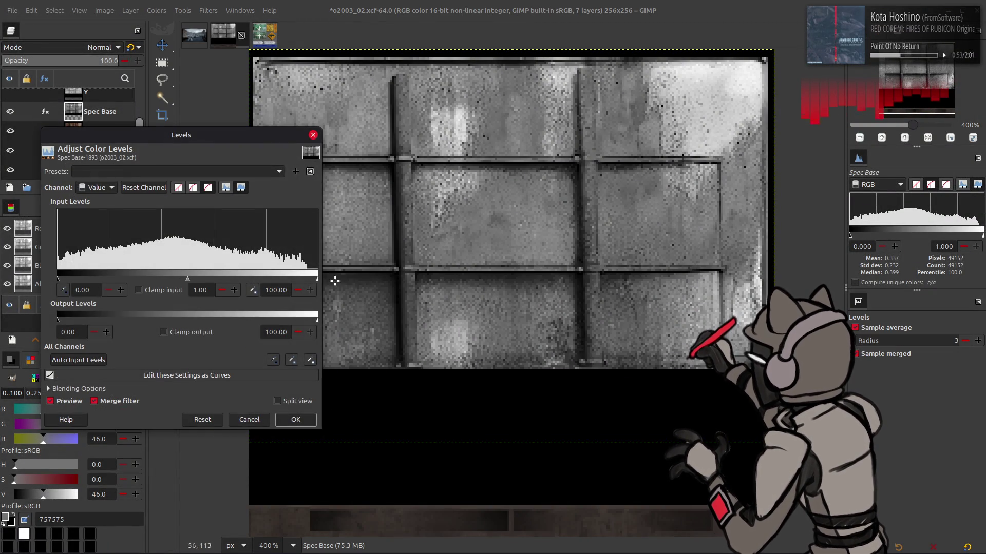
{"action": "left_click_drag", "start_coordinate": [318, 281], "coordinate": [308, 268]}
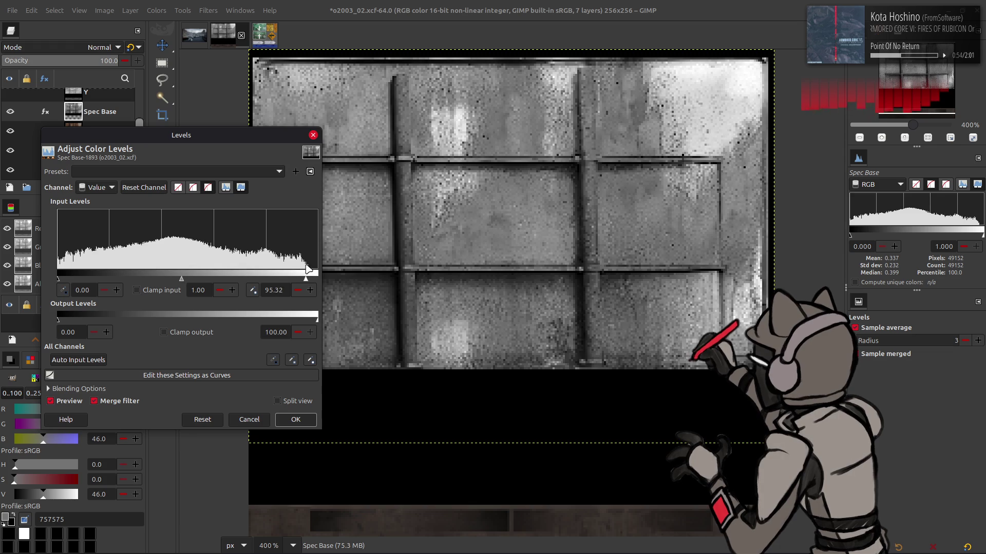
{"action": "left_click", "coordinate": [288, 290]}
{"action": "key", "text": "BackSpace"}
{"action": "key", "text": "BackSpace"}
{"action": "key", "text": "BackSpace"}
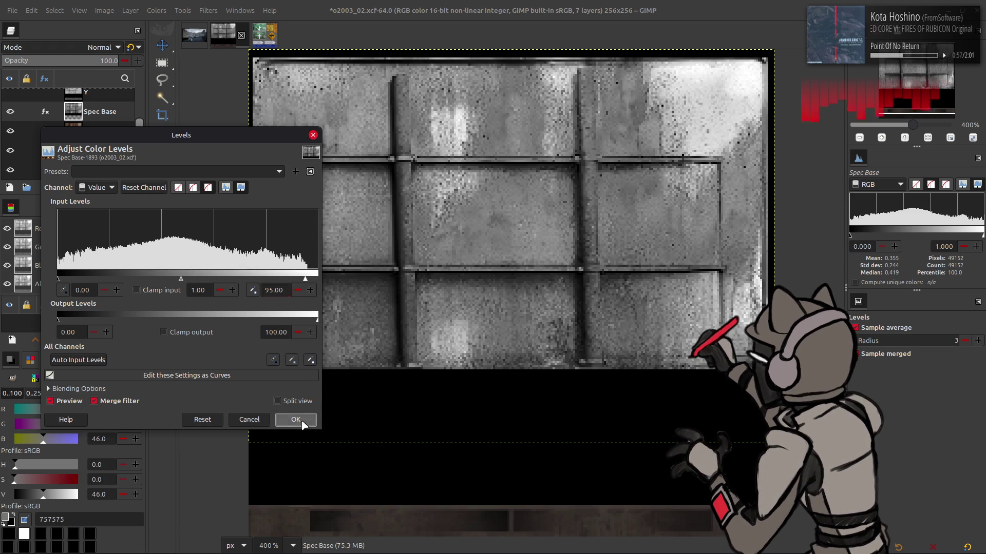
{"action": "left_click", "coordinate": [295, 418]}
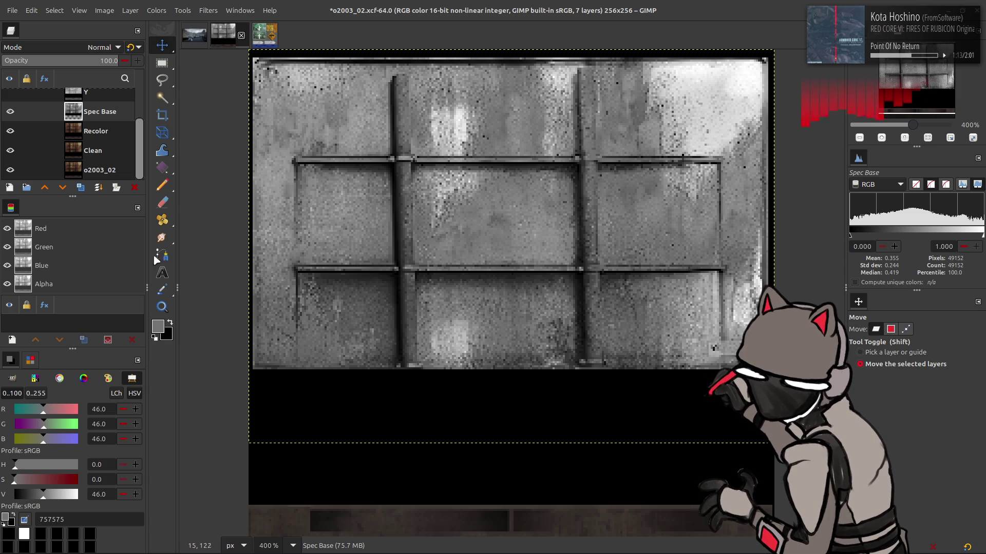
{"action": "left_click", "coordinate": [10, 111]}
- Zoom to 800% on the panel's lower corner and select the whole image
{"action": "key", "text": "Page_Down"}
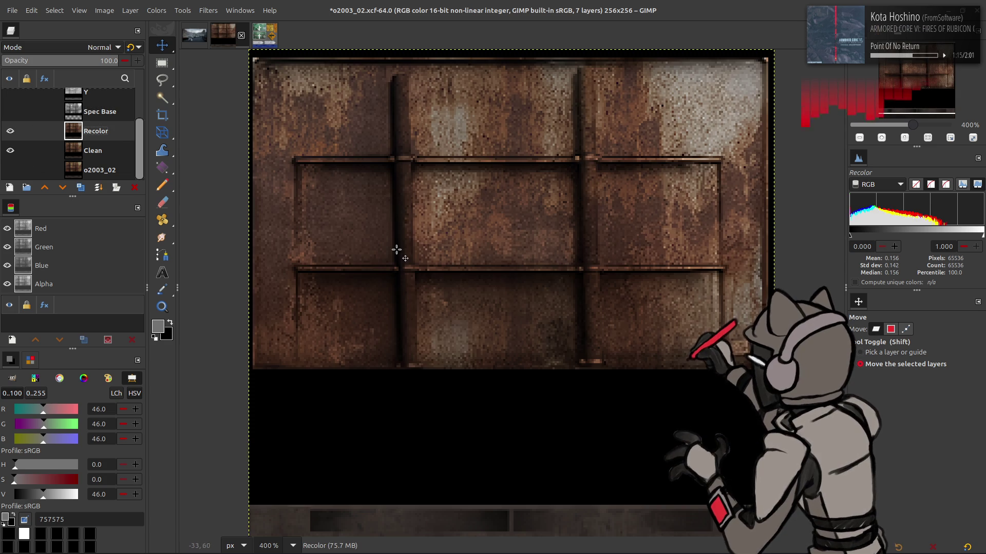
{"action": "scroll", "coordinate": [392, 272], "scroll_direction": "up", "scroll_amount": 2}
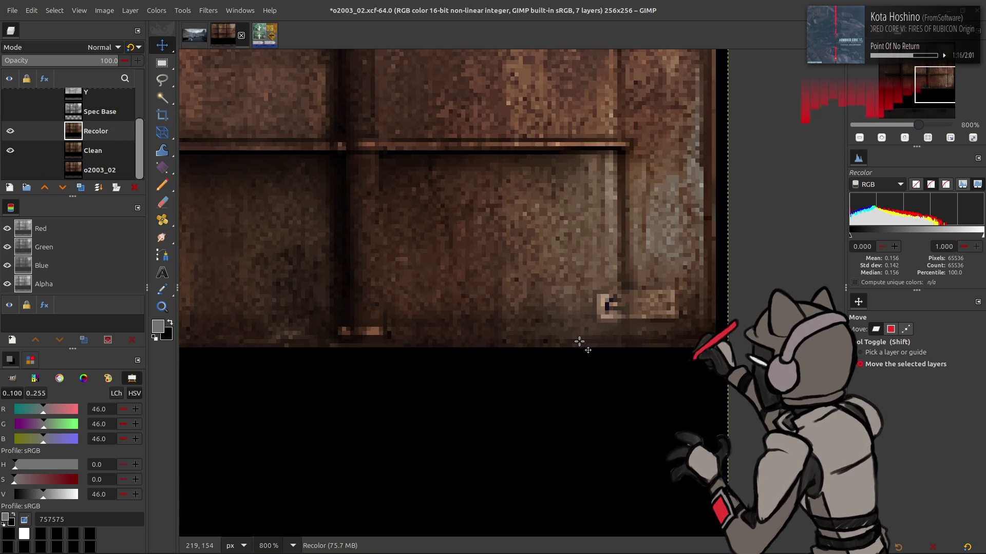
{"action": "left_click_drag", "start_coordinate": [579, 341], "coordinate": [465, 341]}
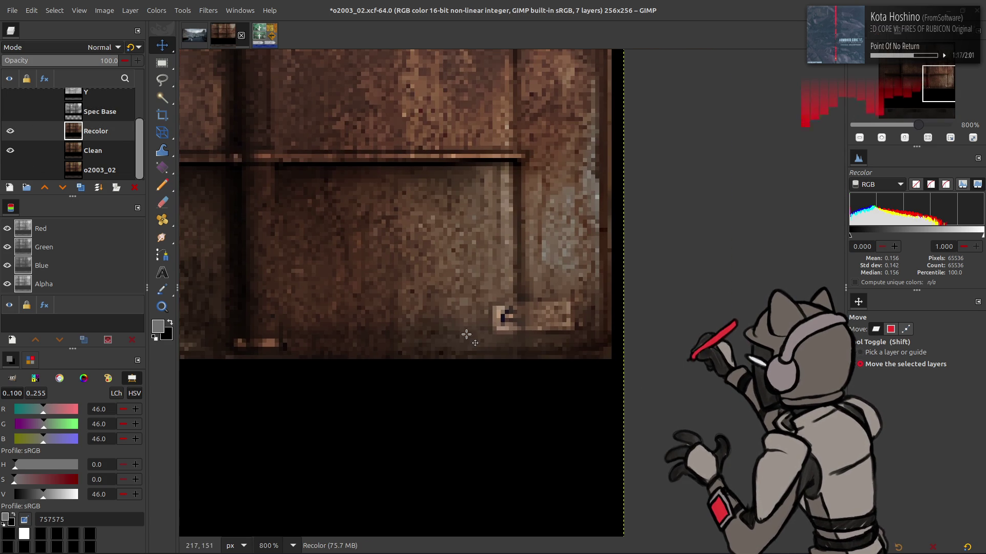
{"action": "key", "text": "r"}
{"action": "left_click_drag", "start_coordinate": [492, 307], "coordinate": [512, 335]}
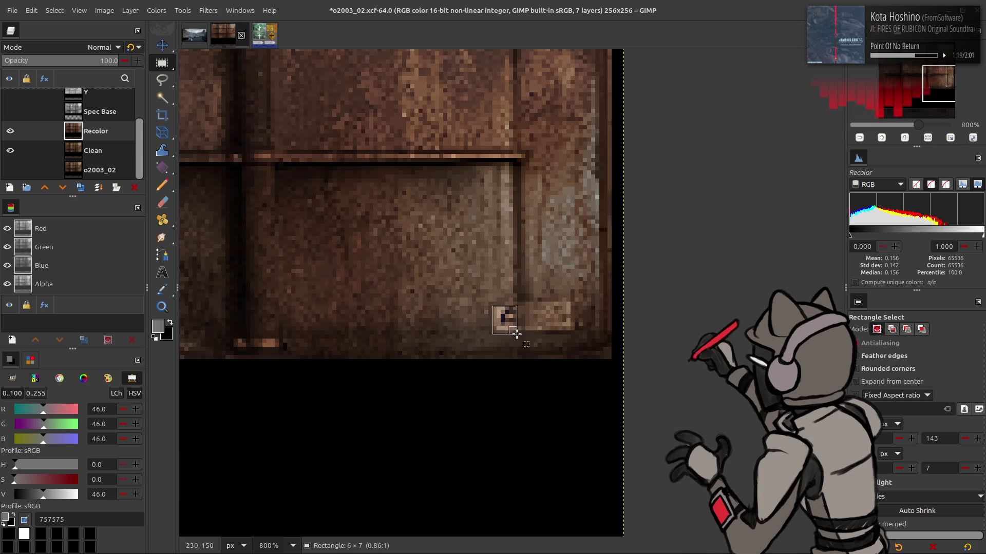
{"action": "left_click", "coordinate": [54, 10]}
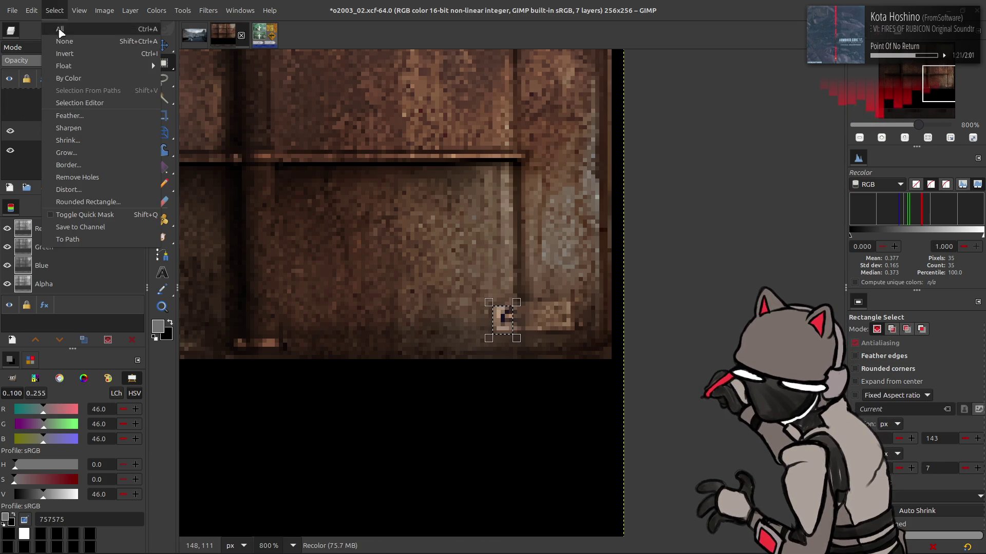
{"action": "left_click", "coordinate": [67, 33]}
- Create a new white-filled layer above Recolor
{"action": "left_click", "coordinate": [9, 188]}
{"action": "scroll", "coordinate": [440, 394], "scroll_direction": "down", "scroll_amount": 1}
{"action": "scroll", "coordinate": [526, 389], "scroll_direction": "up", "scroll_amount": 2}
{"action": "scroll", "coordinate": [527, 389], "scroll_direction": "down", "scroll_amount": 1}
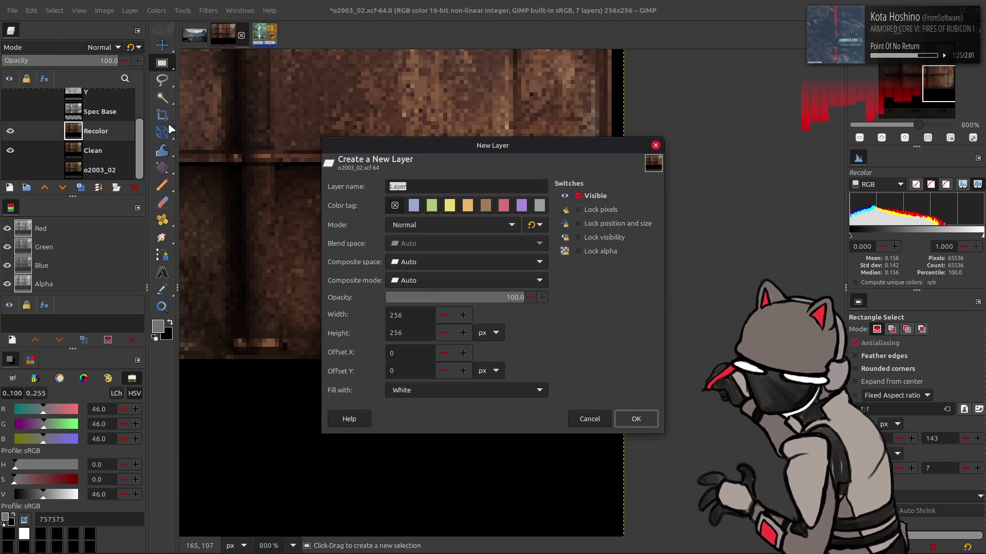
{"action": "key", "text": "Return"}
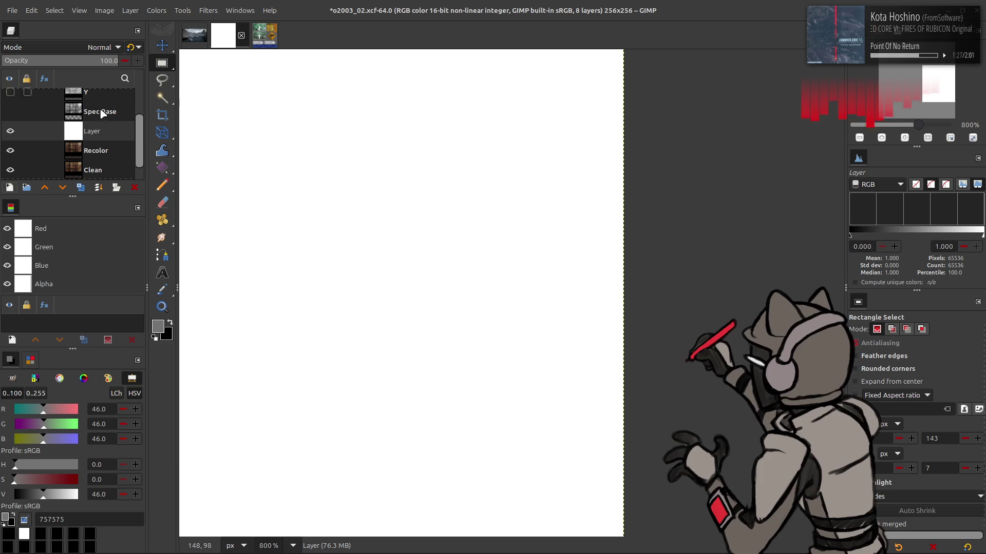
- Try Dodge blending on the white layer, then settle on Multiply
{"action": "left_click", "coordinate": [72, 45]}
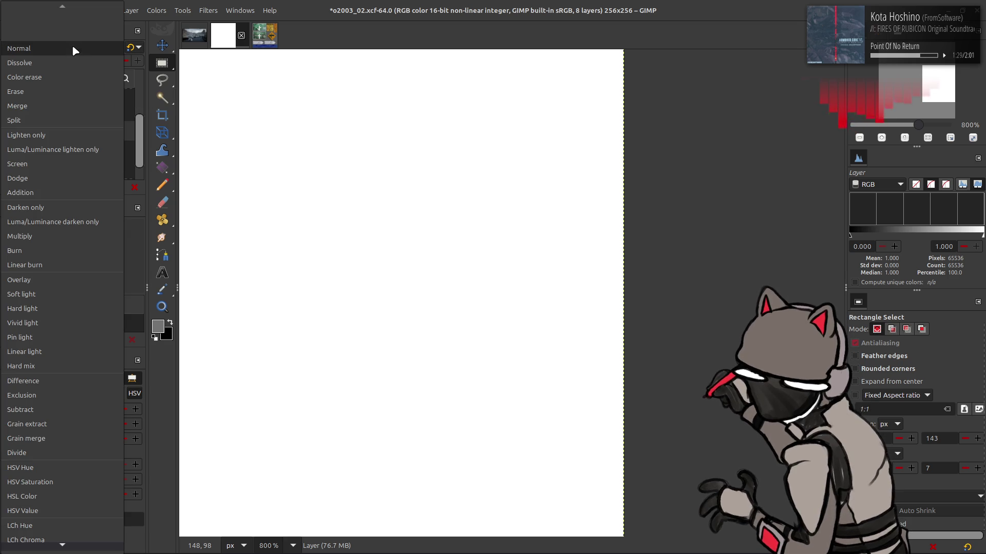
{"action": "left_click", "coordinate": [60, 181]}
{"action": "scroll", "coordinate": [86, 49], "scroll_direction": "up", "scroll_amount": 4}
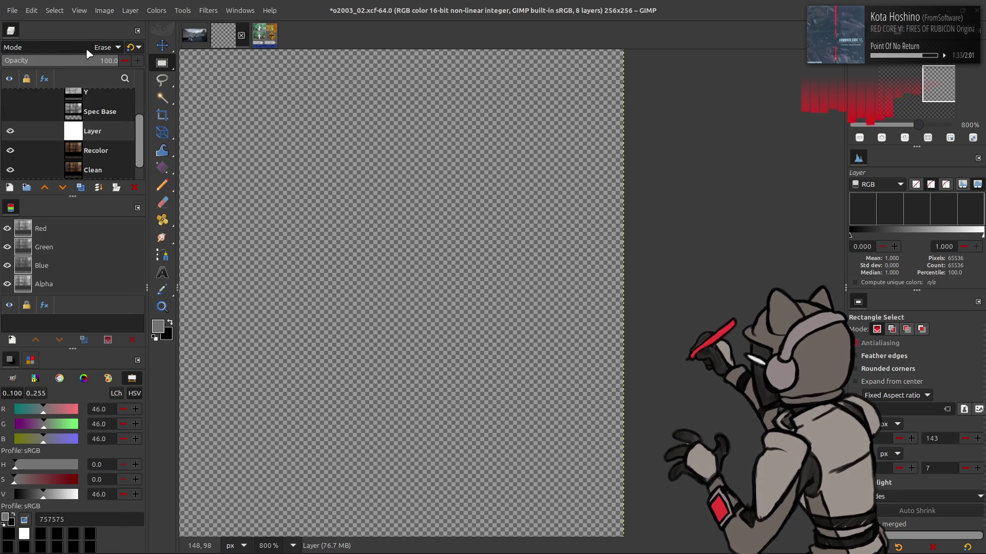
{"action": "left_click", "coordinate": [86, 50]}
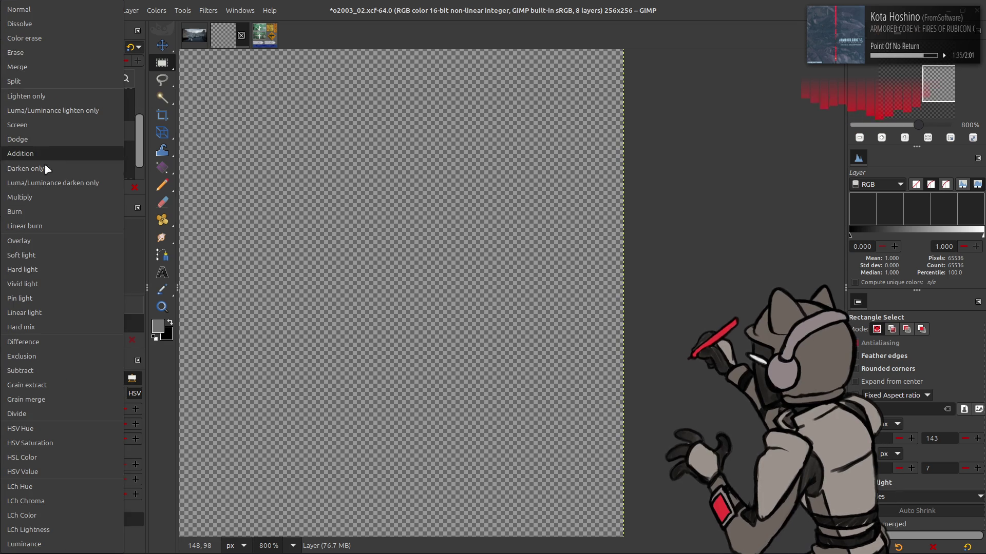
{"action": "left_click", "coordinate": [47, 198]}
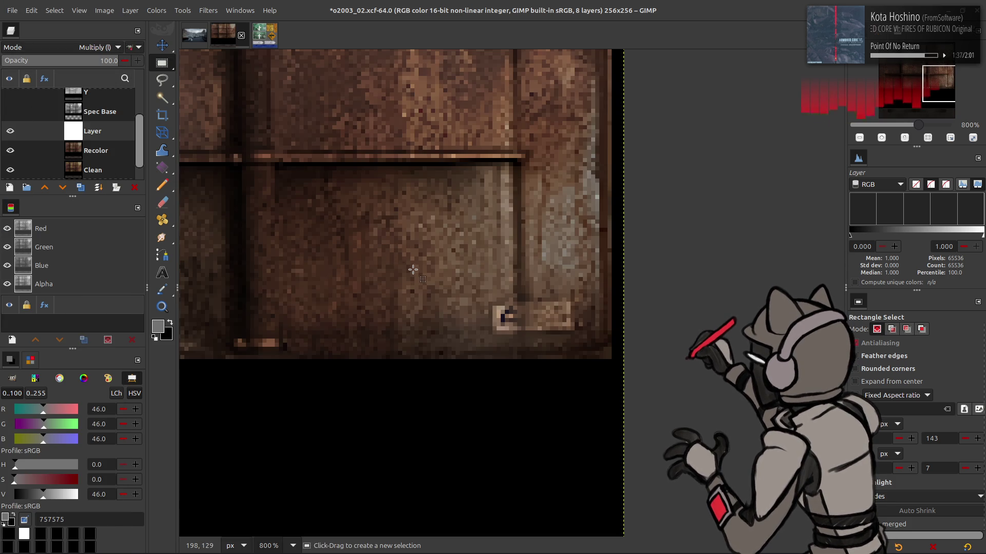
- Paint a black patch over the small lower-right plate with a size-3 brush
{"action": "left_click_drag", "start_coordinate": [43, 494], "coordinate": [4, 498]}
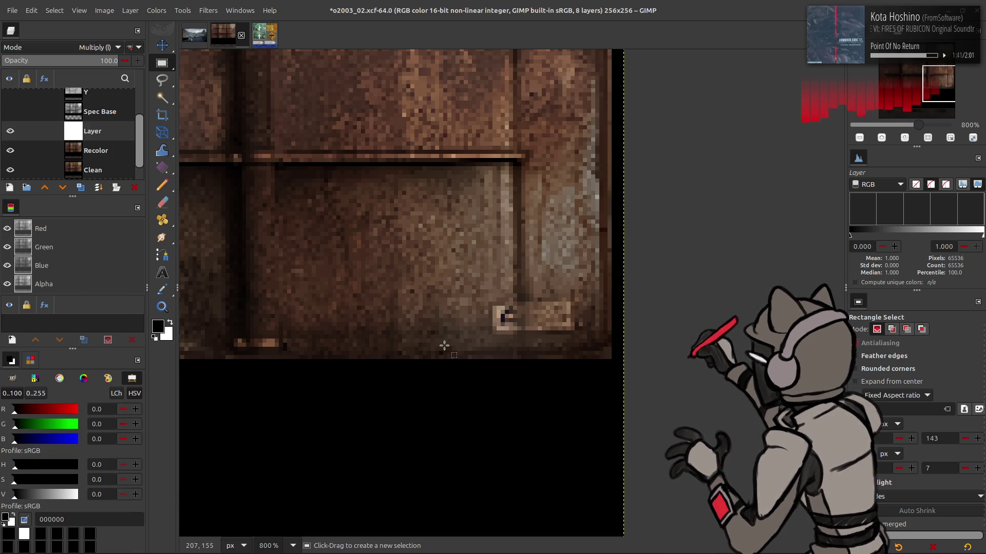
{"action": "key", "text": "p"}
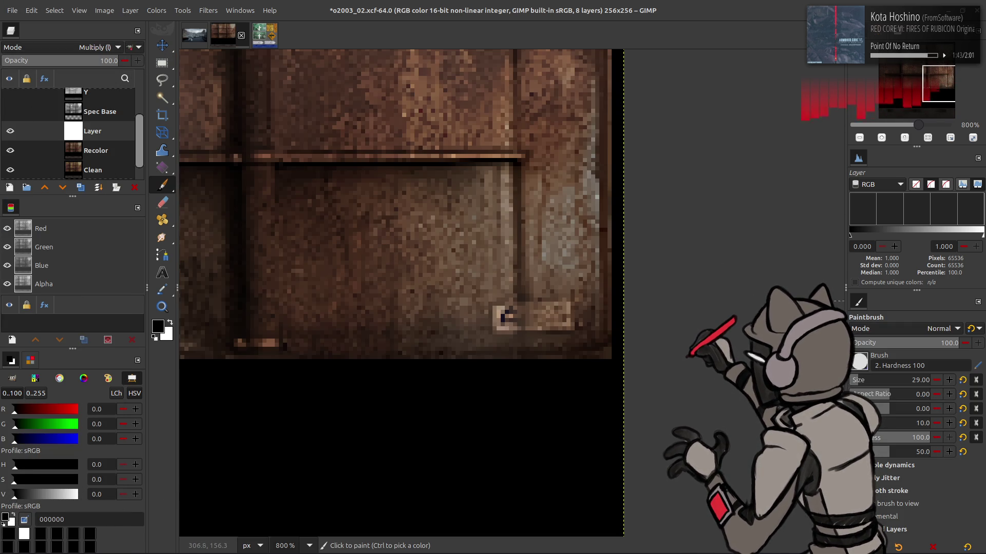
{"action": "key", "text": "bracketleft"}
{"action": "key", "text": "bracketleft"}
{"action": "key", "text": "bracketleft"}
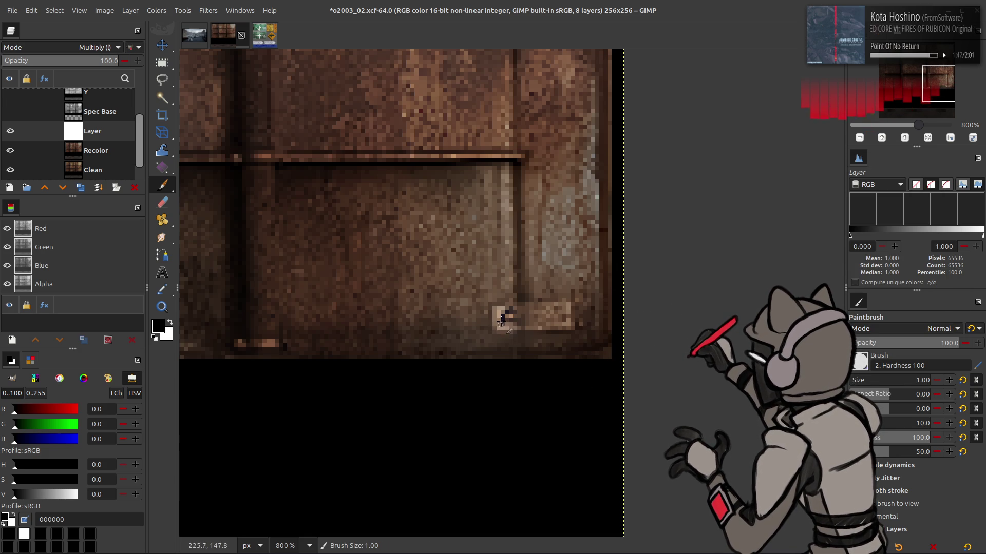
{"action": "key", "text": "bracketright"}
{"action": "mouse_move", "coordinate": [499, 326]}
{"action": "left_mouse_down"}
{"action": "mouse_move", "coordinate": [568, 324]}
{"action": "mouse_move", "coordinate": [564, 302]}
{"action": "mouse_move", "coordinate": [495, 311]}
{"action": "mouse_move", "coordinate": [494, 321]}
{"action": "mouse_move", "coordinate": [556, 315]}
{"action": "mouse_move", "coordinate": [501, 313]}
{"action": "mouse_move", "coordinate": [546, 309]}
{"action": "left_mouse_up"}
{"action": "key", "text": "ctrl+z"}
{"action": "key", "text": "ctrl+z"}
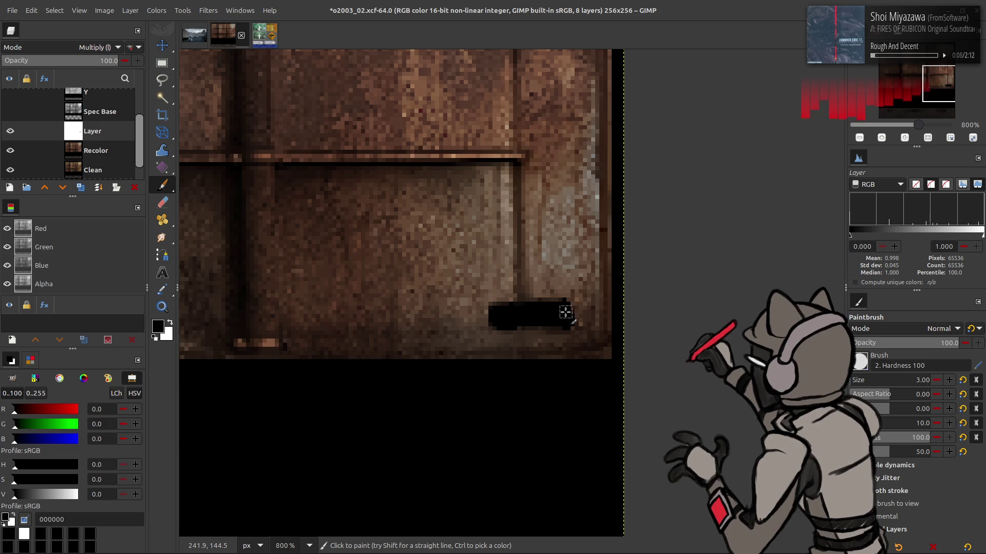
{"action": "left_click_drag", "start_coordinate": [531, 309], "coordinate": [517, 310]}
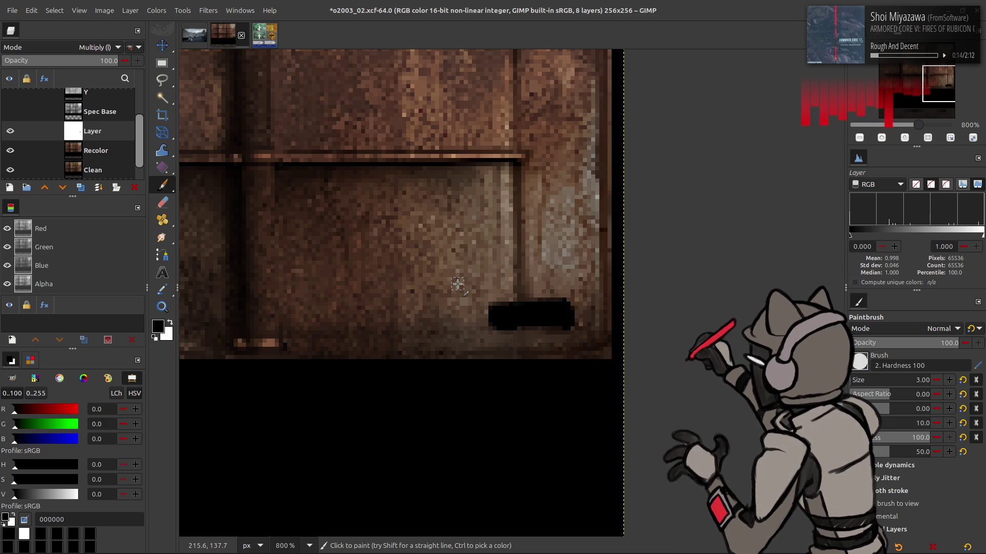
{"action": "scroll", "coordinate": [61, 51], "scroll_direction": "up", "scroll_amount": 10}
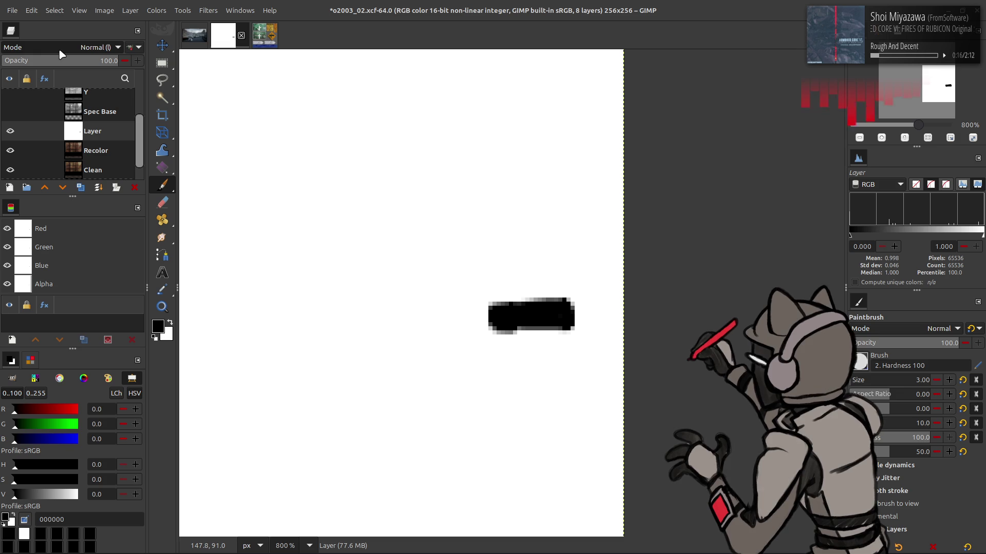
- Return the patch layer to Normal mode and rename it 'stickler'
{"action": "left_click", "coordinate": [131, 48]}
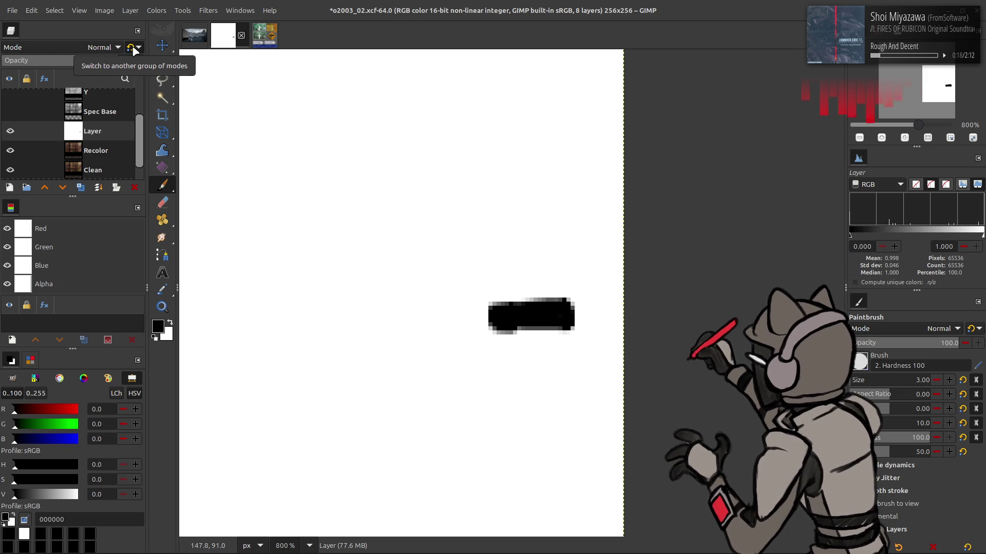
{"action": "double_click", "coordinate": [99, 132]}
{"action": "type", "text": "stick"}
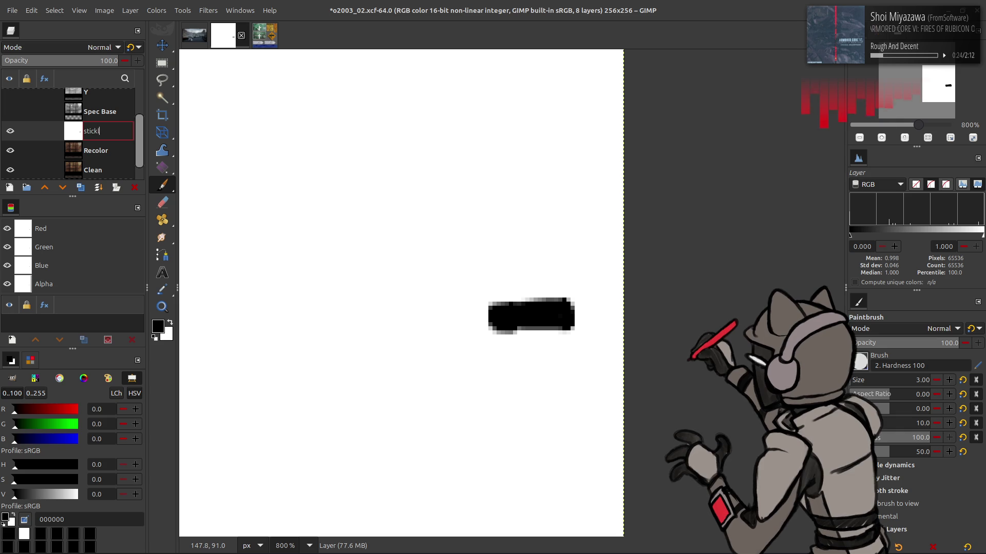
{"action": "type", "text": "er"}
{"action": "key", "text": "Return"}
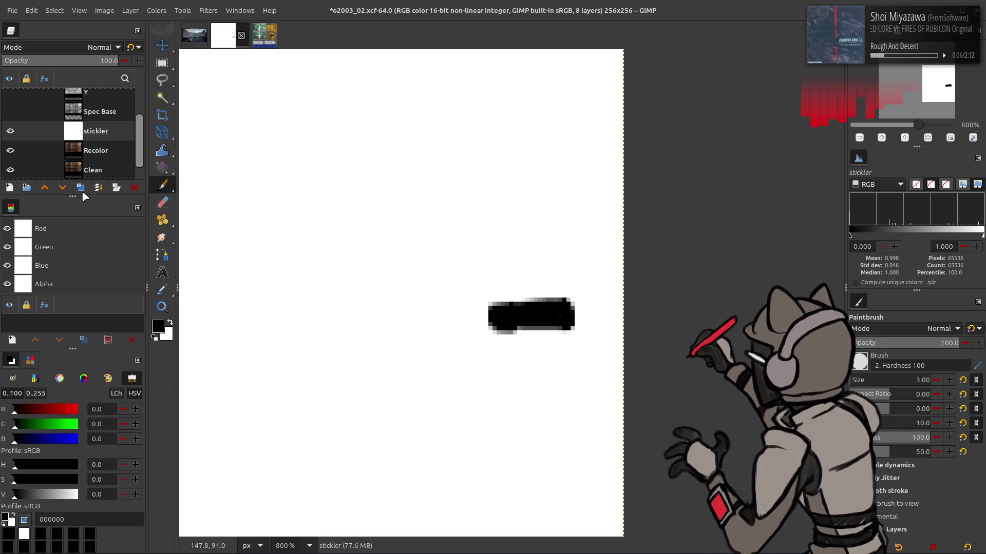
- Duplicate stickler, move the copy above Spec Base, and blend it in Multiply
{"action": "left_click", "coordinate": [80, 188]}
{"action": "mouse_move", "coordinate": [61, 144]}
{"action": "left_mouse_down"}
{"action": "mouse_move", "coordinate": [85, 128]}
{"action": "mouse_move", "coordinate": [9, 130]}
{"action": "left_mouse_up"}
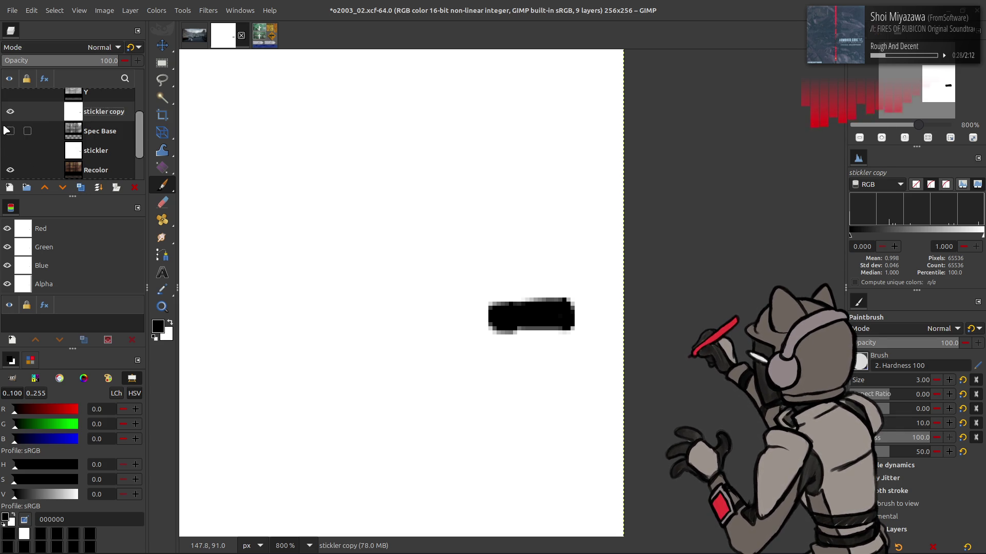
{"action": "left_click", "coordinate": [100, 46]}
{"action": "left_click", "coordinate": [54, 232]}
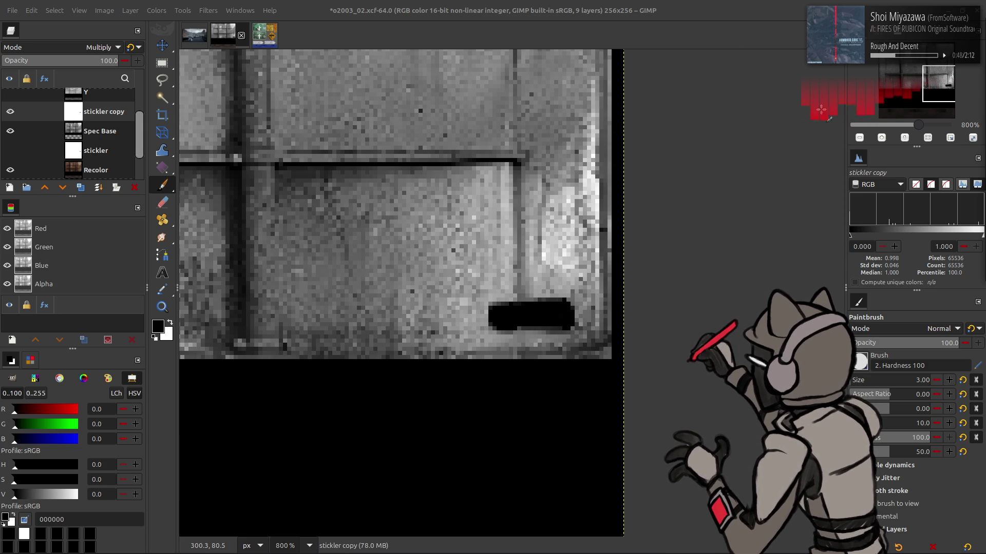
- Set stickler copy to 50% opacity in legacy Multiply mode after confirming Levels
{"action": "left_click", "coordinate": [10, 112]}
{"action": "left_click", "coordinate": [11, 111]}
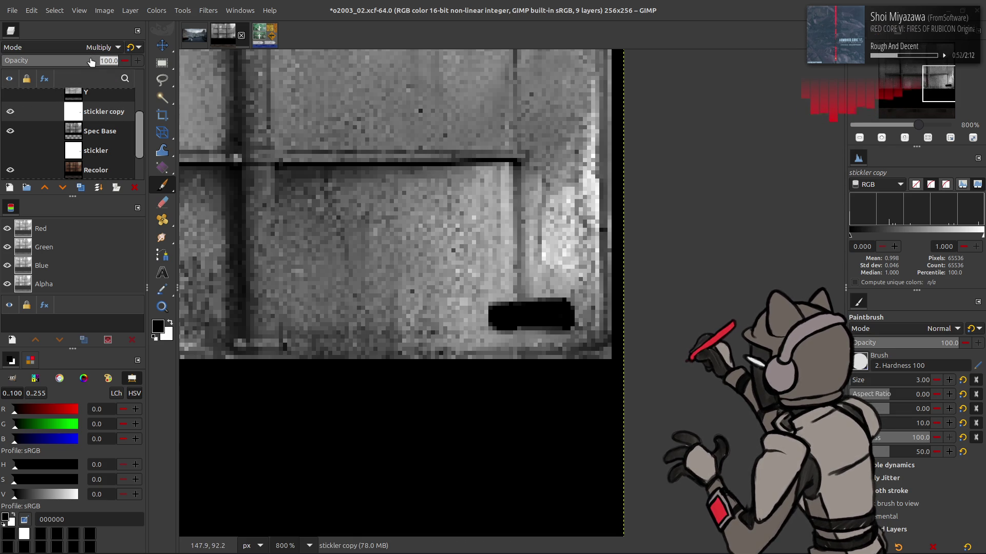
{"action": "left_click", "coordinate": [154, 10]}
{"action": "left_click", "coordinate": [183, 121]}
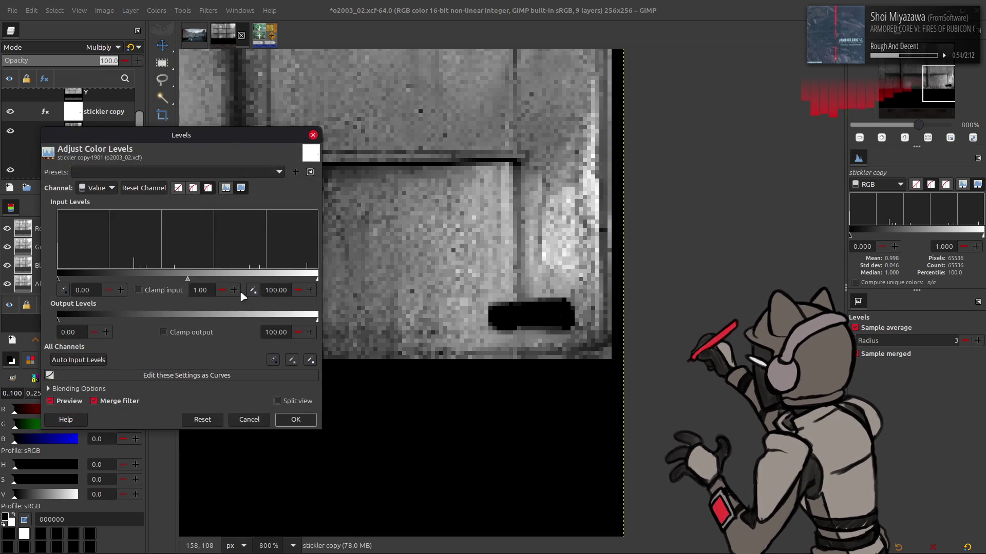
{"action": "left_click", "coordinate": [296, 420]}
{"action": "triple_click", "coordinate": [109, 61]}
{"action": "type", "text": "50"}
{"action": "key", "text": "Return"}
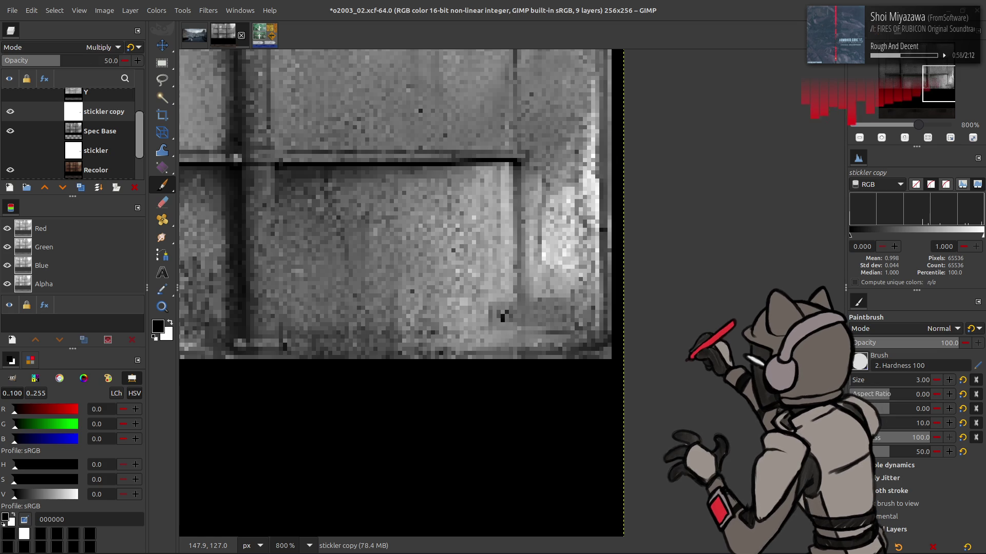
{"action": "left_click", "coordinate": [131, 47]}
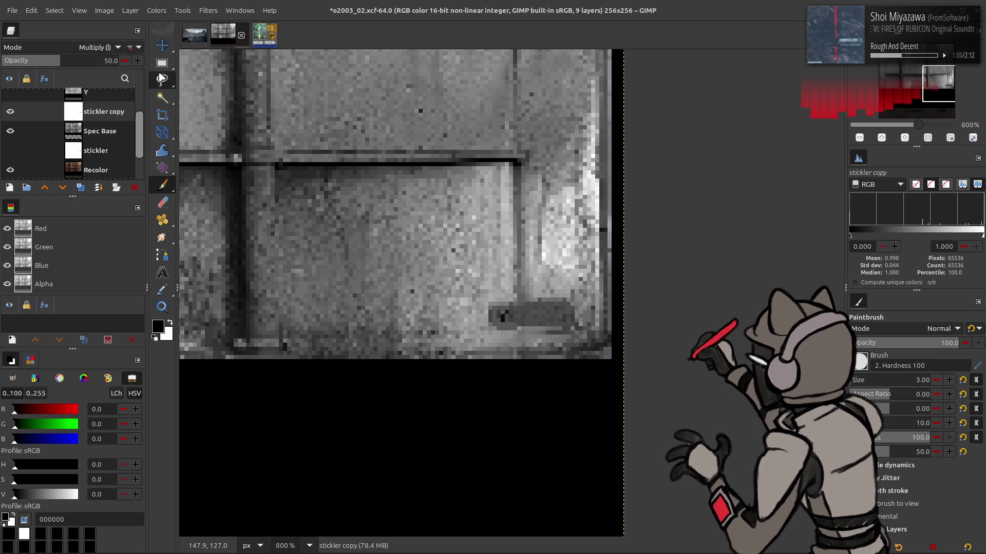
- Paint a dab on the patch and compare with stickler copy toggled
{"action": "left_click", "coordinate": [13, 113]}
{"action": "left_click", "coordinate": [12, 114]}
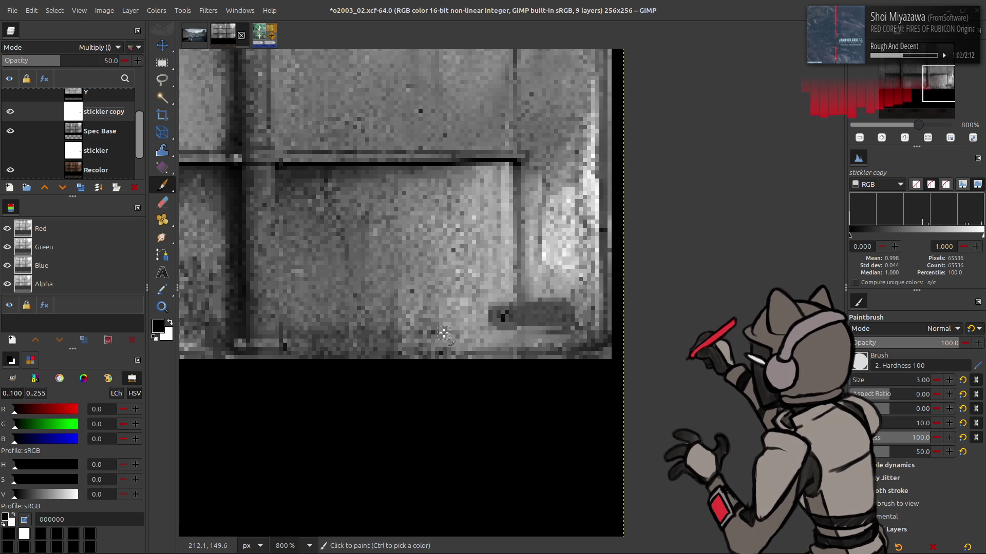
{"action": "left_click", "coordinate": [495, 326]}
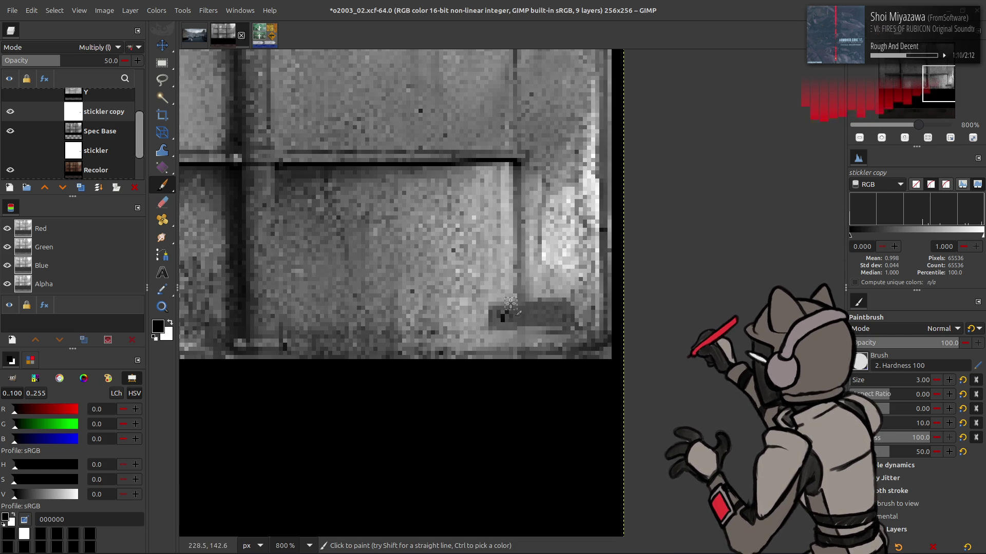
{"action": "key", "text": "m"}
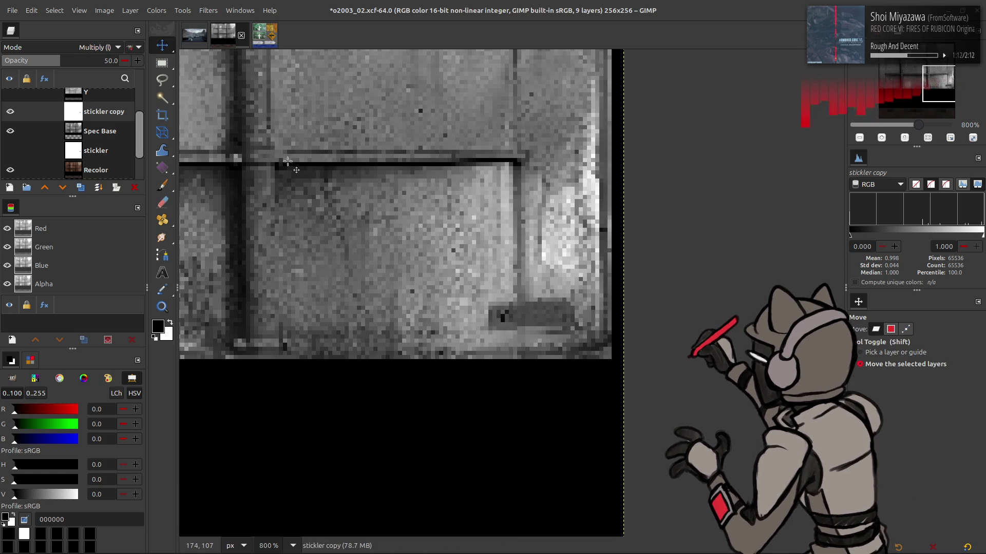
{"action": "left_click", "coordinate": [11, 111]}
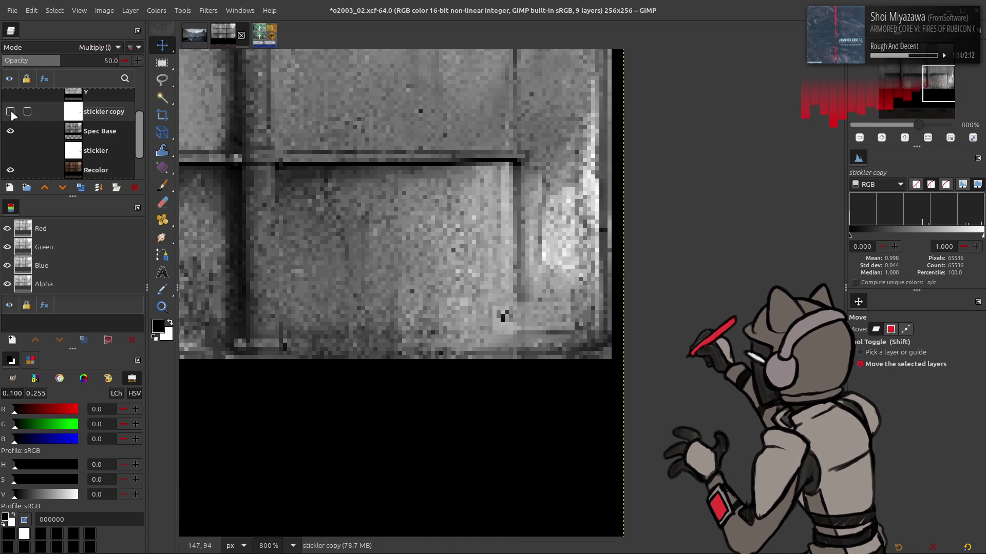
{"action": "left_click", "coordinate": [11, 111]}
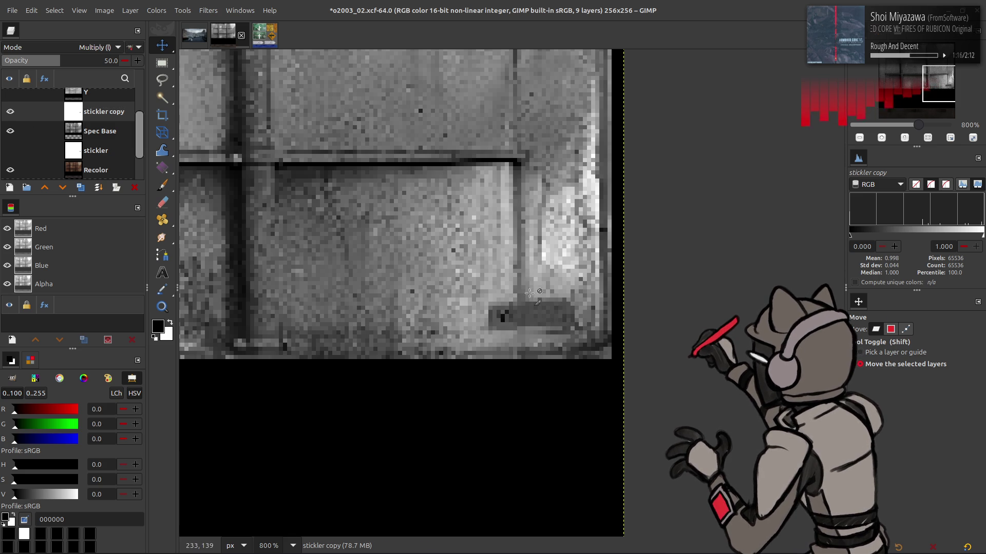
- Add another small dab, then bring up G'MIC-Qt on Blur [Gaussian]
{"action": "key", "text": "p"}
{"action": "left_click", "coordinate": [528, 310]}
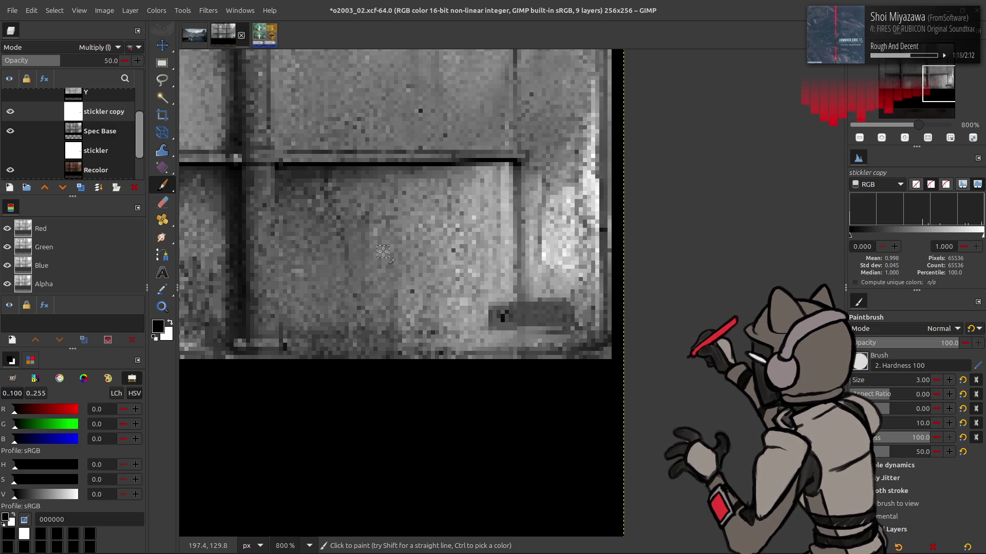
{"action": "left_click", "coordinate": [10, 112]}
{"action": "left_click", "coordinate": [10, 111]}
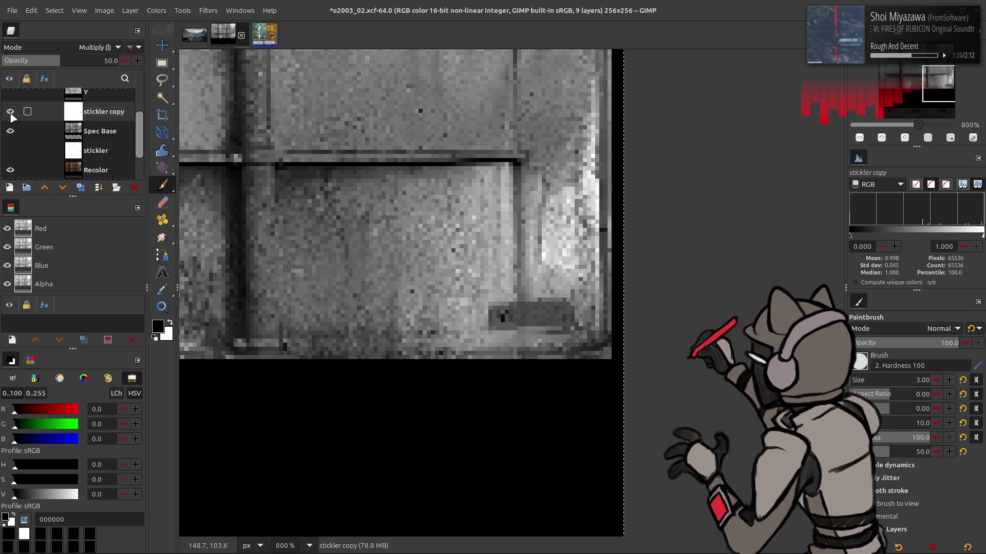
{"action": "key", "text": "m"}
{"action": "left_click", "coordinate": [208, 10]}
{"action": "left_click", "coordinate": [226, 265]}
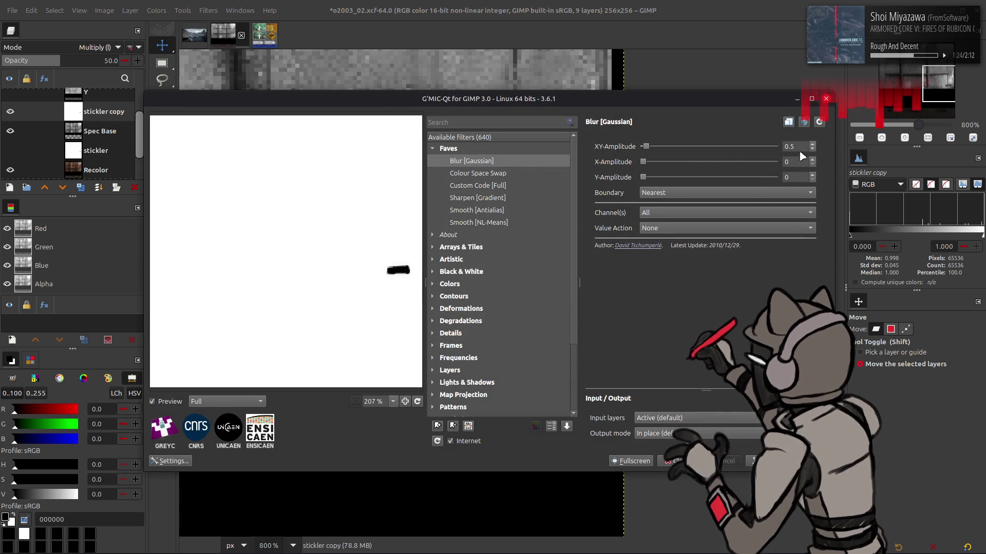
{"action": "left_click", "coordinate": [770, 461]}
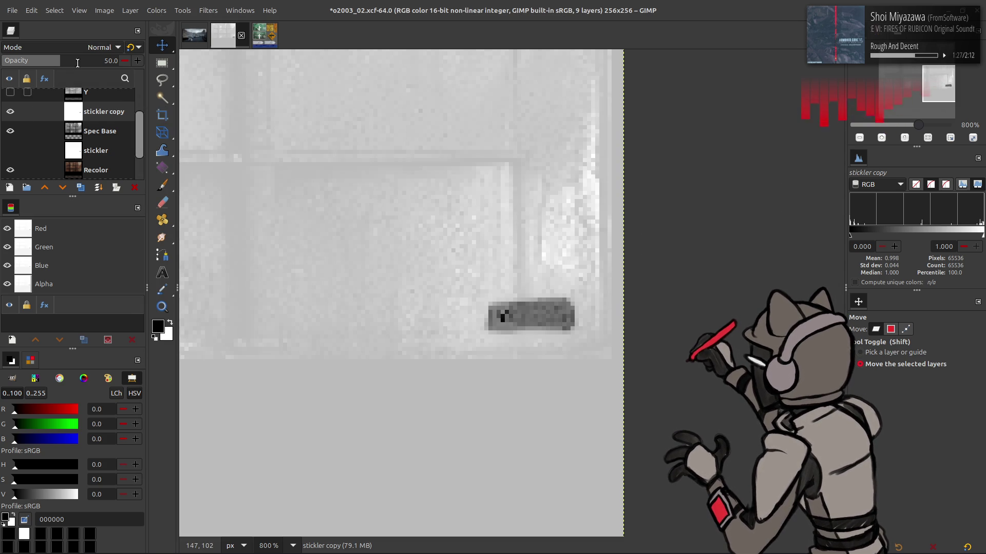
{"action": "left_click", "coordinate": [82, 47]}
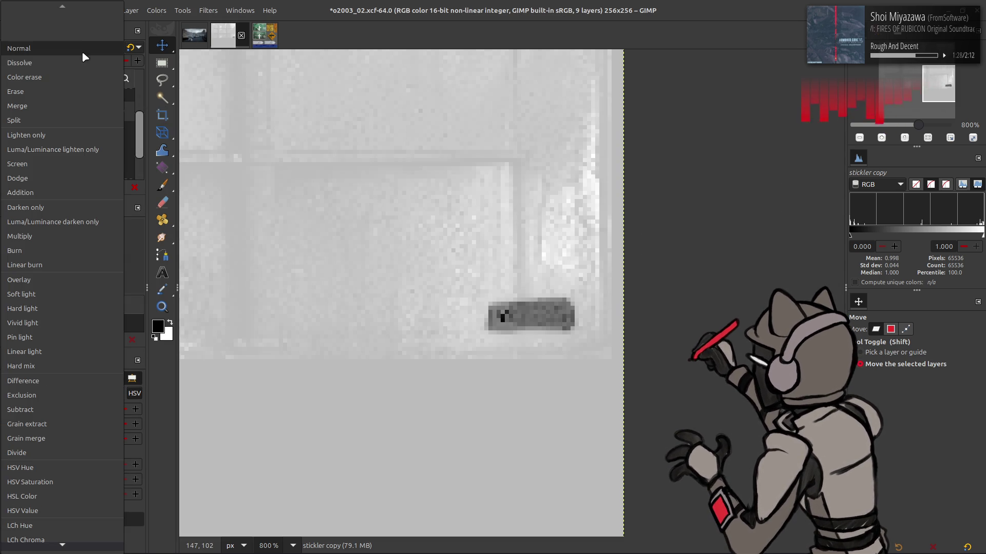
{"action": "left_click", "coordinate": [50, 237]}
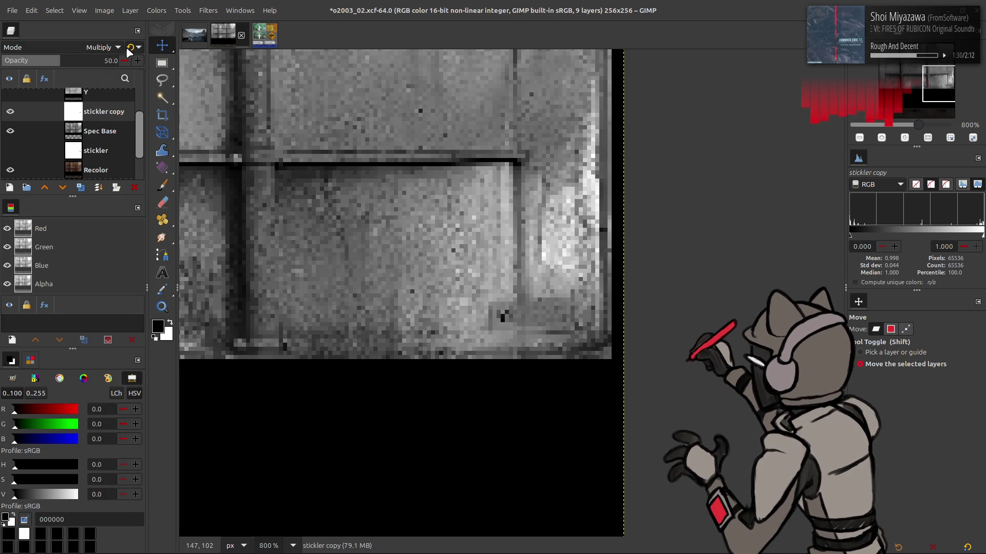
{"action": "left_click", "coordinate": [130, 47]}
{"action": "left_click", "coordinate": [10, 113]}
{"action": "left_click", "coordinate": [11, 113]}
{"action": "left_click", "coordinate": [10, 113]}
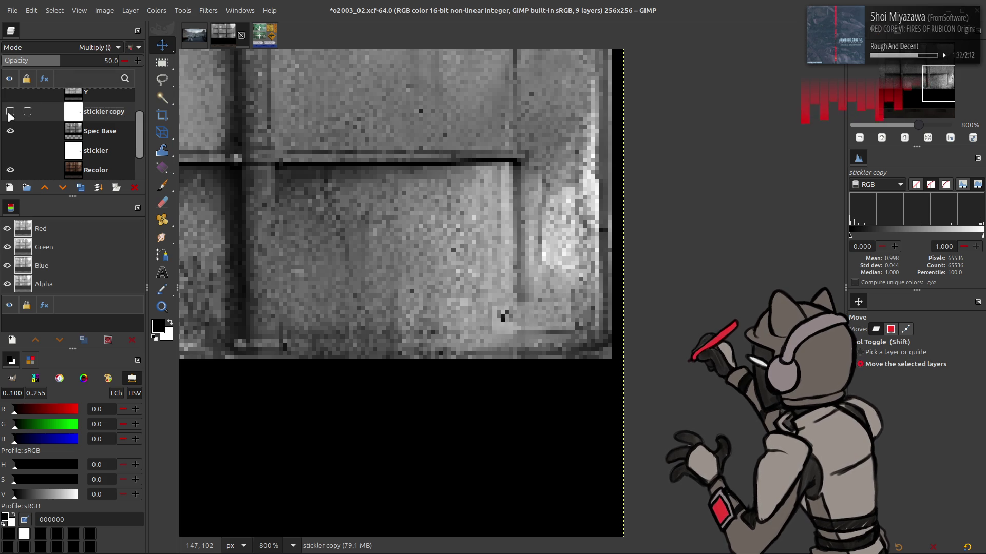
{"action": "left_click", "coordinate": [11, 112]}
{"action": "key", "text": "ctrl+s"}
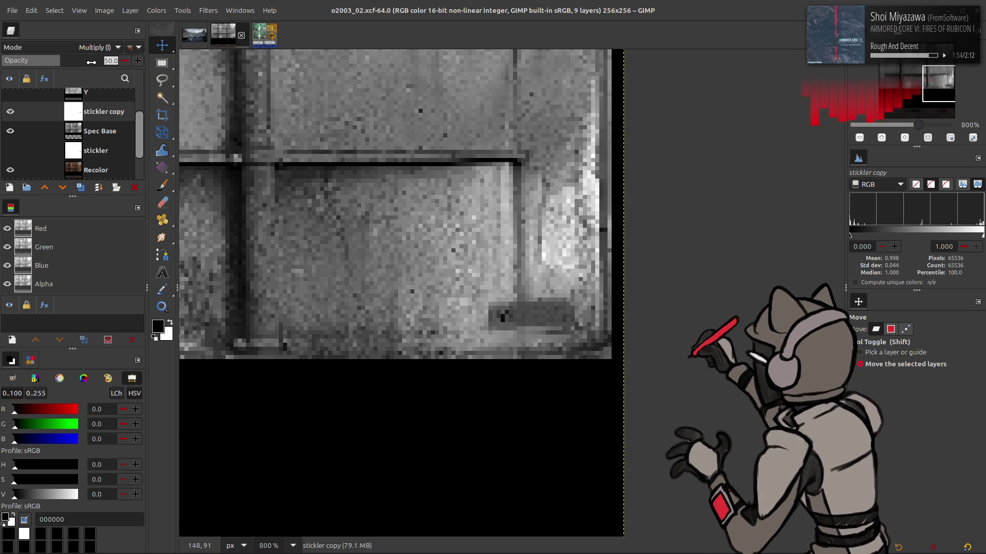
{"action": "left_click_drag", "start_coordinate": [91, 62], "coordinate": [78, 62]}
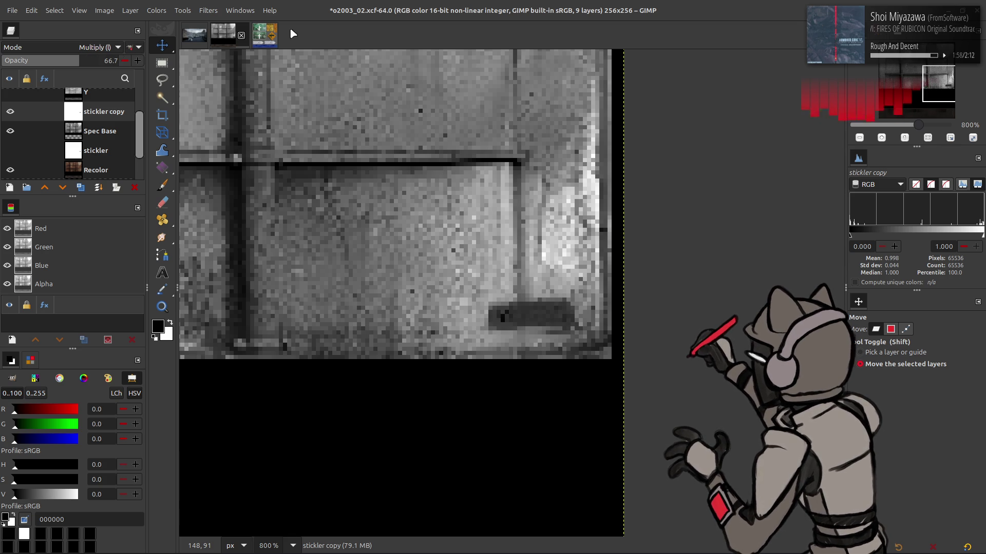
{"action": "scroll", "coordinate": [513, 237], "scroll_direction": "down", "scroll_amount": 6}
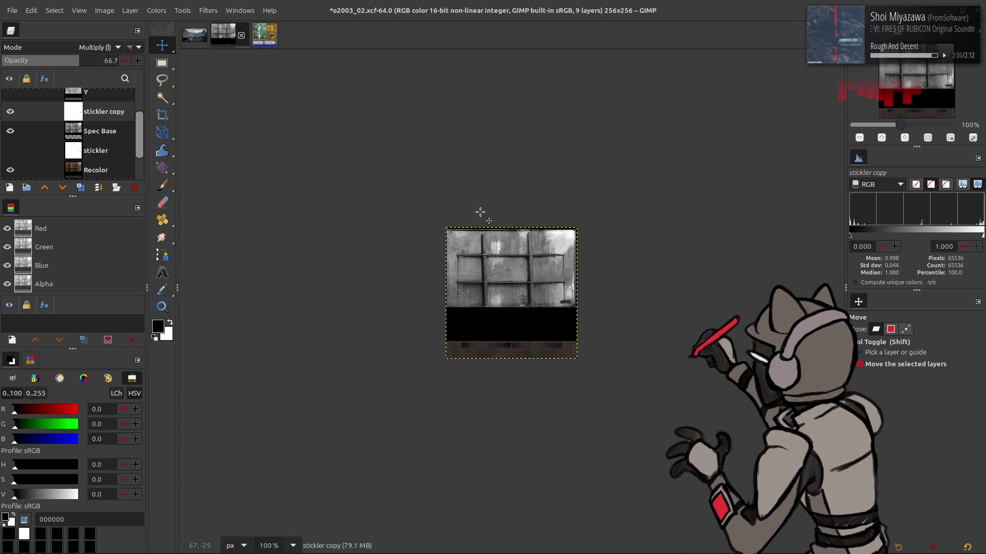
{"action": "scroll", "coordinate": [480, 212], "scroll_direction": "up", "scroll_amount": 2}
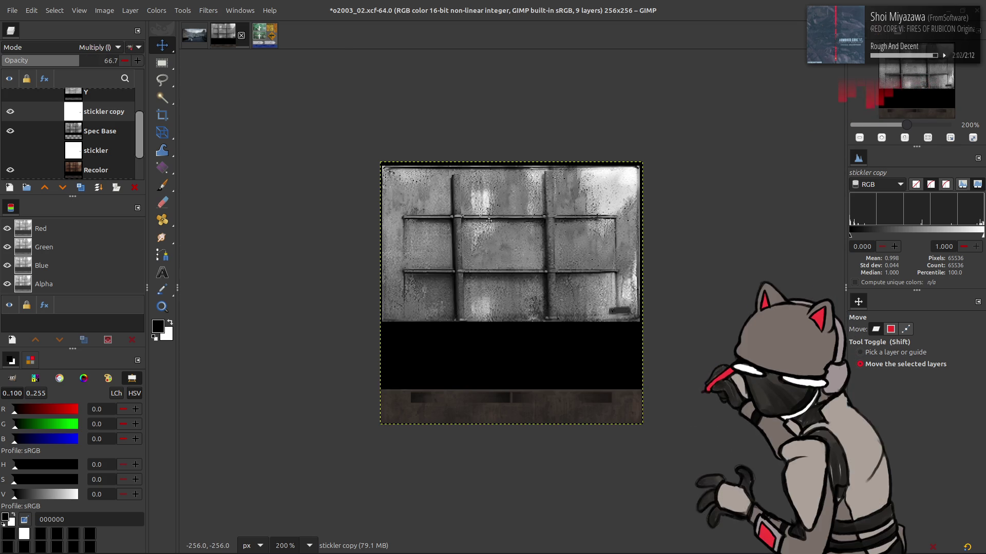
{"action": "scroll", "coordinate": [480, 212], "scroll_direction": "up", "scroll_amount": 1}
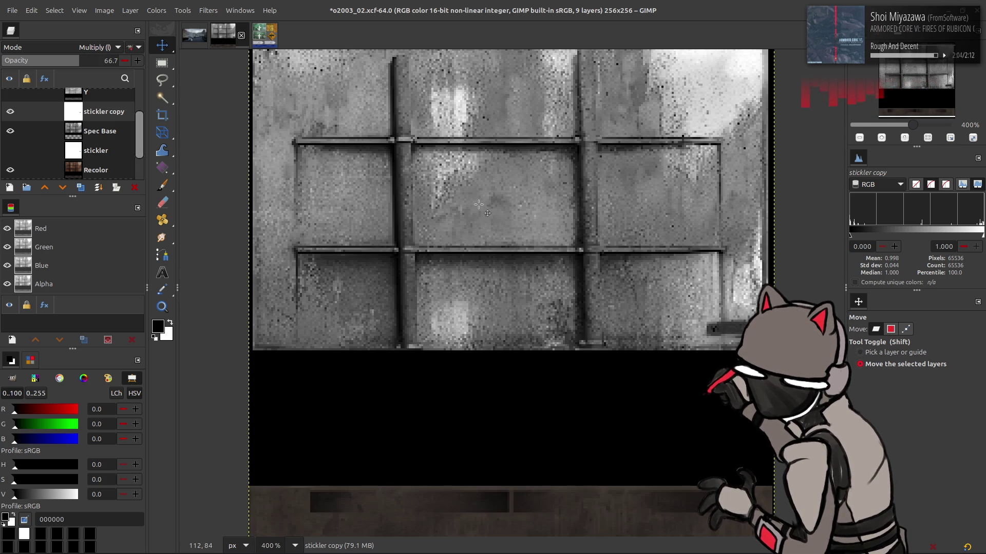
{"action": "scroll", "coordinate": [462, 210], "scroll_direction": "right", "scroll_amount": 3}
{"action": "scroll", "coordinate": [421, 223], "scroll_direction": "down", "scroll_amount": 1}
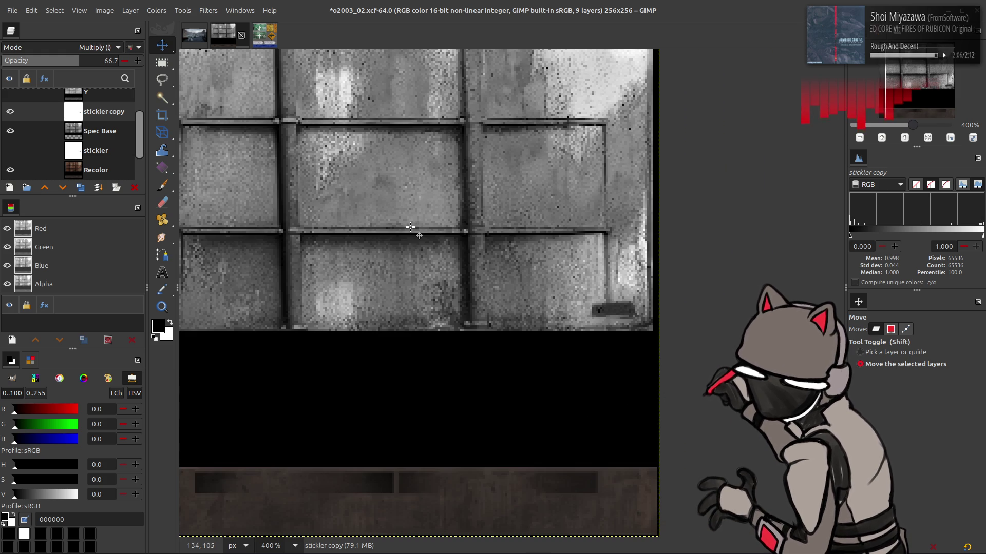
{"action": "scroll", "coordinate": [411, 227], "scroll_direction": "left", "scroll_amount": 3}
{"action": "scroll", "coordinate": [411, 227], "scroll_direction": "up", "scroll_amount": 1}
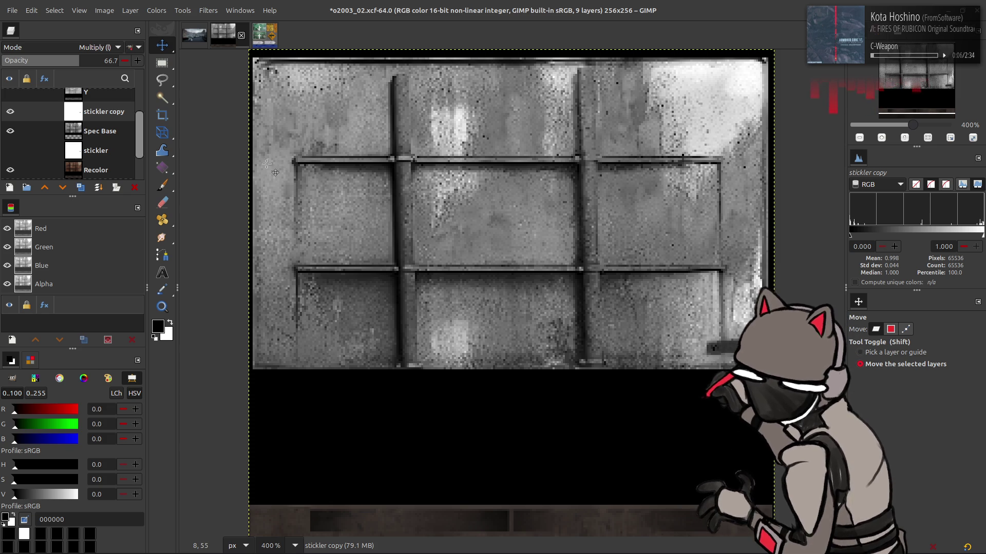
{"action": "left_click", "coordinate": [98, 132]}
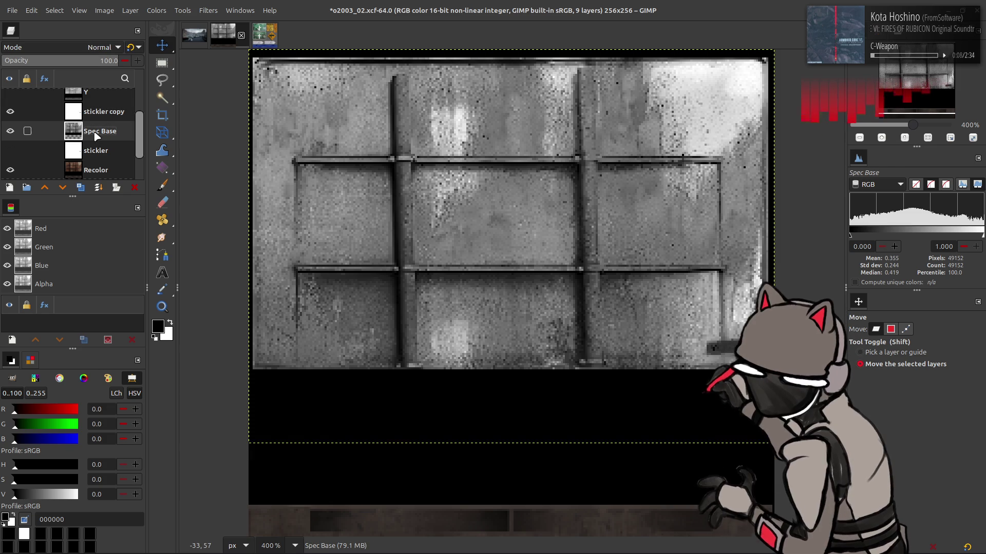
- Preview the last-used Curves preset on Spec Base, then cancel it
{"action": "left_click", "coordinate": [156, 10]}
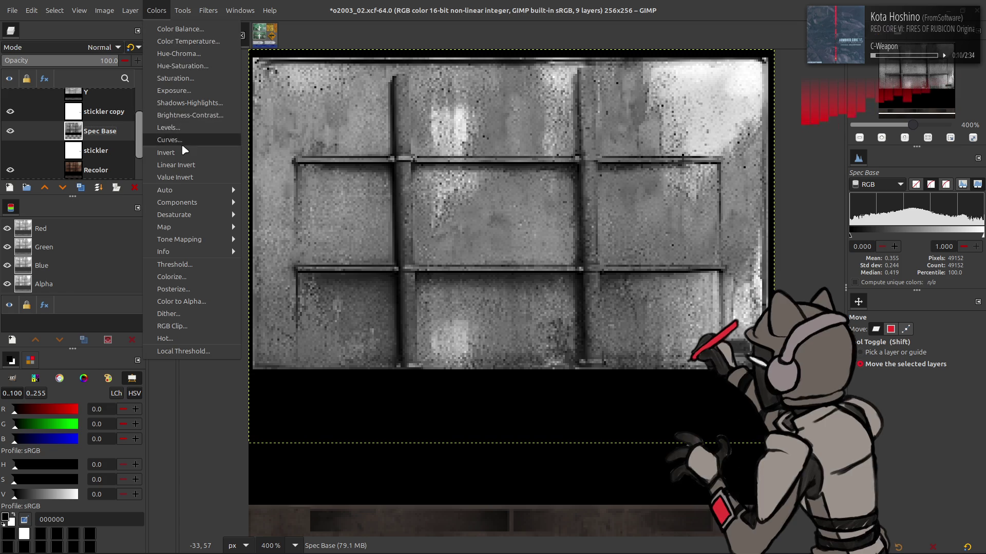
{"action": "left_click", "coordinate": [181, 144]}
{"action": "left_click", "coordinate": [190, 45]}
{"action": "left_click", "coordinate": [190, 66]}
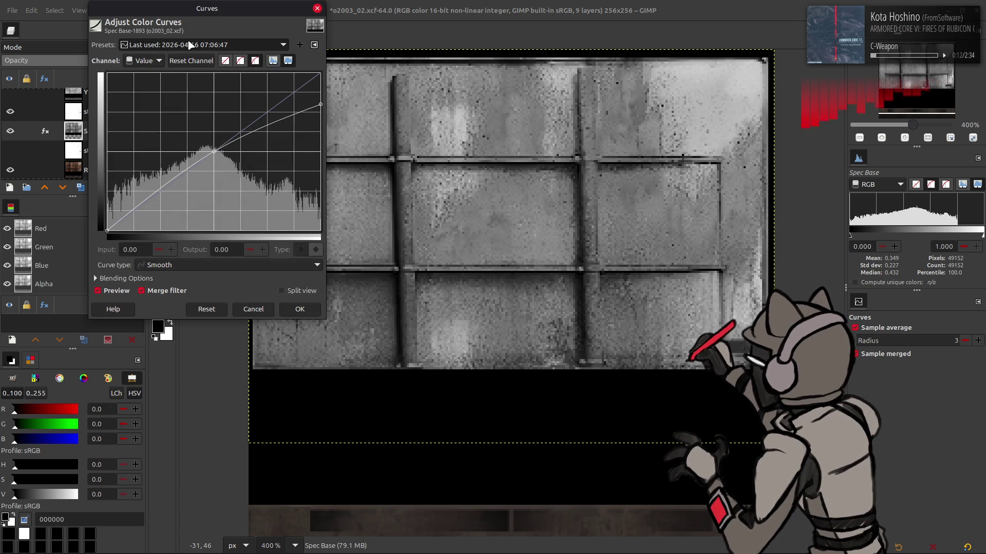
{"action": "scroll", "coordinate": [190, 45], "scroll_direction": "down", "scroll_amount": 3}
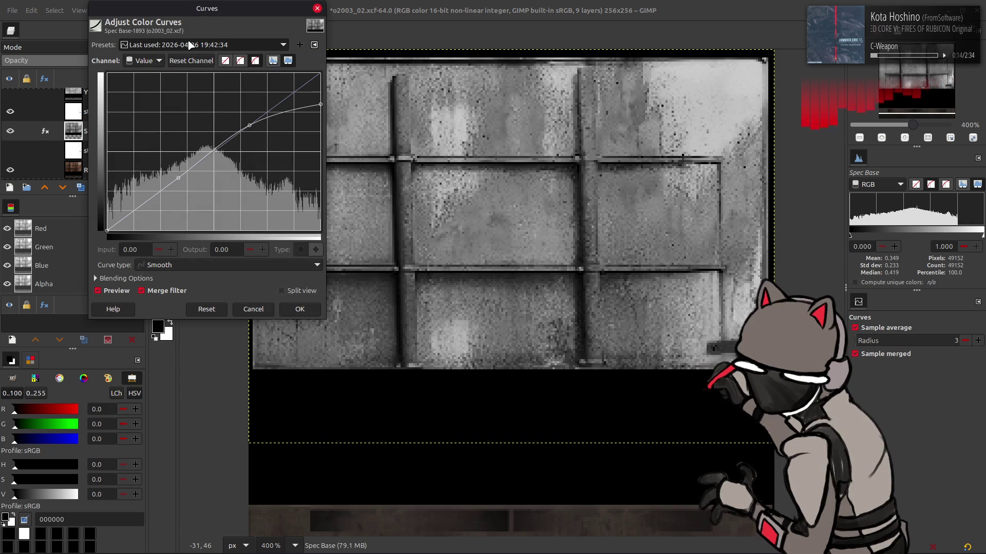
{"action": "scroll", "coordinate": [190, 45], "scroll_direction": "up", "scroll_amount": 3}
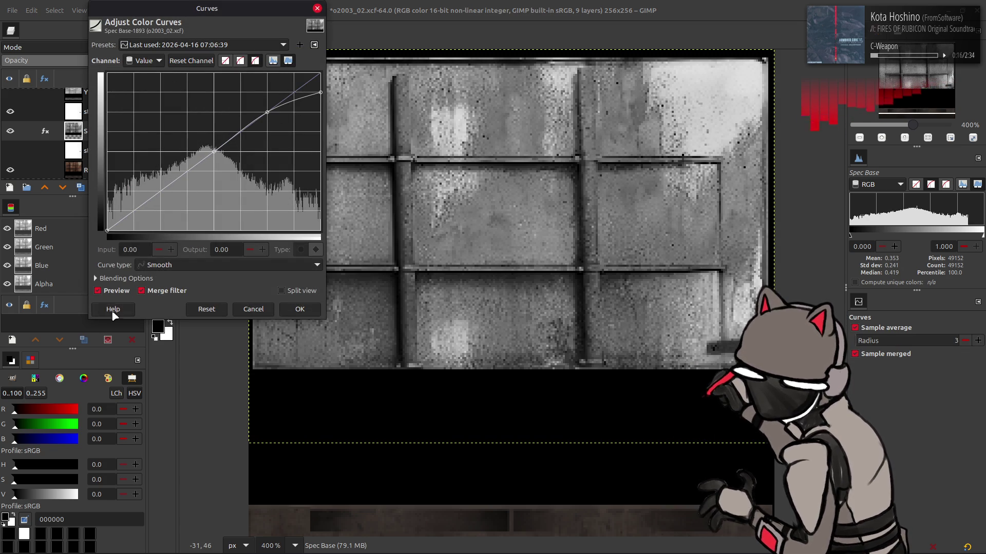
{"action": "left_click", "coordinate": [116, 291]}
{"action": "left_click", "coordinate": [116, 291]}
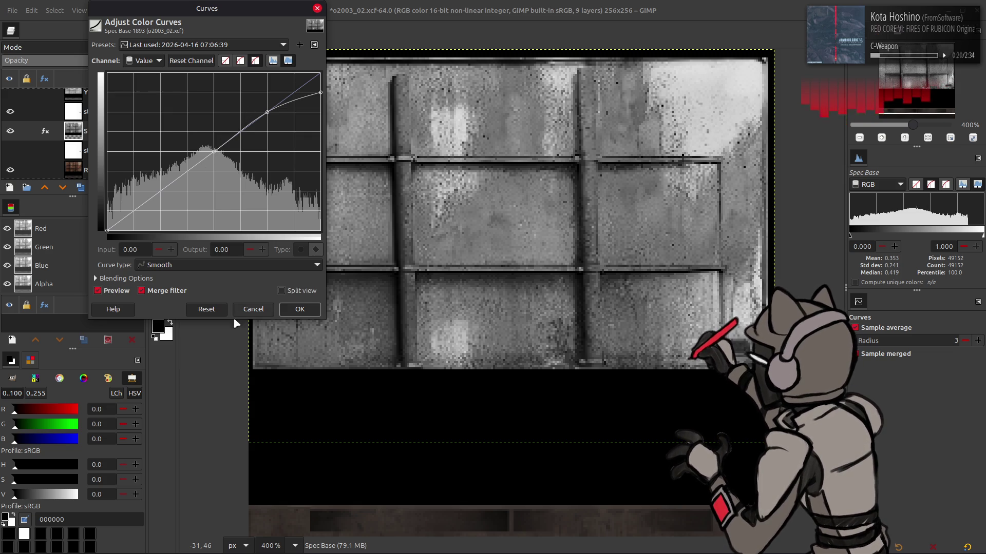
{"action": "left_click", "coordinate": [253, 309]}
- Set the Spec Base Levels output highlight to 90
{"action": "left_click", "coordinate": [156, 10]}
{"action": "left_click", "coordinate": [175, 127]}
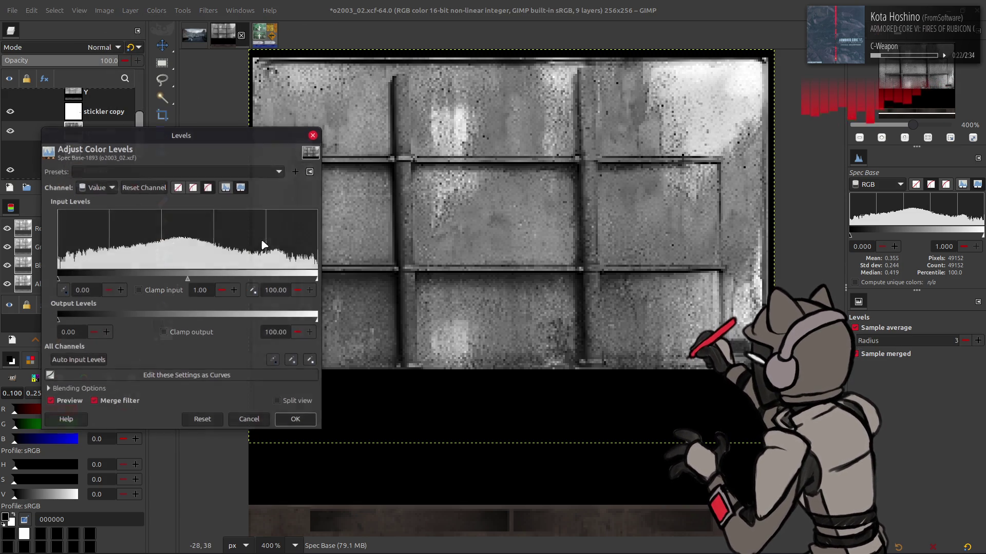
{"action": "triple_click", "coordinate": [275, 332]}
{"action": "type", "text": "90"}
{"action": "left_click", "coordinate": [298, 420]}
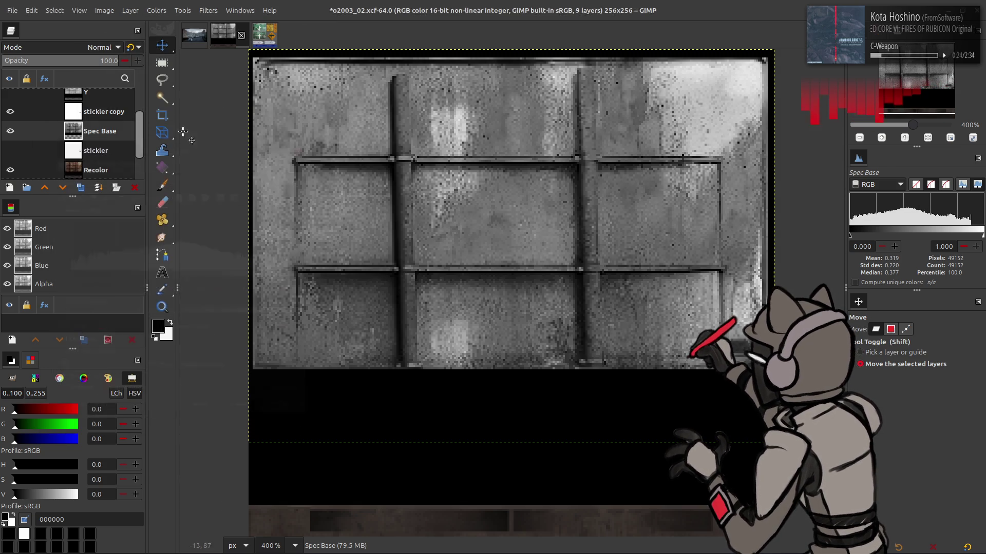
- Apply the last-used Curves preset to Spec Base
{"action": "left_click", "coordinate": [156, 10]}
{"action": "left_click", "coordinate": [187, 138]}
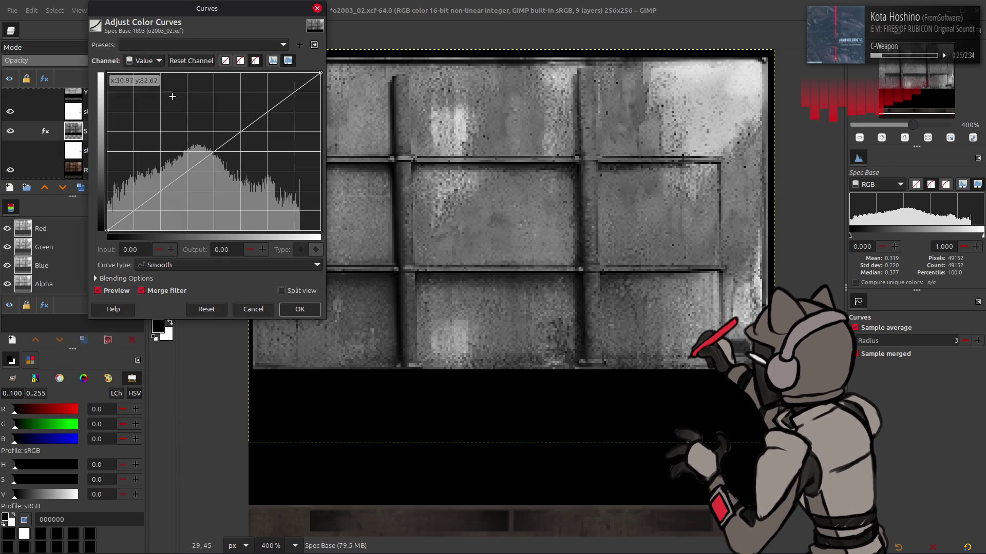
{"action": "left_click", "coordinate": [182, 45]}
{"action": "left_click", "coordinate": [182, 51]}
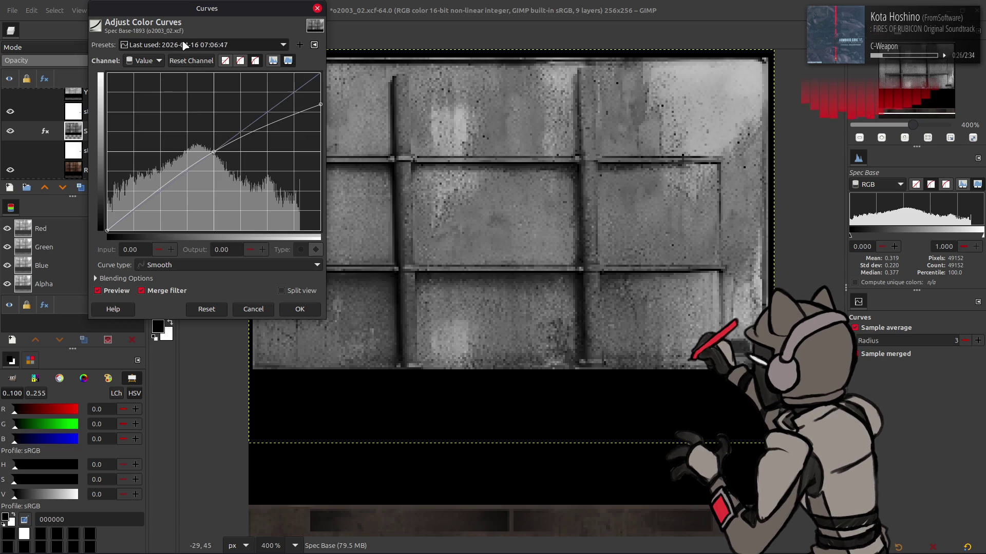
{"action": "left_click", "coordinate": [116, 292]}
{"action": "left_click", "coordinate": [300, 309]}
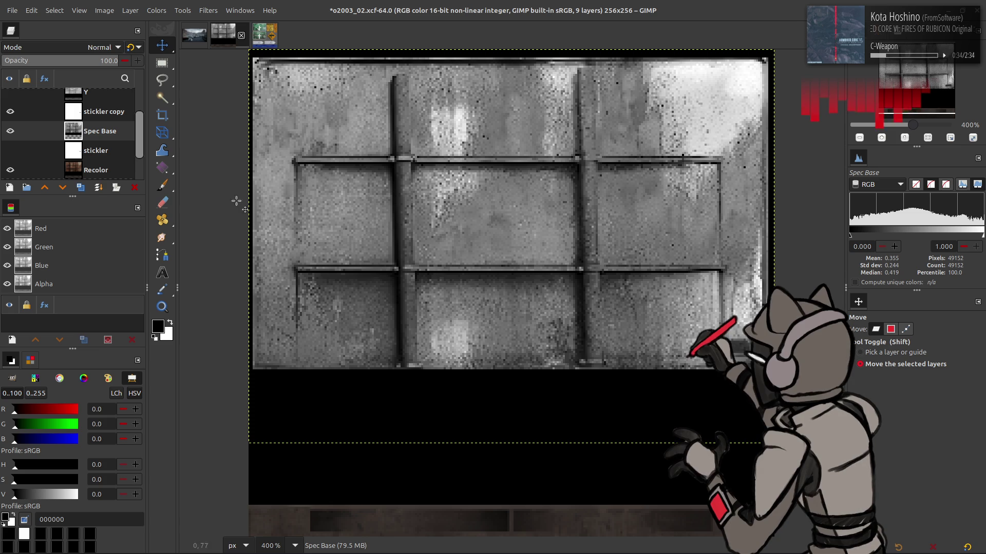
{"action": "left_click", "coordinate": [96, 117]}
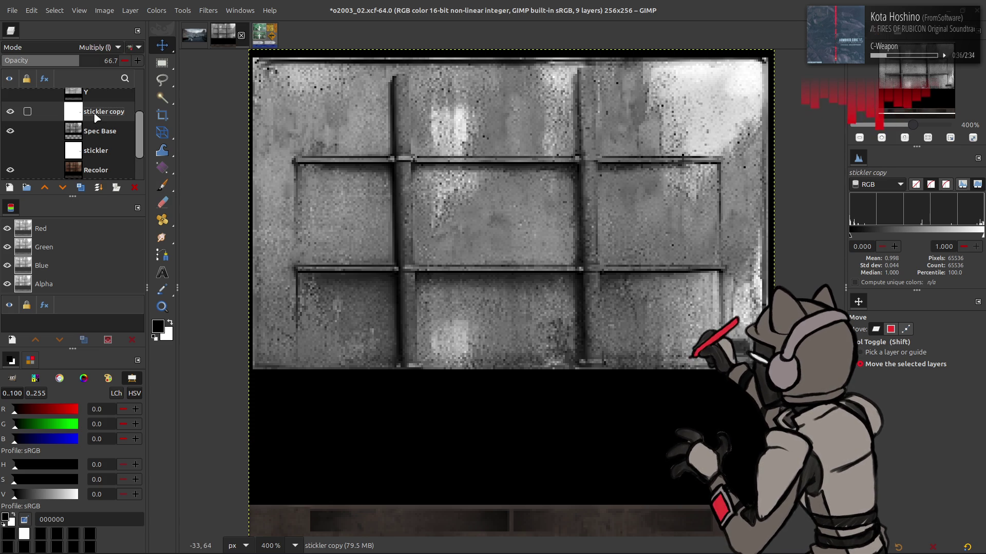
- Copy the Spec Metal layer from o2003_01 and paste it into o2003_02
{"action": "key", "text": "ctrl+Tab"}
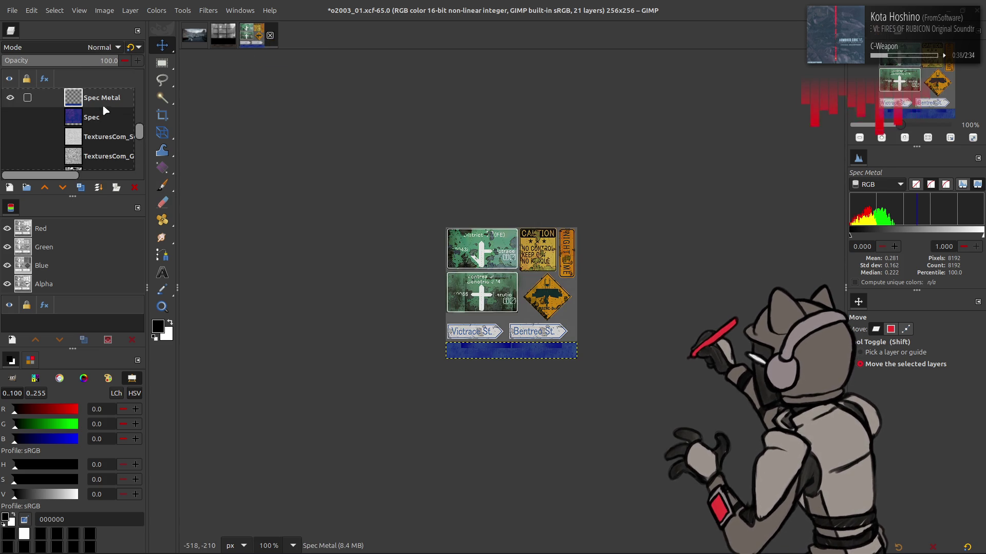
{"action": "key", "text": "ctrl+c"}
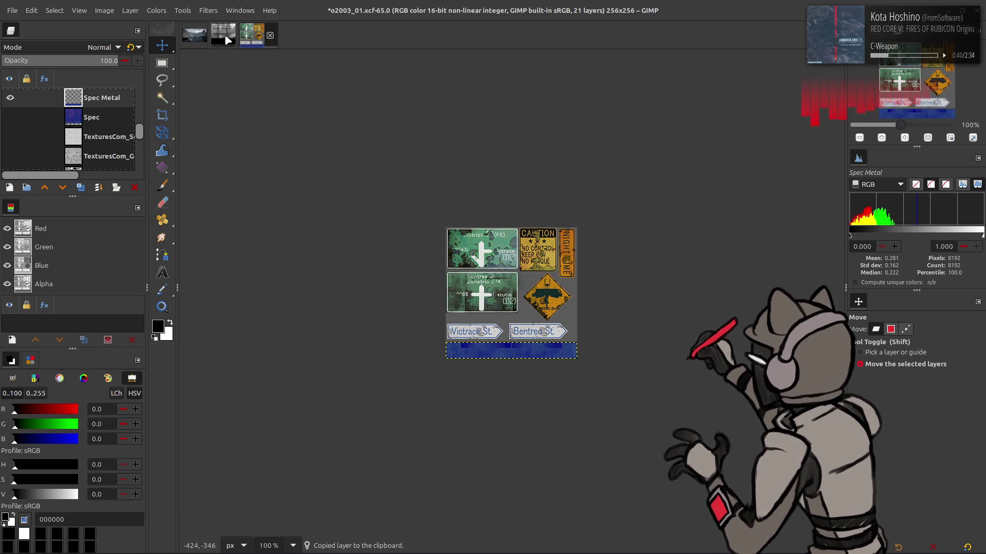
{"action": "left_click", "coordinate": [228, 40]}
{"action": "key", "text": "ctrl+v"}
- Align the pasted Spec Metal strip to the image's bottom edge
{"action": "key", "text": "q"}
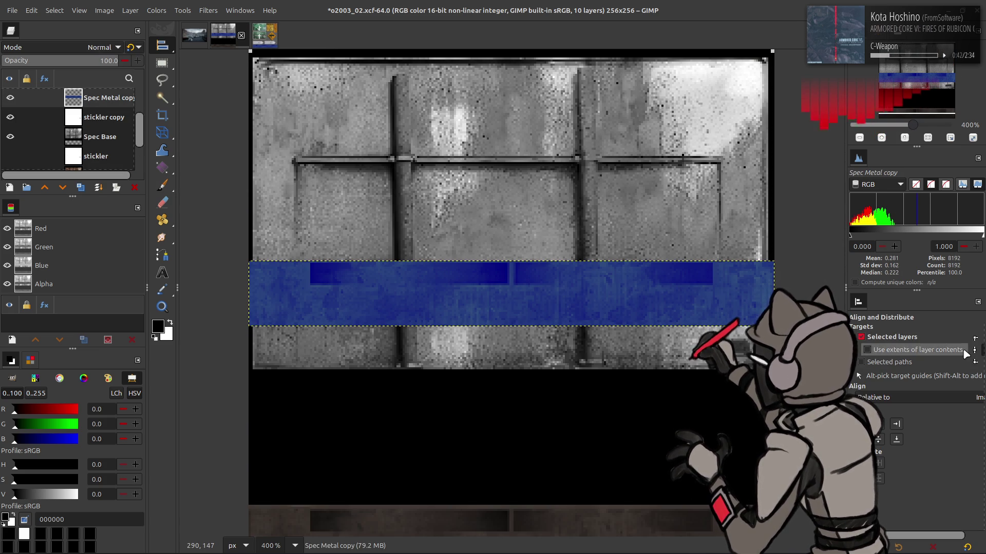
{"action": "left_click", "coordinate": [974, 361]}
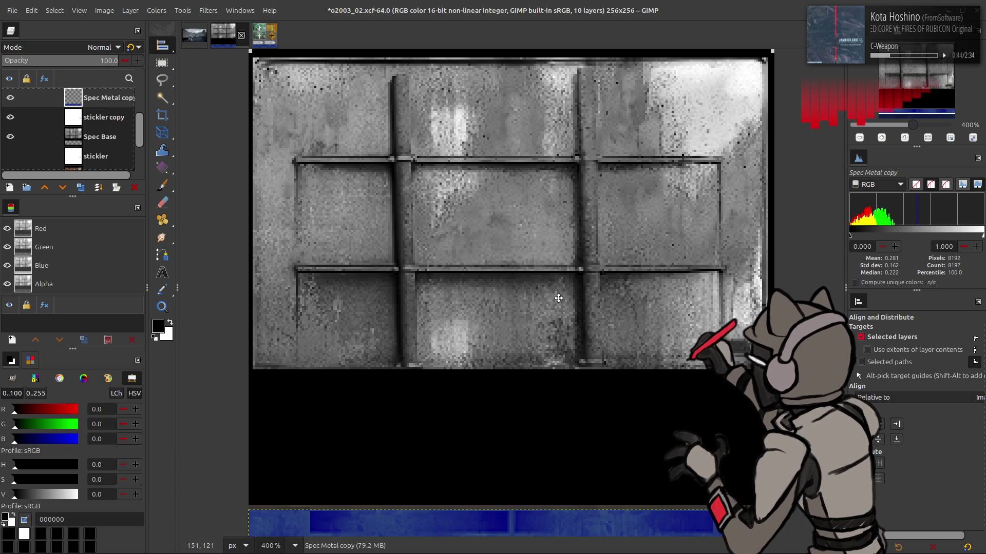
{"action": "key", "text": "m"}
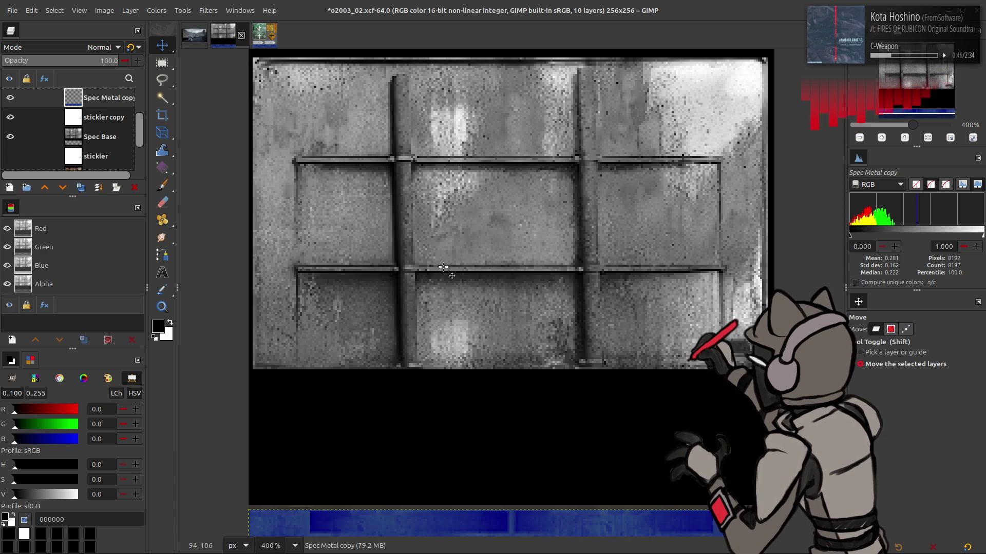
{"action": "scroll", "coordinate": [16, 128], "scroll_direction": "up", "scroll_amount": 2}
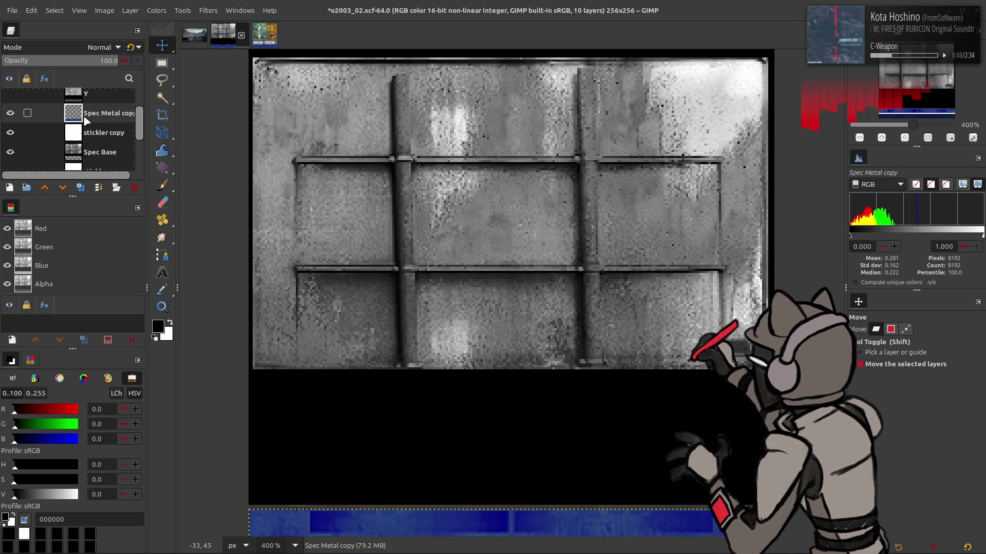
{"action": "scroll", "coordinate": [17, 131], "scroll_direction": "down", "scroll_amount": 2}
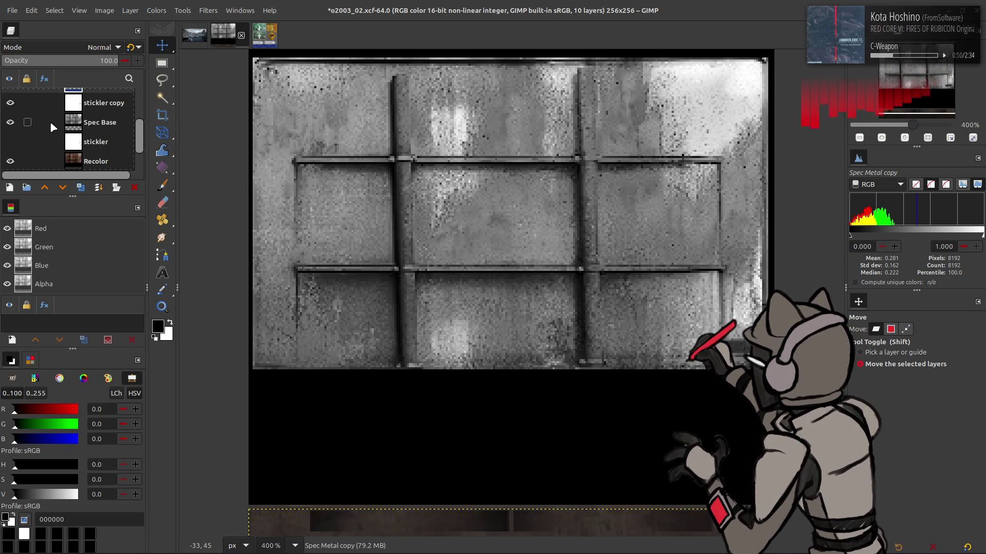
{"action": "left_click", "coordinate": [101, 106]}
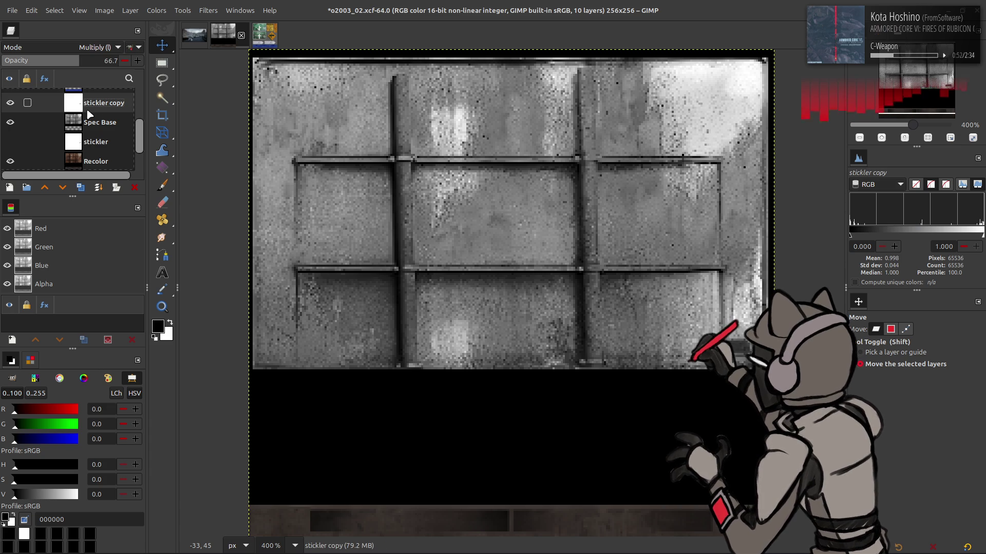
{"action": "right_click", "coordinate": [94, 103]}
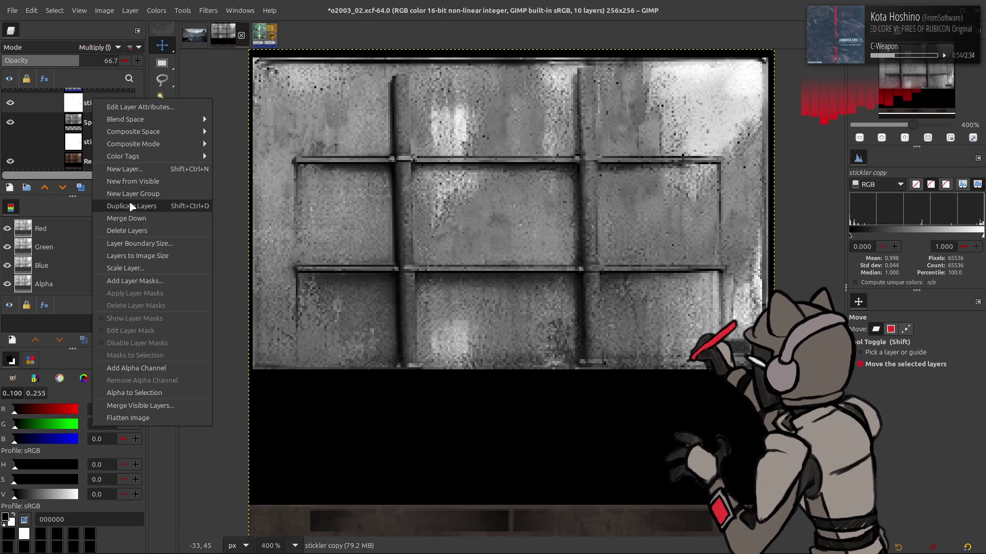
- Create a layer from the visible image and crop its boundary to 75% height
{"action": "left_click", "coordinate": [118, 185]}
{"action": "left_click", "coordinate": [129, 11]}
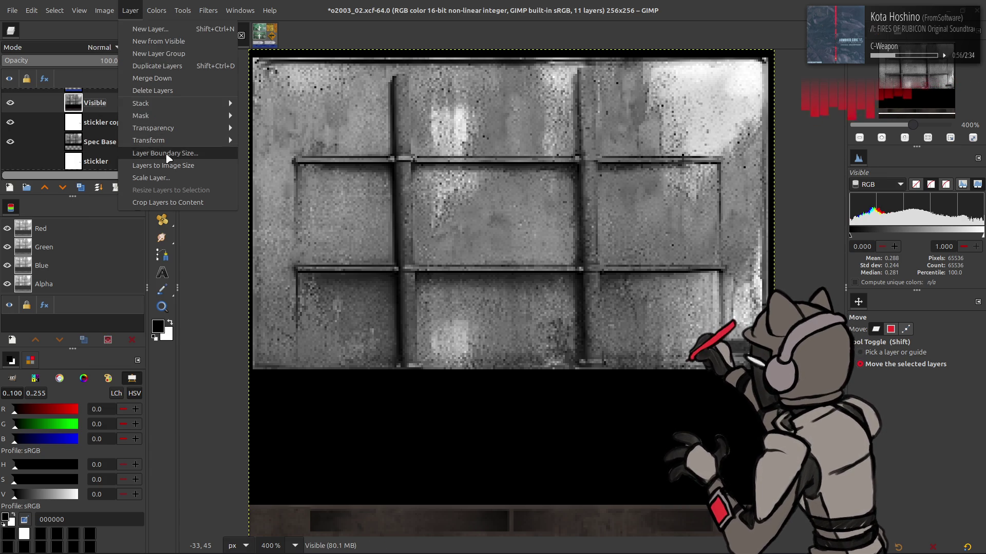
{"action": "left_click", "coordinate": [154, 149]}
{"action": "key", "text": "shift+Tab"}
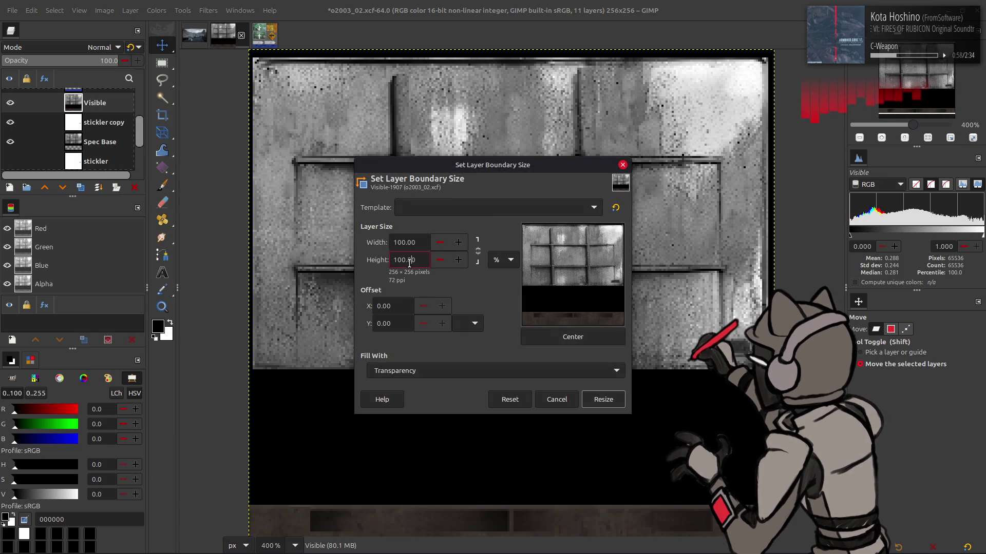
{"action": "type", "text": "75"}
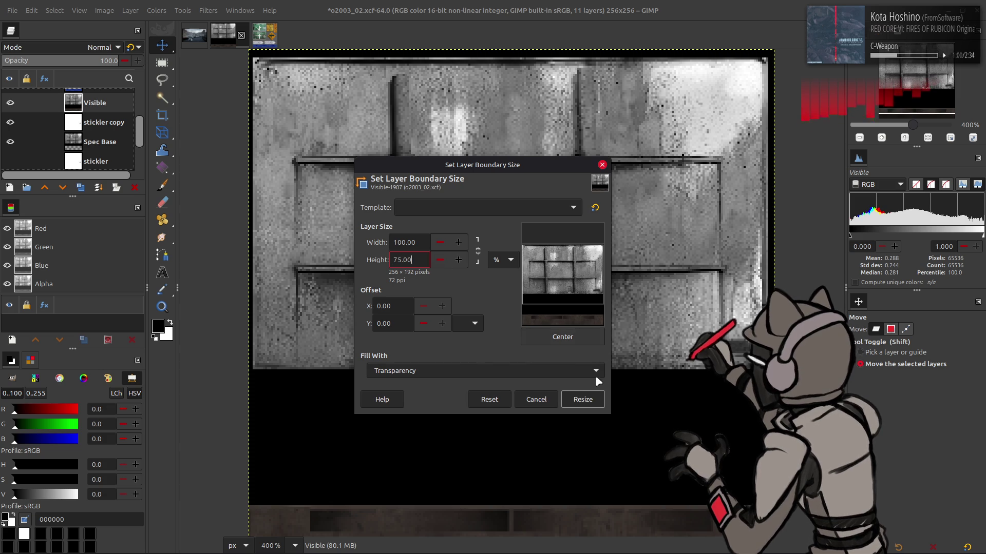
{"action": "left_click", "coordinate": [596, 402]}
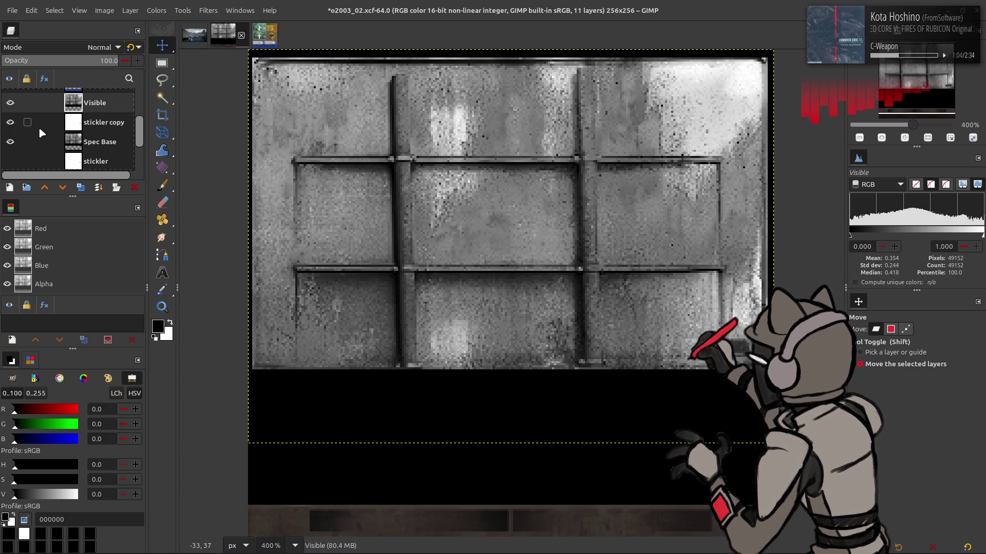
- Hide the stickler copy layer and swap the foreground and background colours
{"action": "left_click", "coordinate": [10, 122]}
{"action": "scroll", "coordinate": [39, 125], "scroll_direction": "down", "scroll_amount": 3}
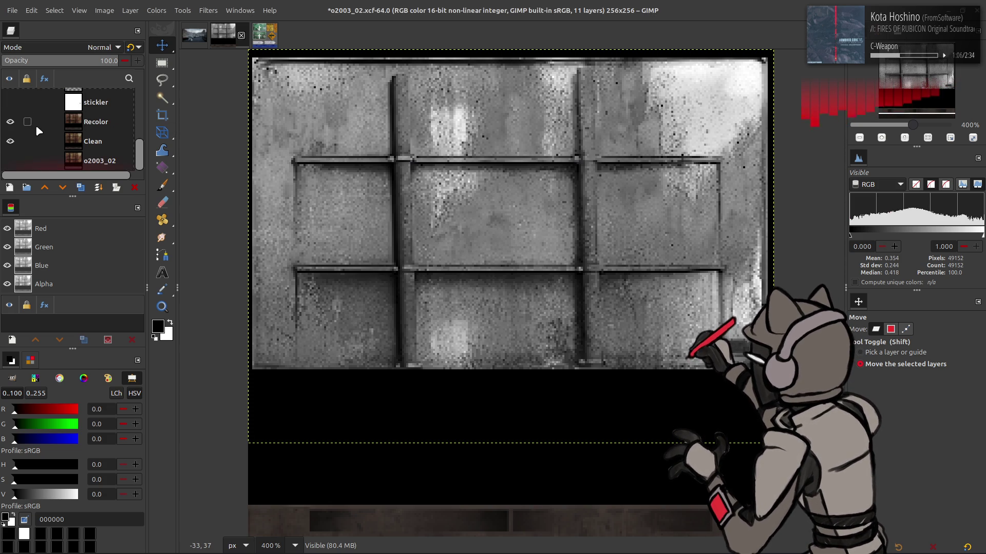
{"action": "scroll", "coordinate": [16, 145], "scroll_direction": "up", "scroll_amount": 4}
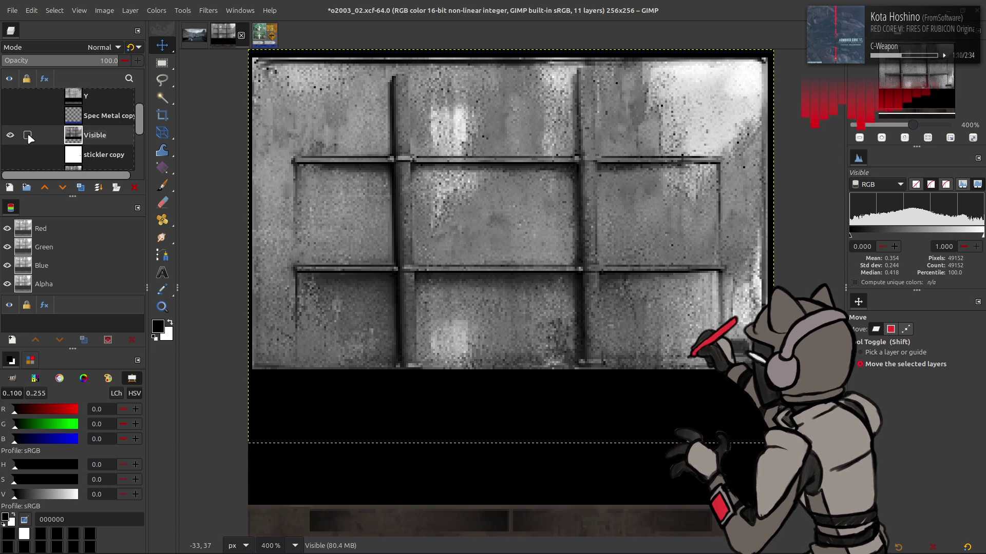
{"action": "left_click", "coordinate": [15, 516]}
- Expand the Visible layer to the full 256×256 image size and rename it Spec
{"action": "right_click", "coordinate": [100, 136]}
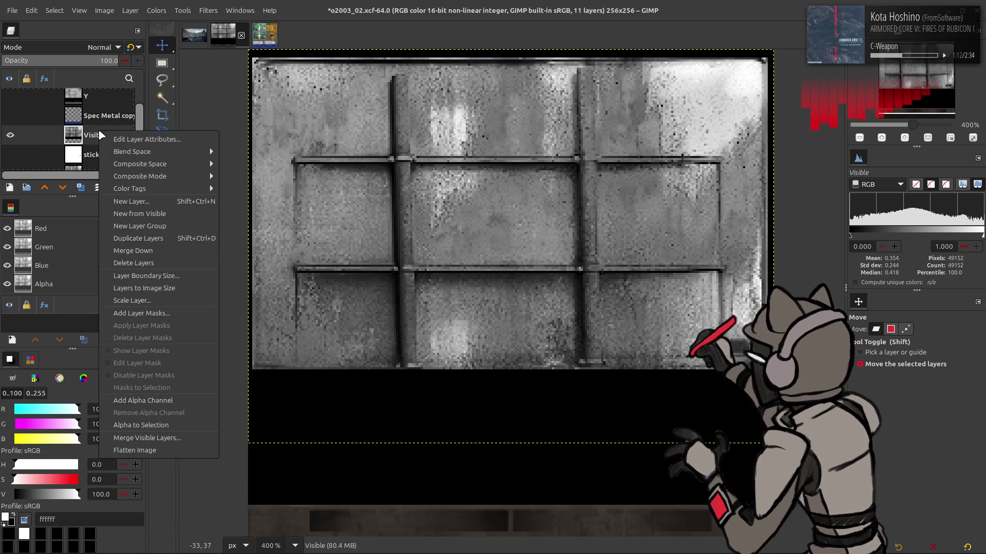
{"action": "left_click", "coordinate": [133, 292]}
{"action": "double_click", "coordinate": [95, 135]}
{"action": "type", "text": "Spec"}
{"action": "key", "text": "Return"}
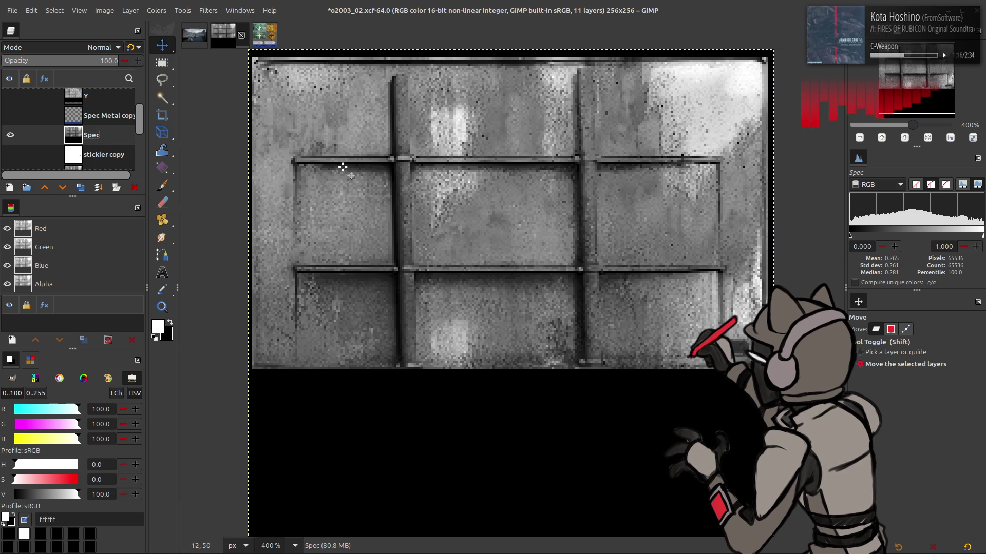
- Sample a mid-grey from the panel image with the Color Picker
{"action": "left_click", "coordinate": [149, 11]}
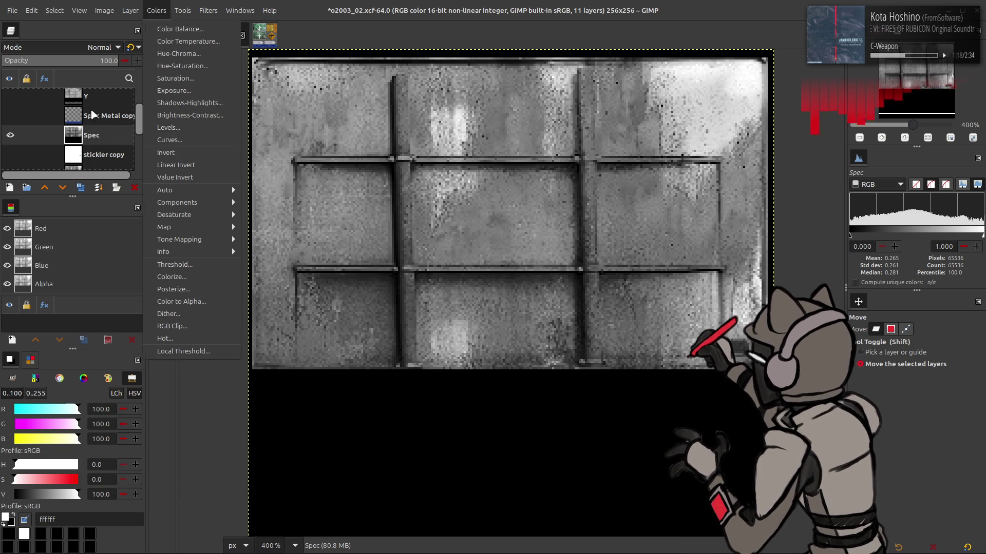
{"action": "key", "text": "Escape"}
{"action": "key", "text": "o"}
{"action": "left_click", "coordinate": [611, 211]}
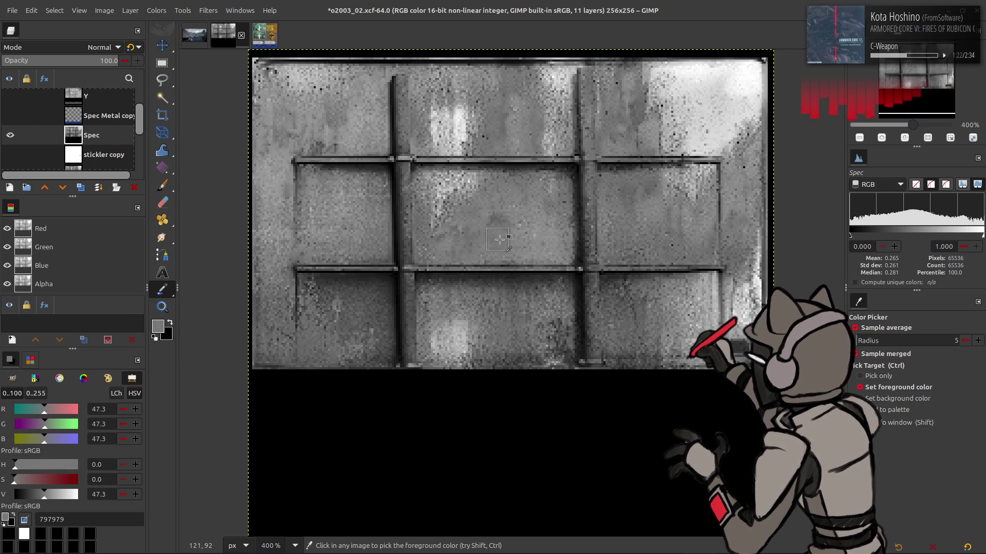
{"action": "left_click", "coordinate": [533, 241]}
- In Levels, set green input high to 50 and green output high to 24.8
{"action": "left_click", "coordinate": [157, 11]}
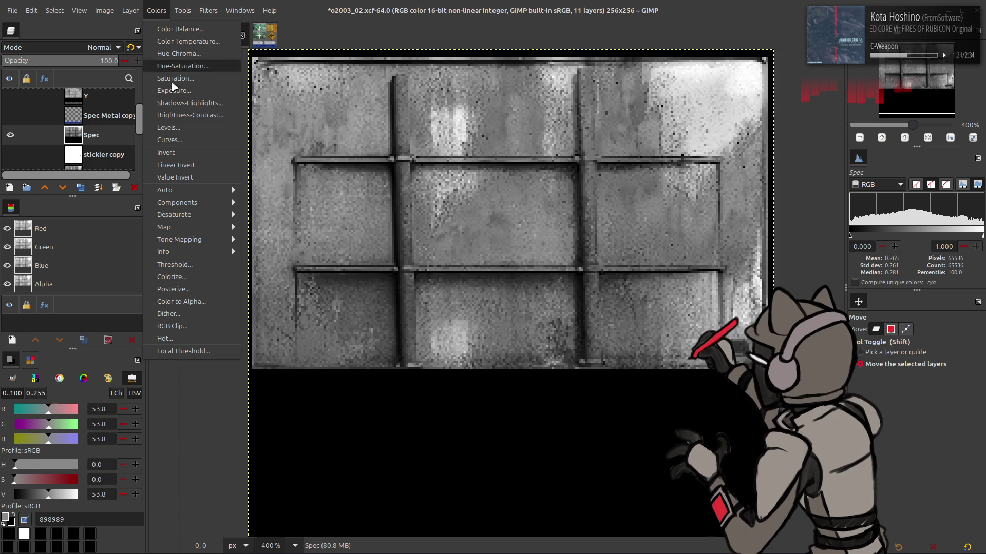
{"action": "left_click", "coordinate": [186, 126]}
{"action": "scroll", "coordinate": [89, 189], "scroll_direction": "down", "scroll_amount": 2}
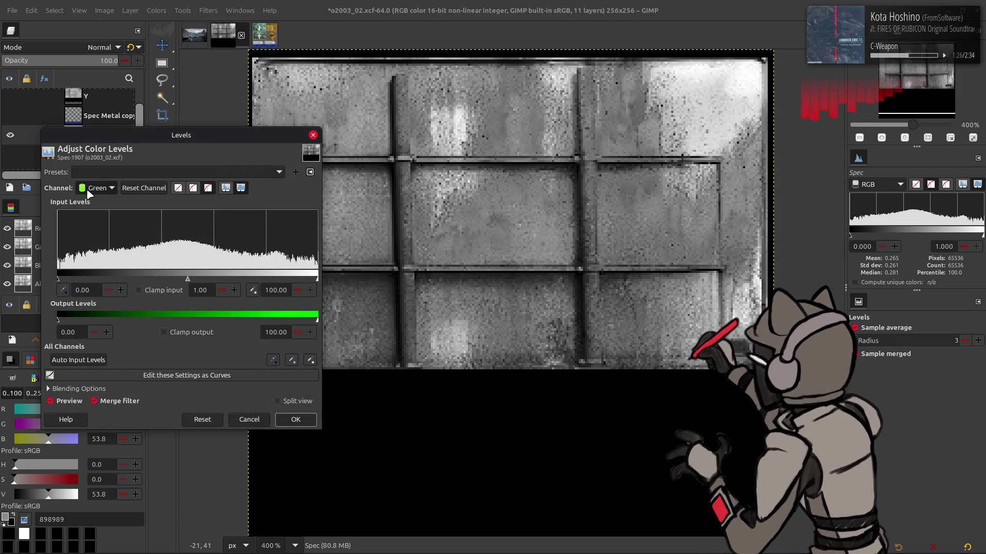
{"action": "triple_click", "coordinate": [276, 290]}
{"action": "type", "text": "50"}
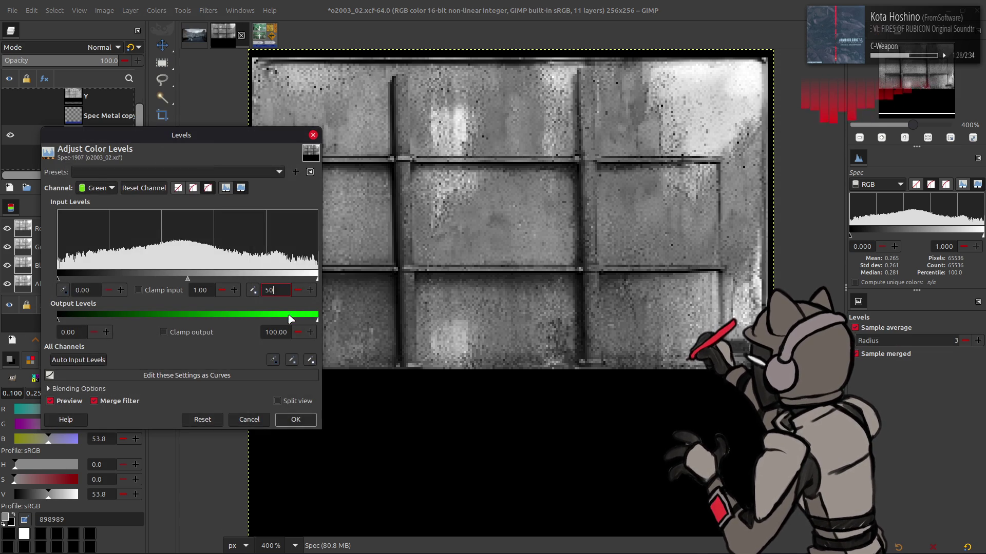
{"action": "key", "text": "Return"}
{"action": "triple_click", "coordinate": [276, 332]}
{"action": "type", "text": "24.8"}
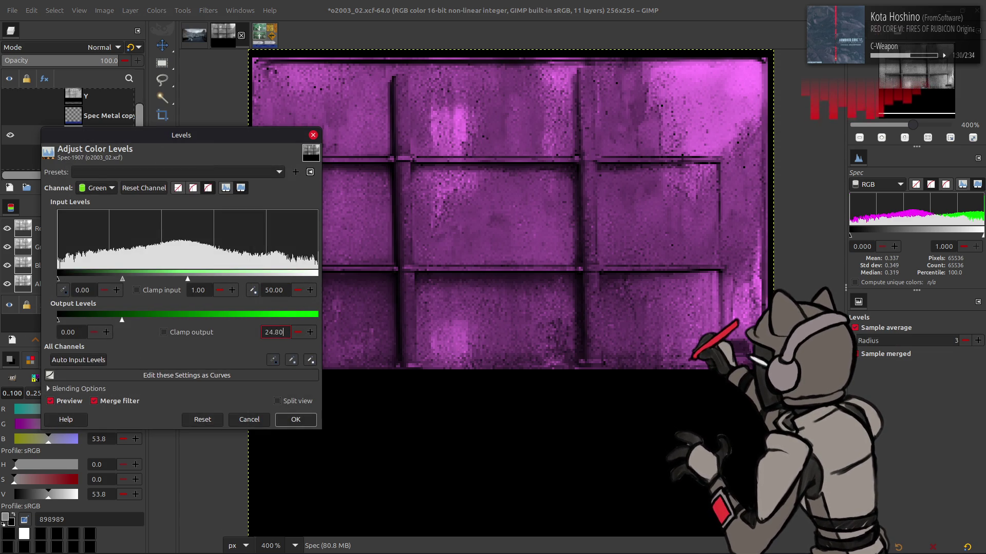
{"action": "key", "text": "Return"}
- Set red output high to 0 and blue output low to 50, then apply Levels
{"action": "scroll", "coordinate": [101, 189], "scroll_direction": "down", "scroll_amount": 1}
{"action": "scroll", "coordinate": [102, 189], "scroll_direction": "up", "scroll_amount": 2}
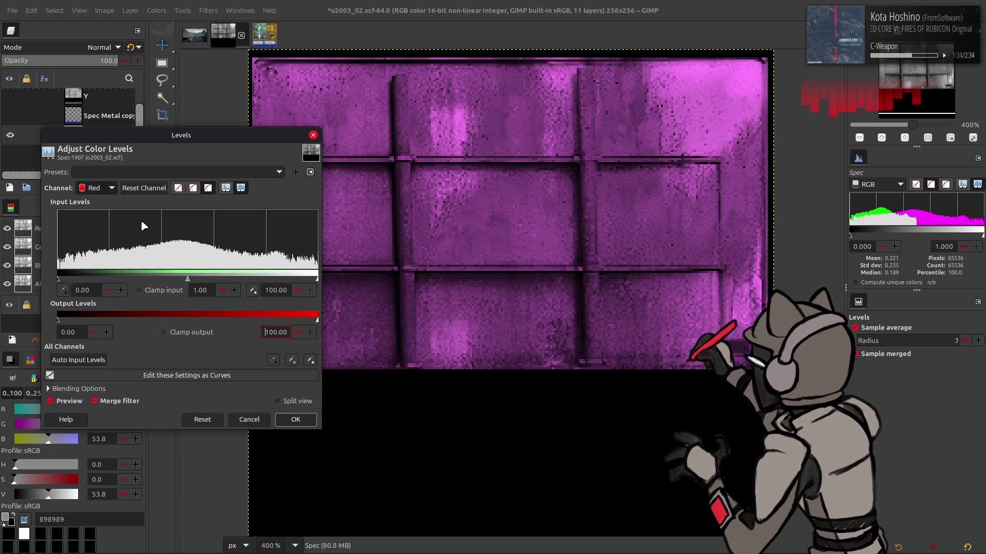
{"action": "type", "text": "0"}
{"action": "key", "text": "Return"}
{"action": "scroll", "coordinate": [106, 190], "scroll_direction": "down", "scroll_amount": 1}
{"action": "scroll", "coordinate": [100, 189], "scroll_direction": "down", "scroll_amount": 1}
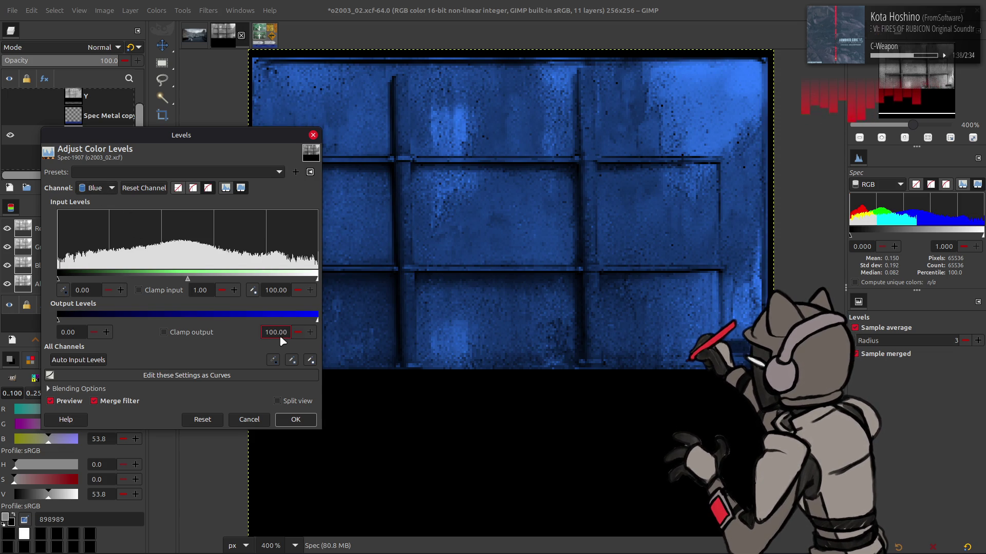
{"action": "triple_click", "coordinate": [277, 332]}
{"action": "type", "text": "5"}
{"action": "key", "text": "Return"}
{"action": "triple_click", "coordinate": [72, 332]}
{"action": "type", "text": "50"}
{"action": "key", "text": "Return"}
{"action": "left_click", "coordinate": [295, 420]}
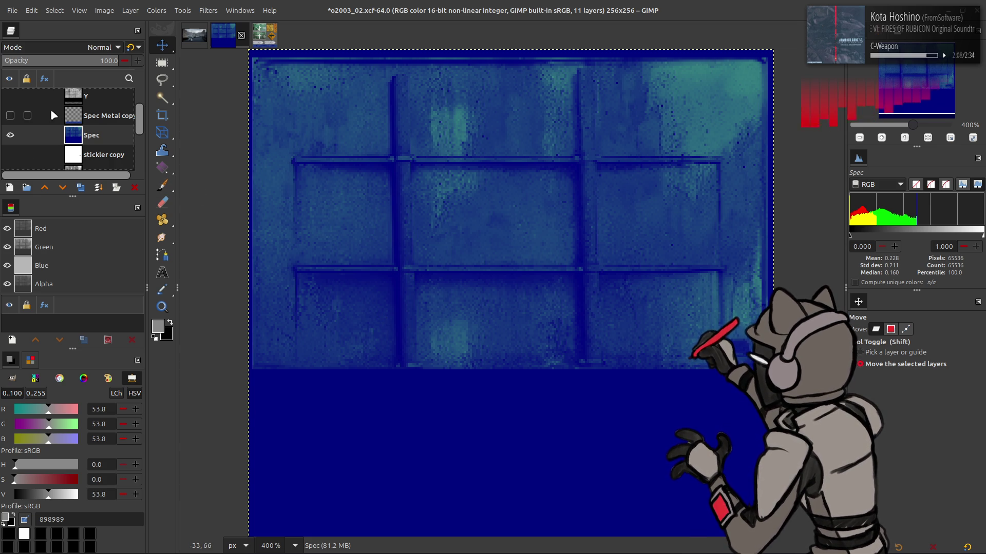
- Show Spec Metal copy, create a layer from visible, and apply G'MIC Colour Space Swap
{"action": "left_click", "coordinate": [11, 116]}
{"action": "right_click", "coordinate": [114, 124]}
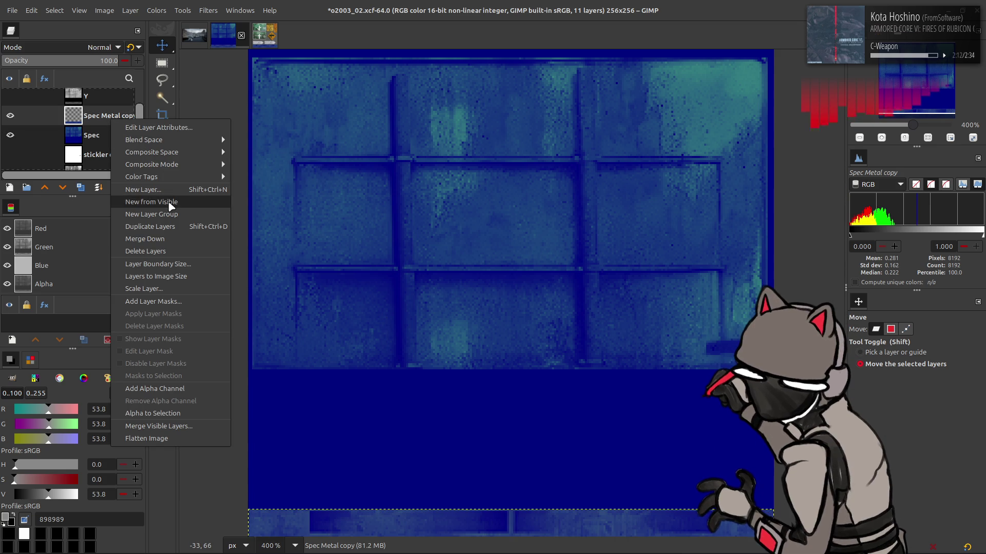
{"action": "left_click", "coordinate": [149, 202]}
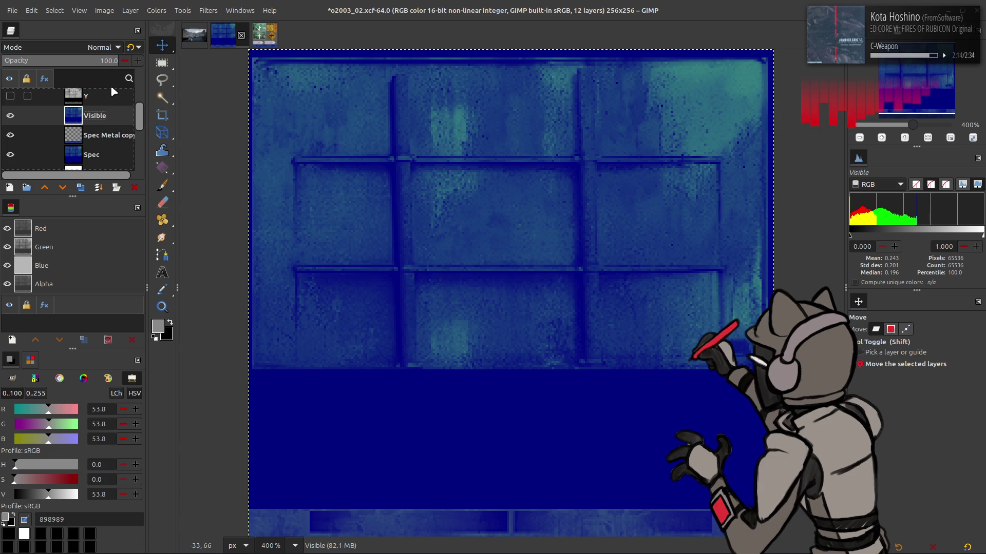
{"action": "left_click", "coordinate": [209, 10]}
{"action": "mouse_move", "coordinate": [257, 271]}
{"action": "left_mouse_down"}
{"action": "mouse_move", "coordinate": [418, 211]}
{"action": "mouse_move", "coordinate": [387, 219]}
{"action": "left_mouse_up"}
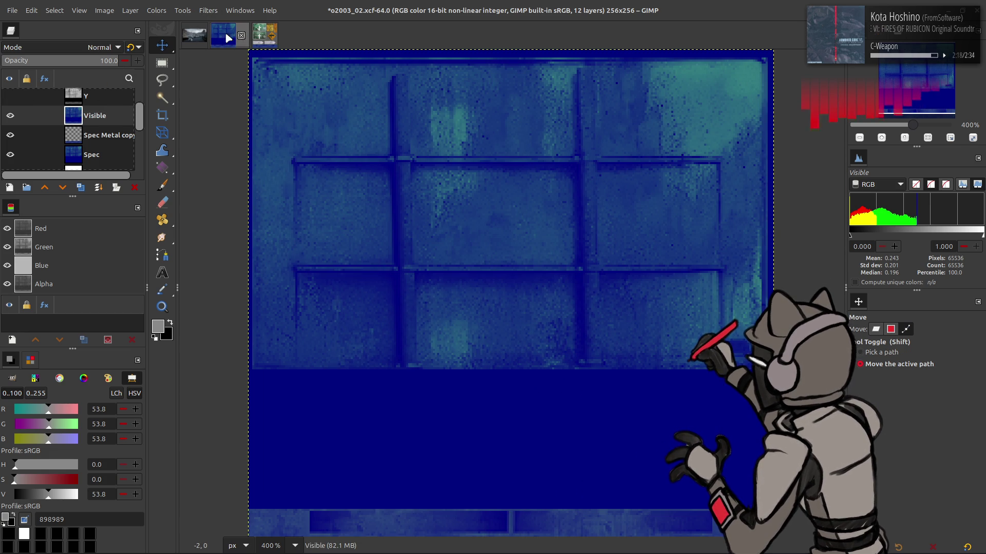
{"action": "left_click", "coordinate": [209, 10]}
{"action": "left_click", "coordinate": [266, 263]}
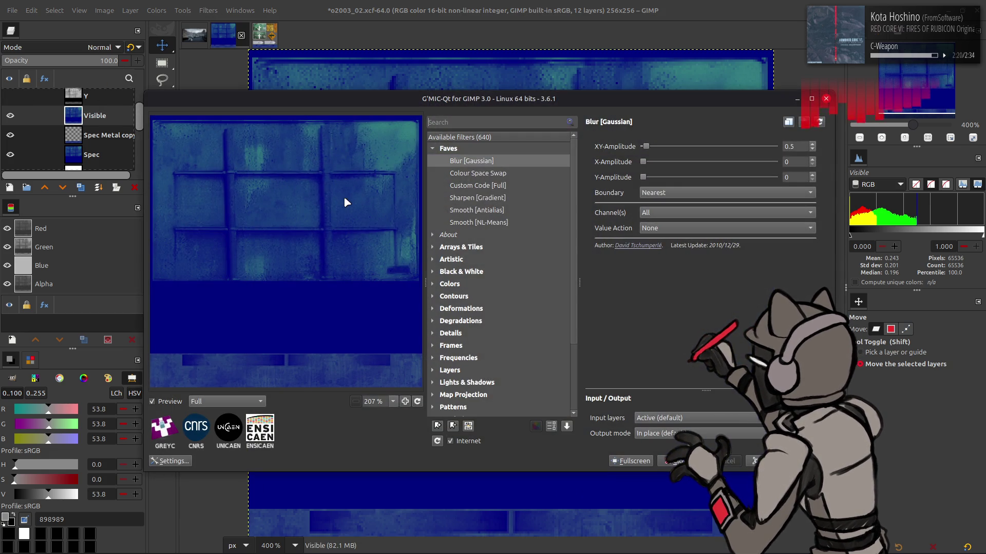
{"action": "left_click", "coordinate": [477, 173]}
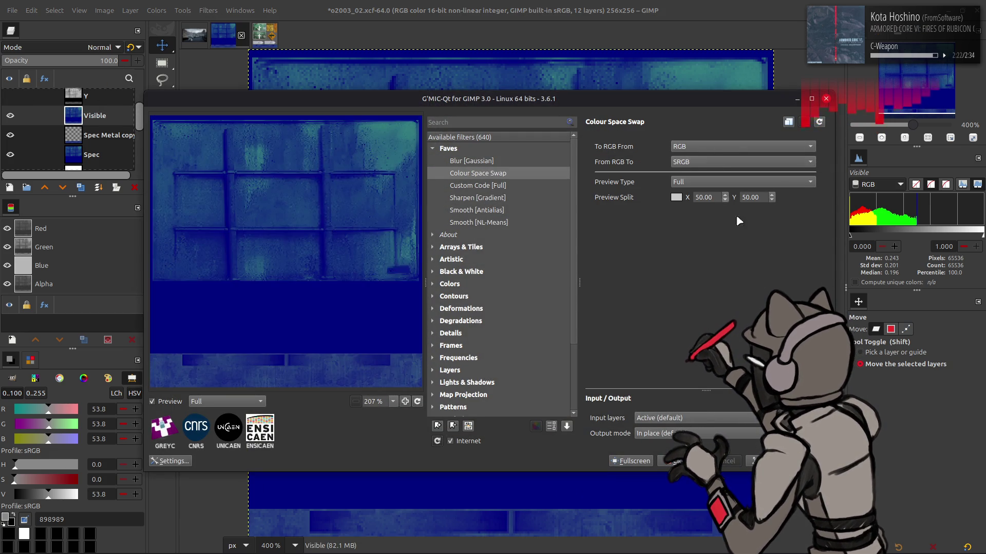
{"action": "left_click", "coordinate": [686, 461]}
- Scale the new layer to 128×128, reapply Colour Space Swap, and begin renaming it
{"action": "left_click", "coordinate": [130, 10]}
{"action": "left_click", "coordinate": [154, 183]}
{"action": "type", "text": "128"}
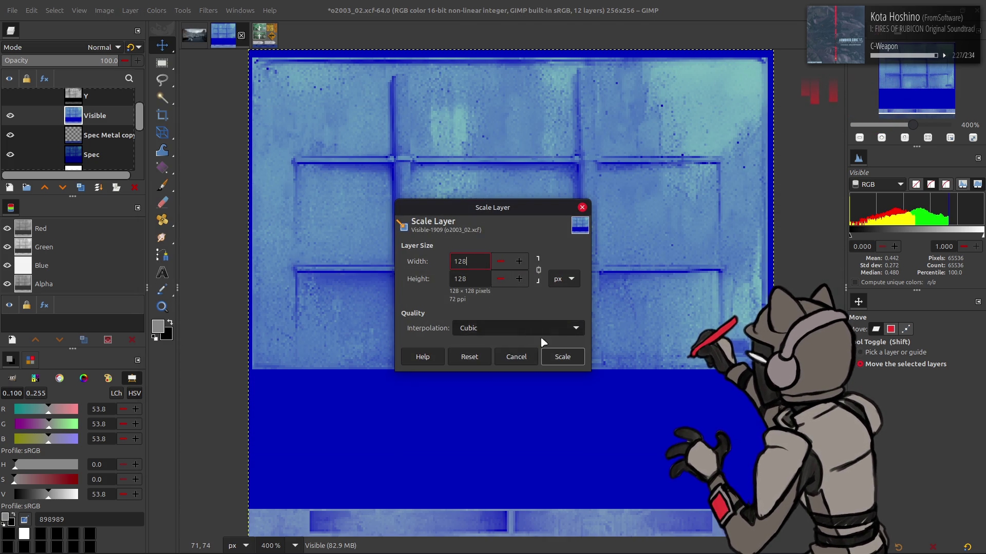
{"action": "left_click", "coordinate": [560, 357]}
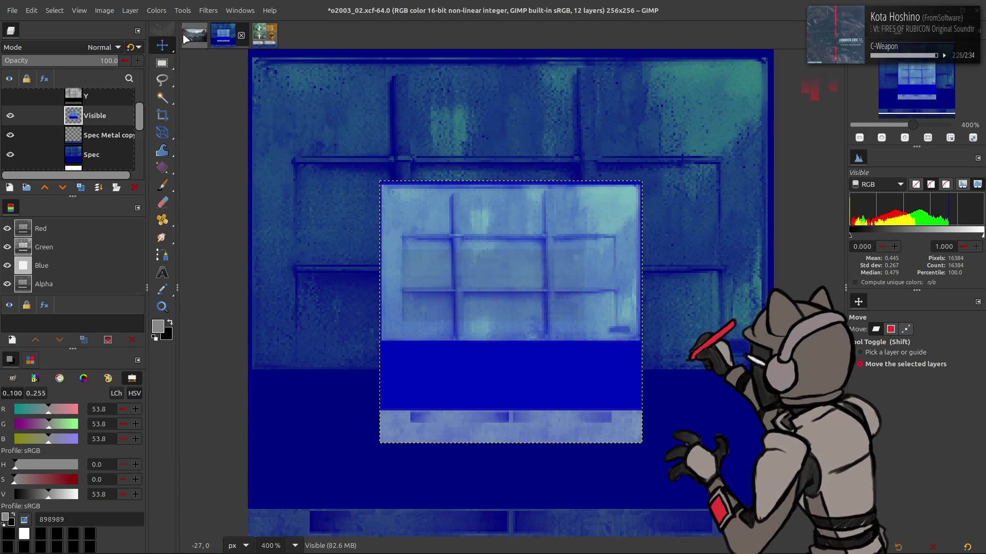
{"action": "left_click", "coordinate": [209, 10]}
{"action": "left_click", "coordinate": [434, 239]}
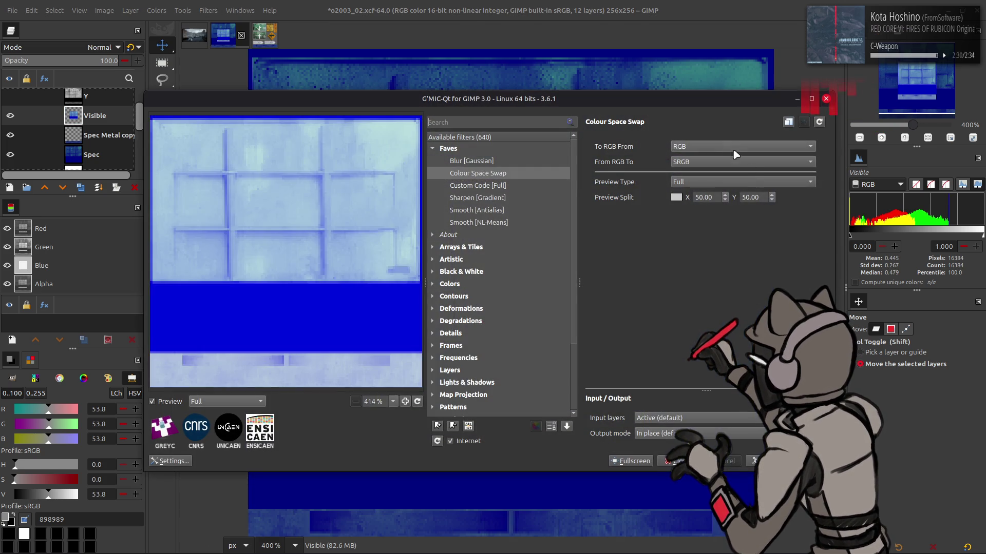
{"action": "key", "text": "Return"}
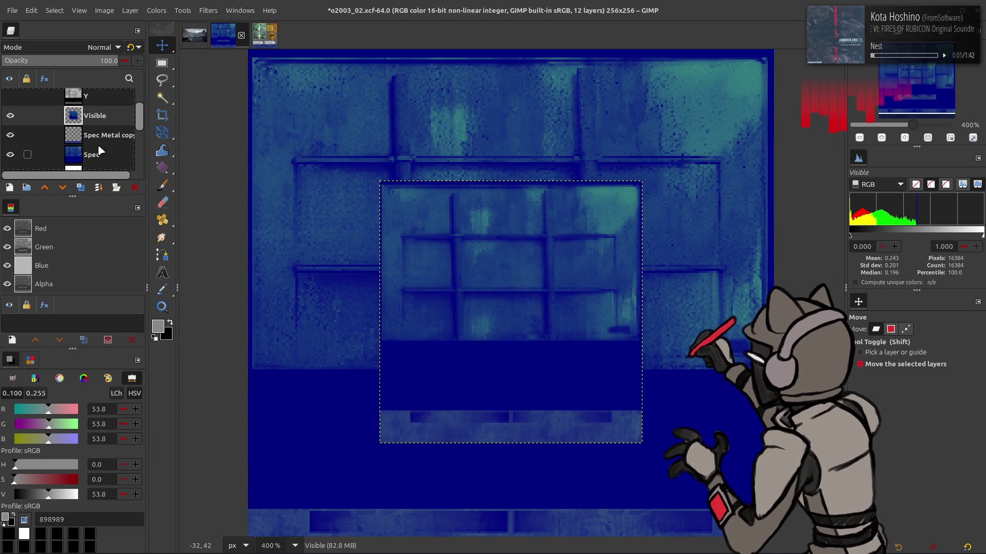
{"action": "double_click", "coordinate": [97, 116]}
{"action": "type", "text": "Spec Half"}
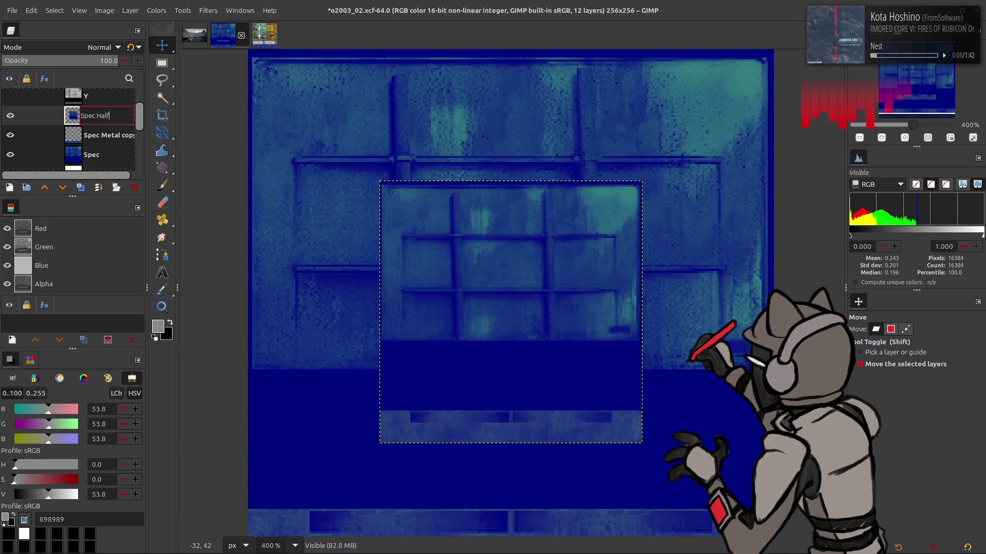
- Name the layer Spec Half, duplicate it, and apply G'MIC Blur [Gaussian] to the copy
{"action": "key", "text": "Return"}
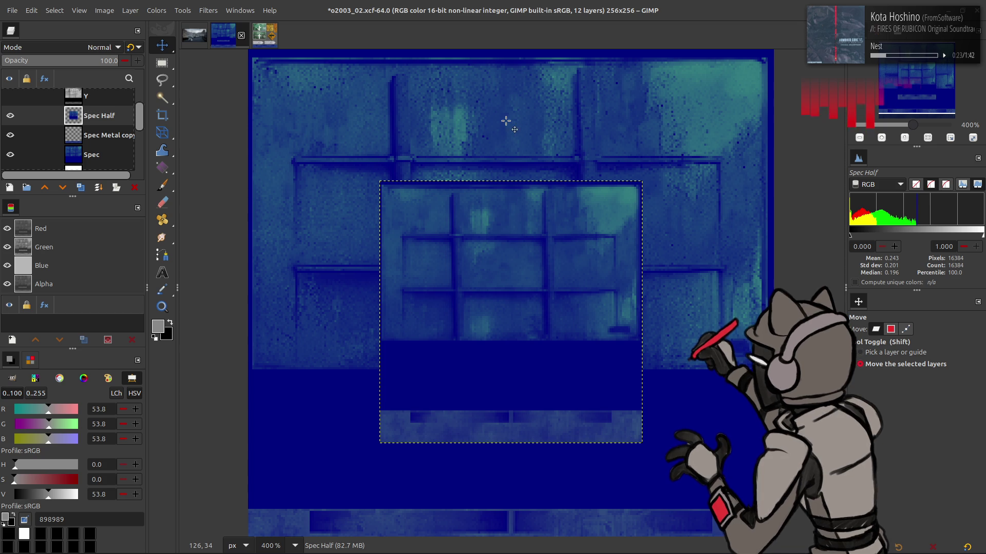
{"action": "left_click", "coordinate": [81, 187]}
{"action": "left_click", "coordinate": [81, 187]}
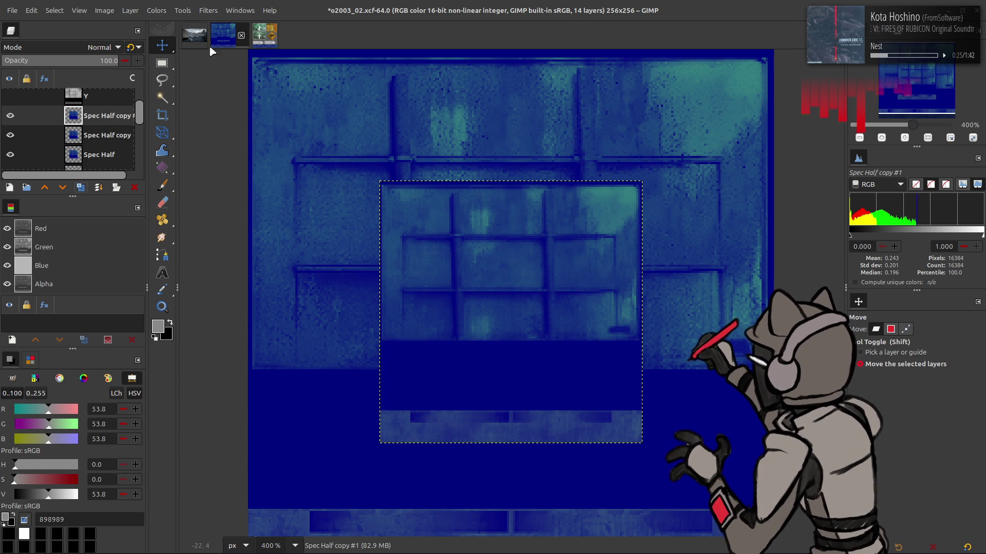
{"action": "left_click", "coordinate": [209, 10]}
{"action": "left_click", "coordinate": [220, 265]}
{"action": "left_click", "coordinate": [513, 161]}
{"action": "left_click", "coordinate": [812, 461]}
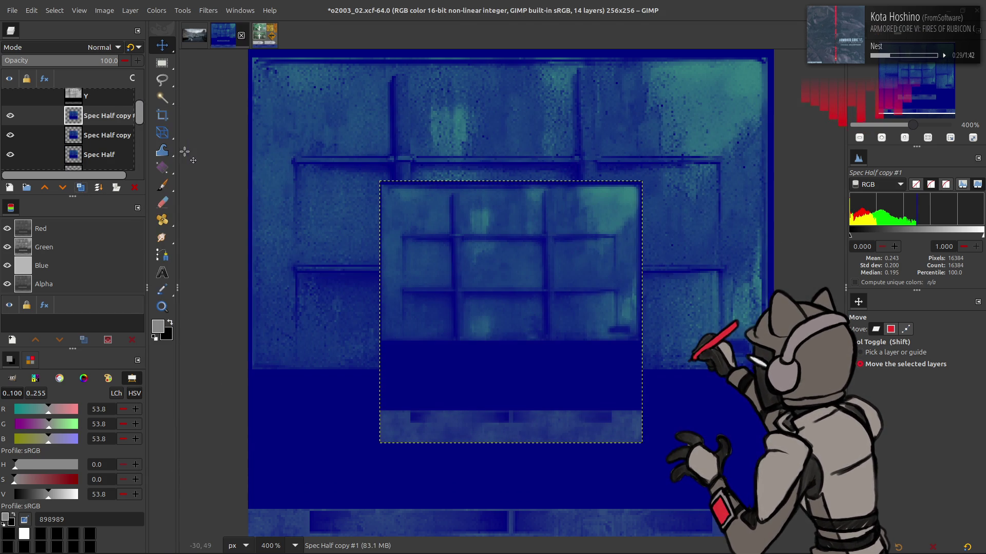
- Merge the blurred copy down in Grain extract, then Grain merge, and save
{"action": "left_click", "coordinate": [97, 48]}
{"action": "left_click", "coordinate": [36, 426]}
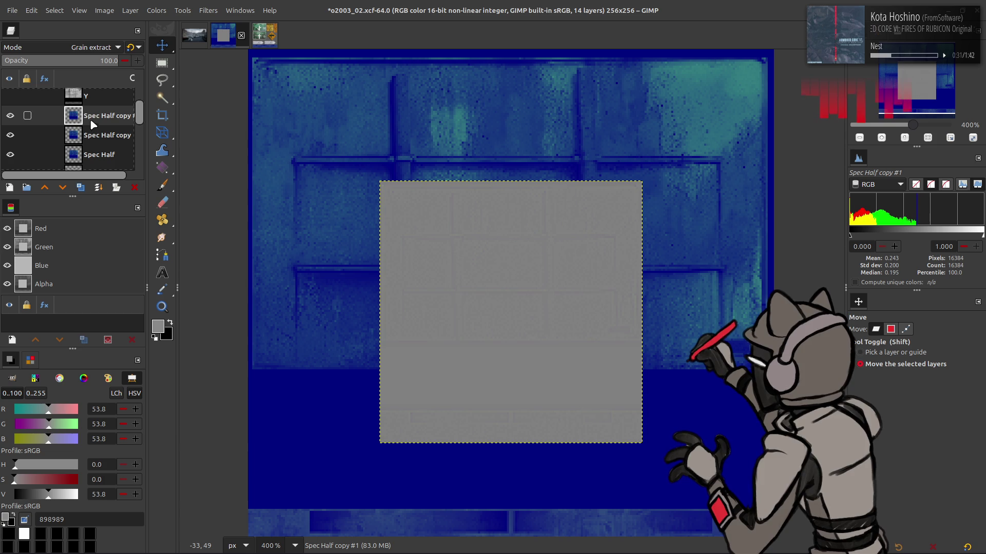
{"action": "key", "text": "ctrl+m"}
{"action": "left_click", "coordinate": [88, 49]}
{"action": "left_click", "coordinate": [31, 439]}
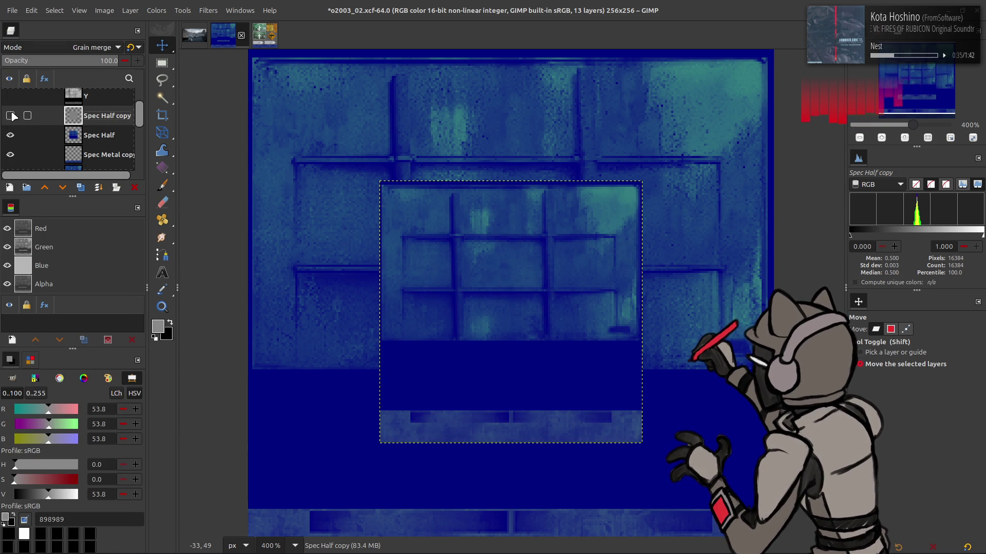
{"action": "key", "text": "ctrl+m"}
{"action": "key", "text": "ctrl+s"}
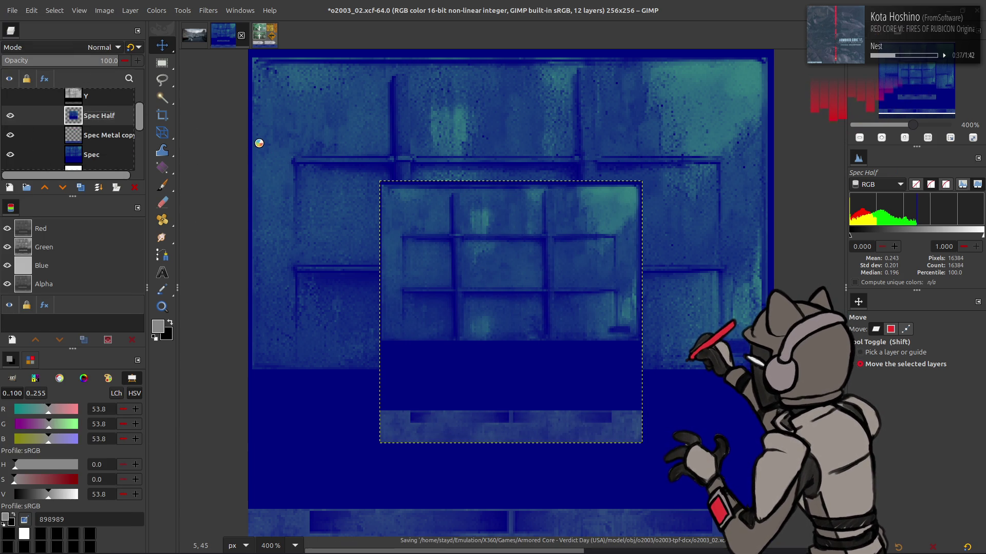
- Export the spec map over o2003_02_s.dds, replacing the existing file
{"action": "left_click", "coordinate": [12, 11]}
{"action": "left_click", "coordinate": [69, 190]}
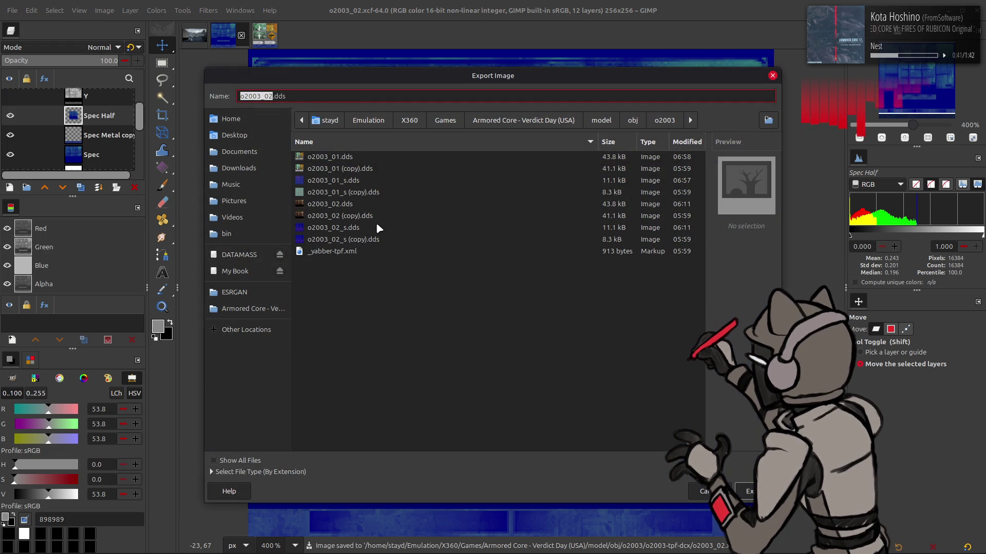
{"action": "double_click", "coordinate": [379, 227]}
{"action": "left_click", "coordinate": [550, 337]}
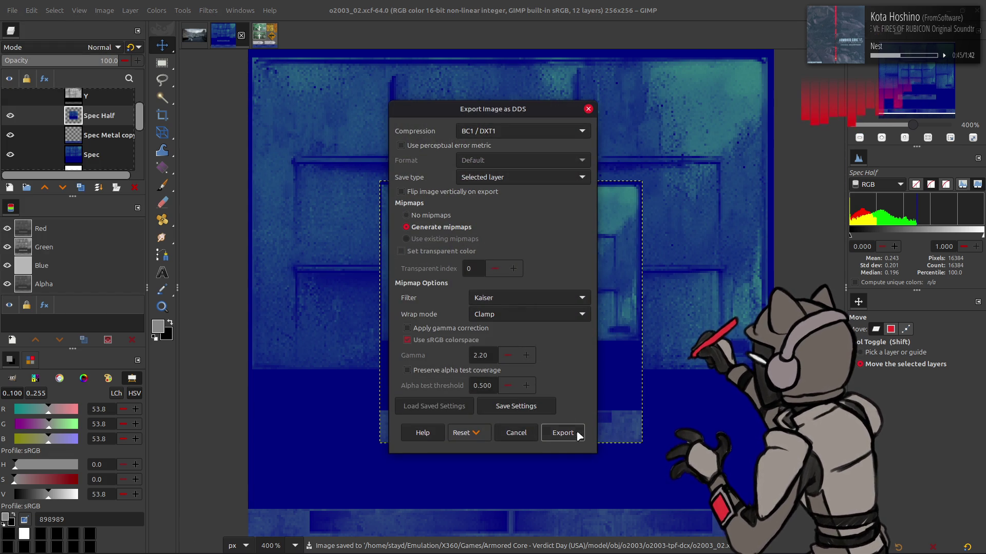
{"action": "left_click", "coordinate": [562, 432]}
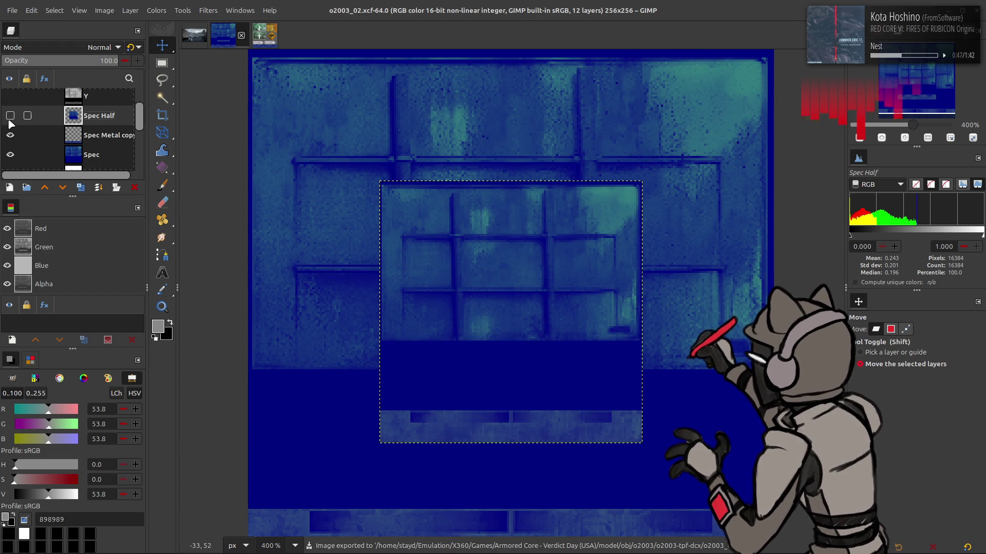
- Hide the spec layers and export the Recolor texture over o2003_02.dds with gamma correction
{"action": "left_click", "coordinate": [10, 116]}
{"action": "left_click", "coordinate": [11, 135]}
{"action": "left_click", "coordinate": [10, 154]}
{"action": "scroll", "coordinate": [23, 128], "scroll_direction": "down", "scroll_amount": 3}
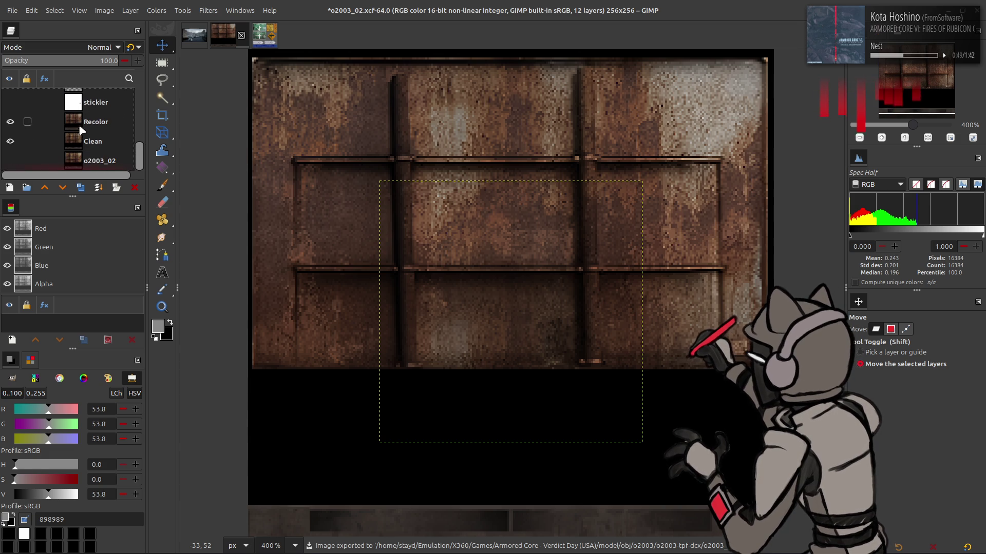
{"action": "left_click", "coordinate": [83, 125]}
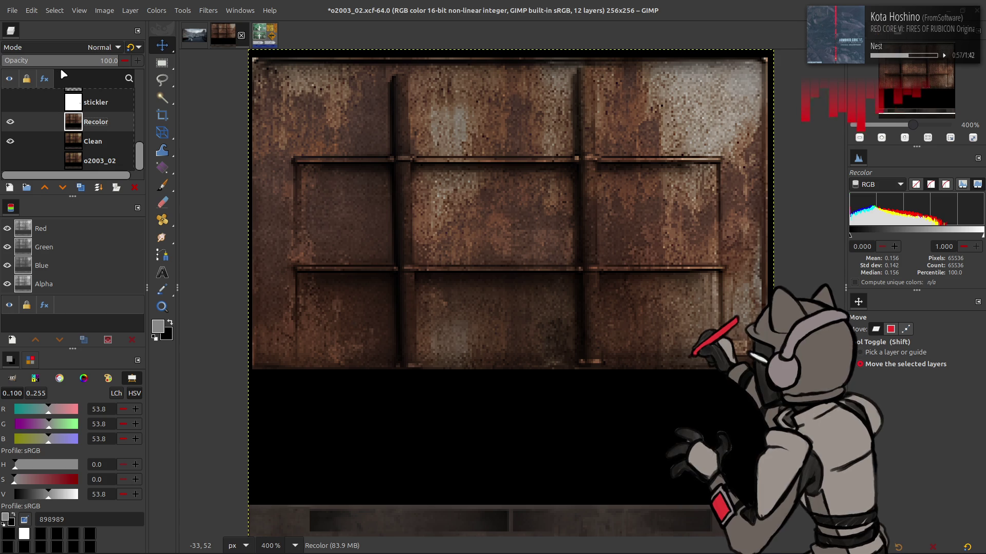
{"action": "left_click", "coordinate": [12, 10]}
{"action": "left_click", "coordinate": [65, 192]}
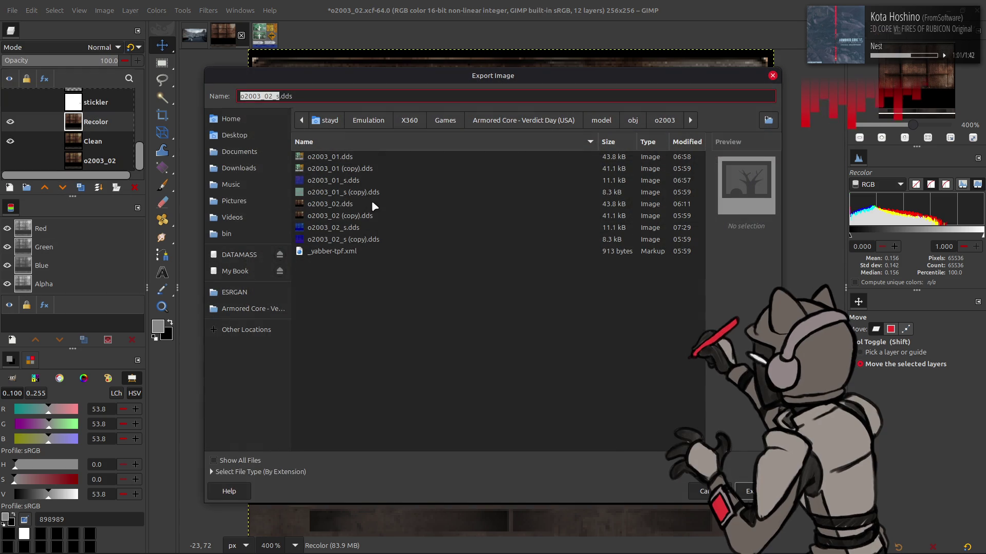
{"action": "left_click", "coordinate": [359, 204]}
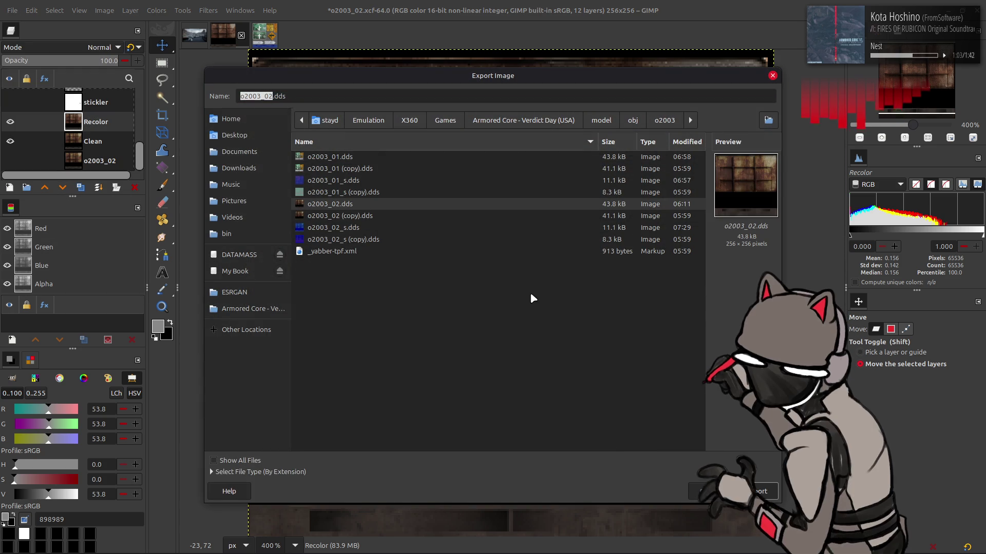
{"action": "left_click", "coordinate": [759, 492]}
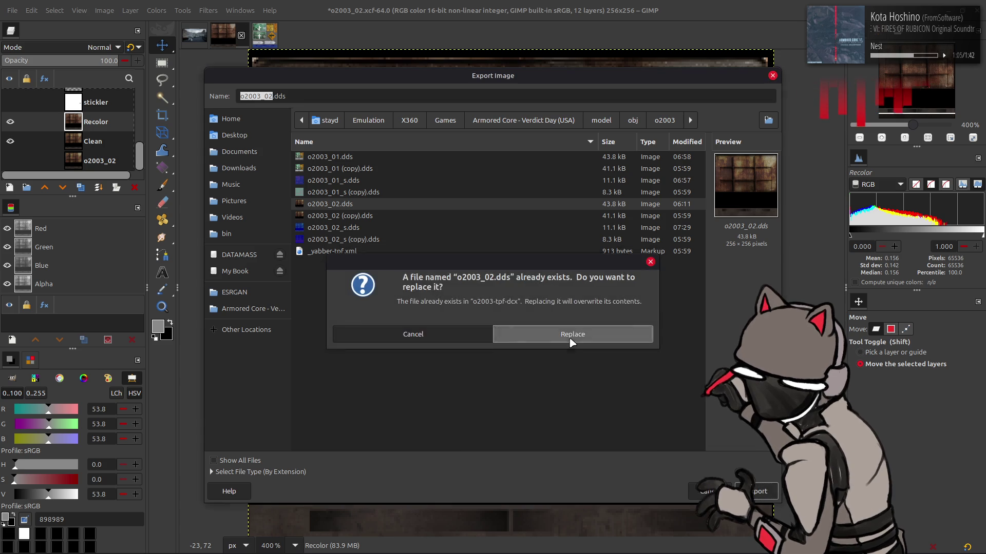
{"action": "left_click", "coordinate": [569, 337]}
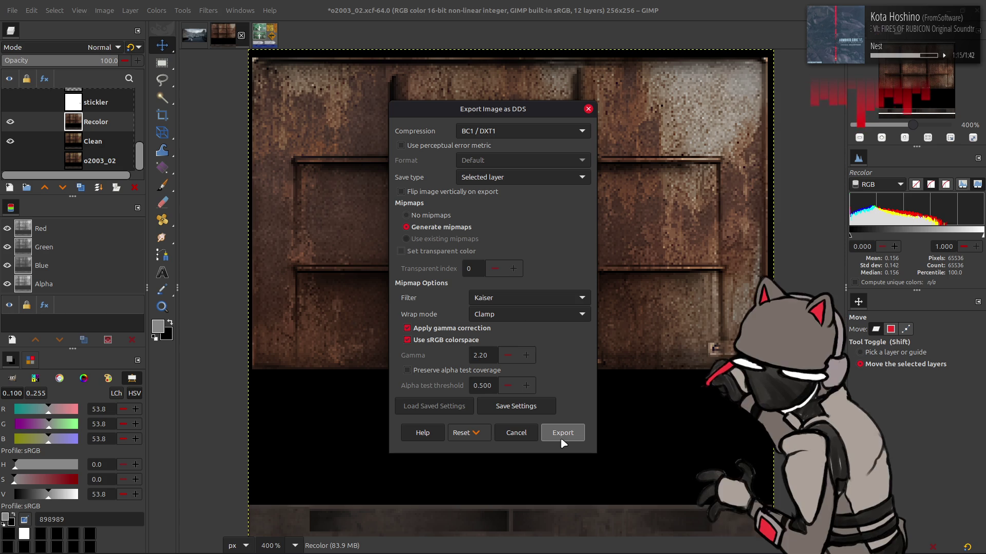
{"action": "left_click", "coordinate": [562, 433]}
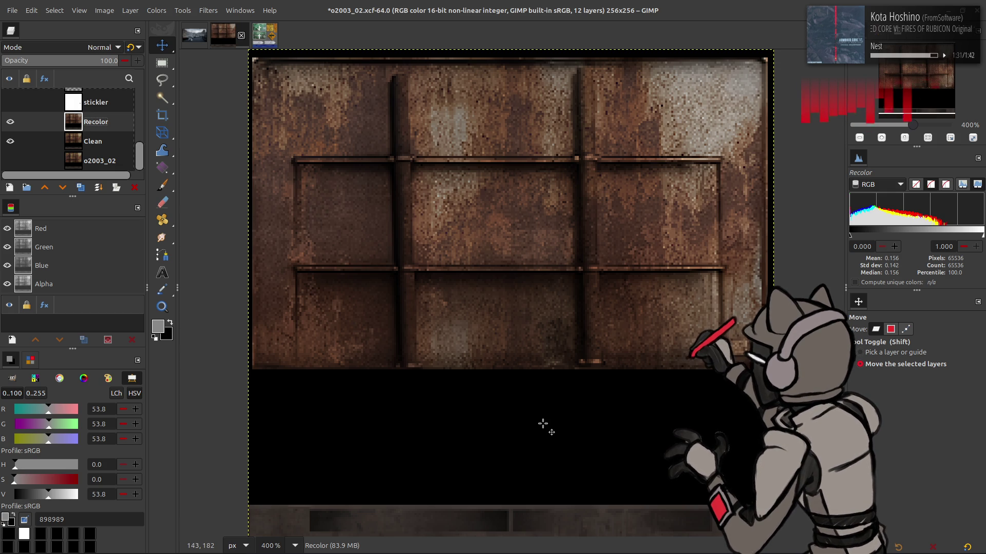
- Save the o2003_02.xcf project
{"action": "key", "text": "ctrl+s"}
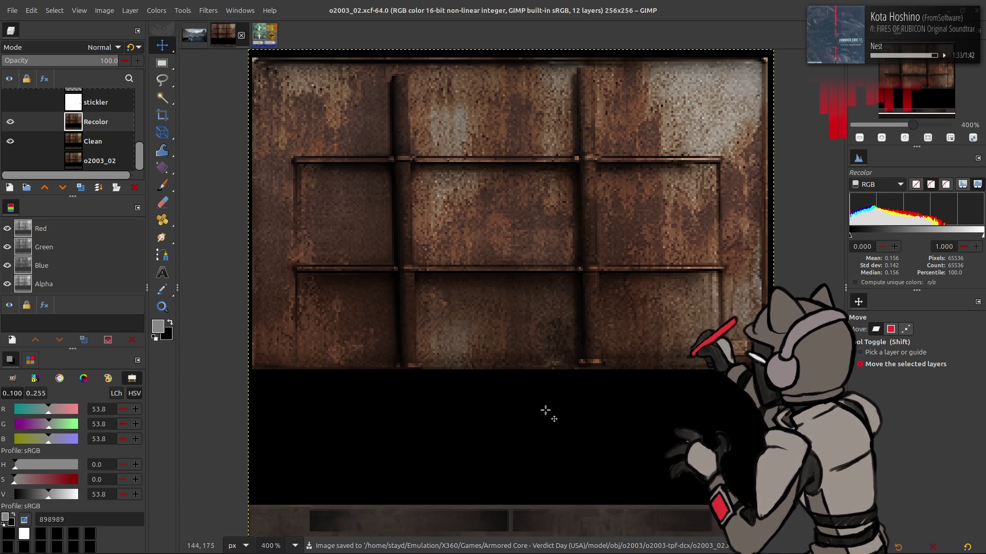
{"action": "mouse_move", "coordinate": [478, 553]}
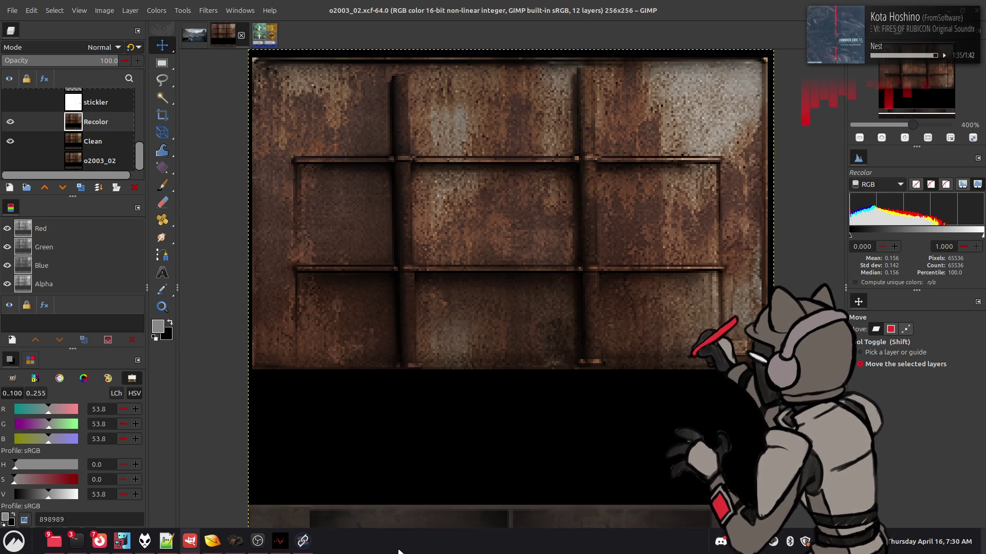
{"action": "key", "text": "super"}
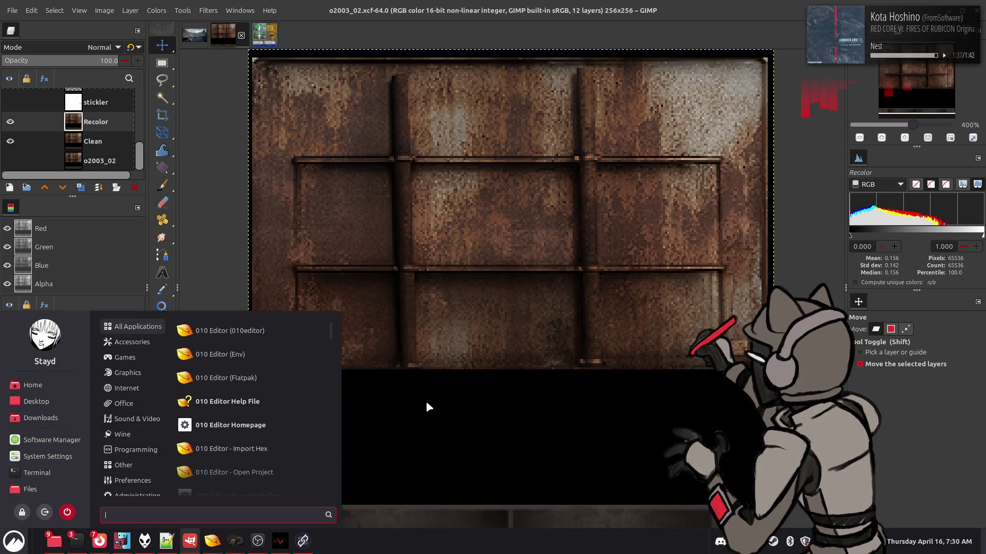
- Launch Blender and open the recent o2003.blend project
{"action": "type", "text": "ble"}
{"action": "key", "text": "Return"}
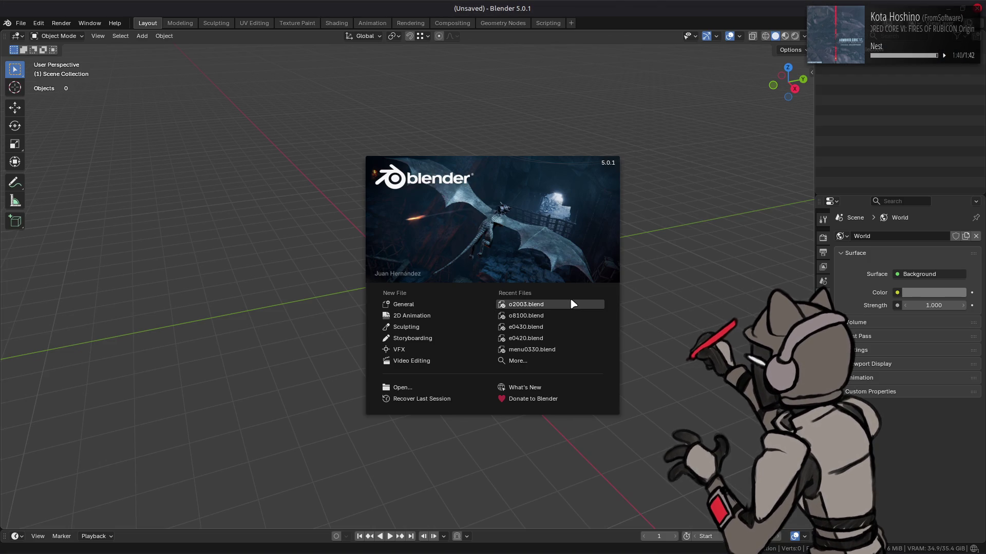
{"action": "left_click", "coordinate": [573, 303]}
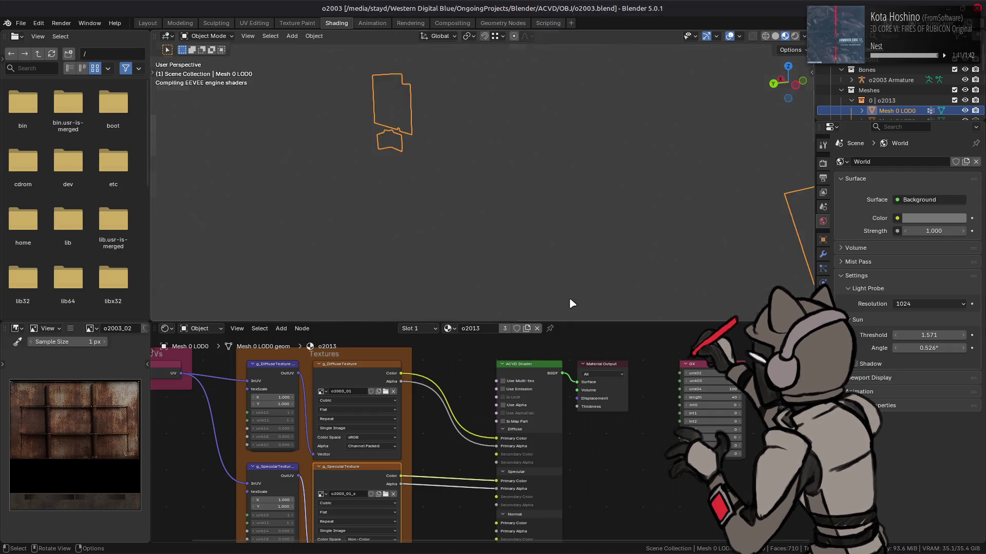
- Select the truss railing and orbit around it to inspect the rust texture, then return to GIMP
{"action": "mouse_move", "coordinate": [528, 166]}
{"action": "left_mouse_down"}
{"action": "mouse_move", "coordinate": [509, 173]}
{"action": "mouse_move", "coordinate": [629, 181]}
{"action": "mouse_move", "coordinate": [611, 147]}
{"action": "mouse_move", "coordinate": [493, 158]}
{"action": "mouse_move", "coordinate": [598, 148]}
{"action": "mouse_move", "coordinate": [599, 159]}
{"action": "left_mouse_up"}
{"action": "left_click", "coordinate": [626, 150]}
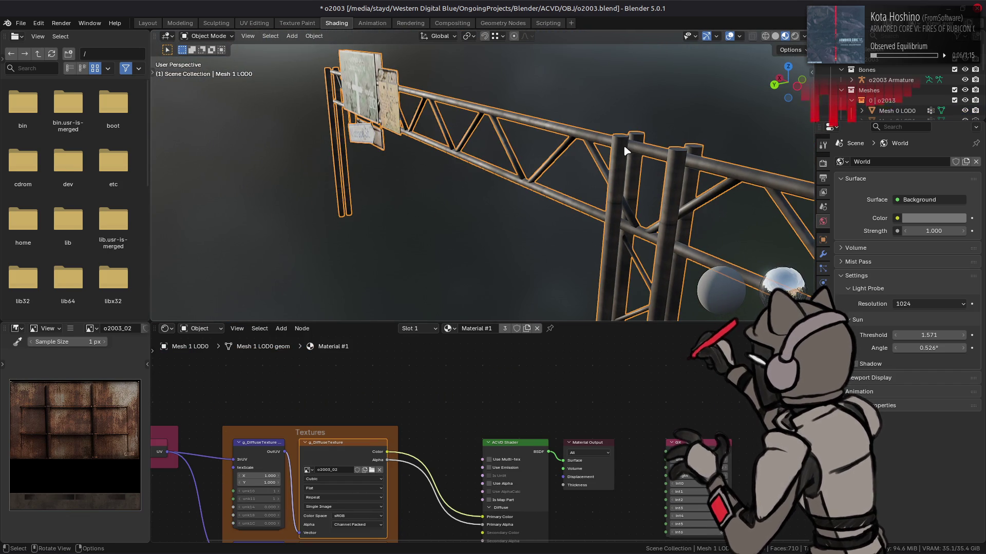
{"action": "scroll", "coordinate": [624, 152], "scroll_direction": "up", "scroll_amount": 3}
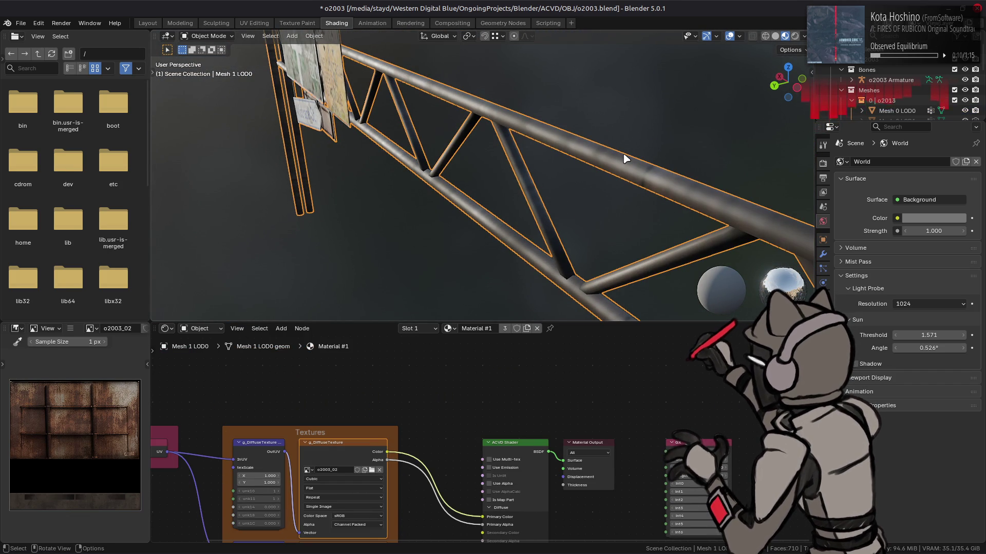
{"action": "scroll", "coordinate": [626, 159], "scroll_direction": "down", "scroll_amount": 2}
{"action": "mouse_move", "coordinate": [622, 163]}
{"action": "left_mouse_down"}
{"action": "mouse_move", "coordinate": [590, 170]}
{"action": "mouse_move", "coordinate": [567, 155]}
{"action": "left_mouse_up"}
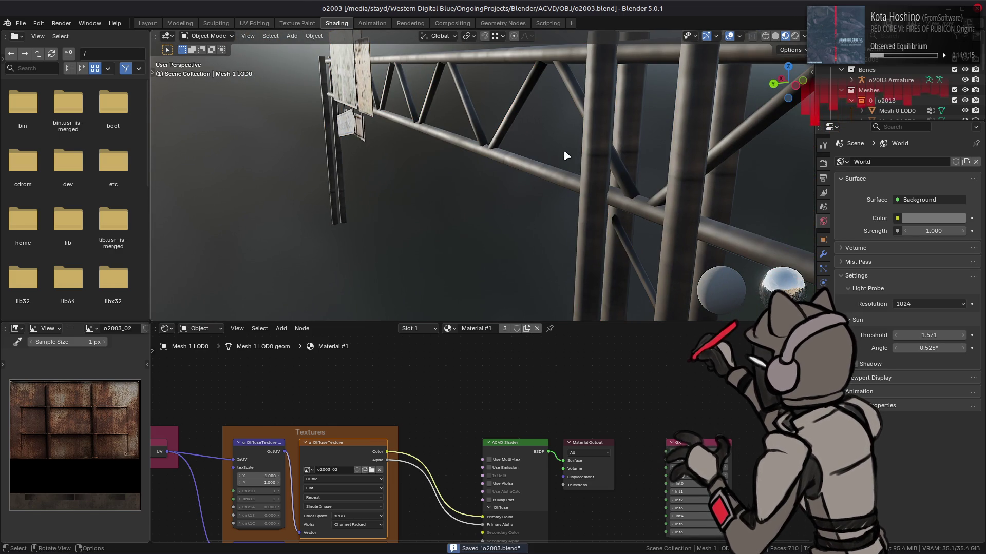
{"action": "key", "text": "alt+Tab"}
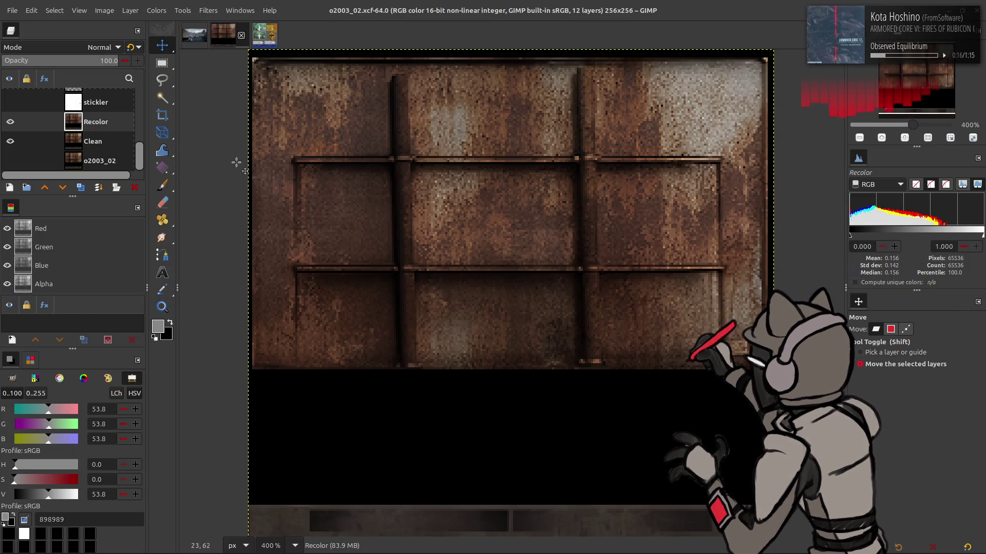
- Delete the Spec Half layer and make Spec and Spec Metal copy visible
{"action": "scroll", "coordinate": [18, 128], "scroll_direction": "up", "scroll_amount": 2}
{"action": "scroll", "coordinate": [18, 128], "scroll_direction": "up", "scroll_amount": 3}
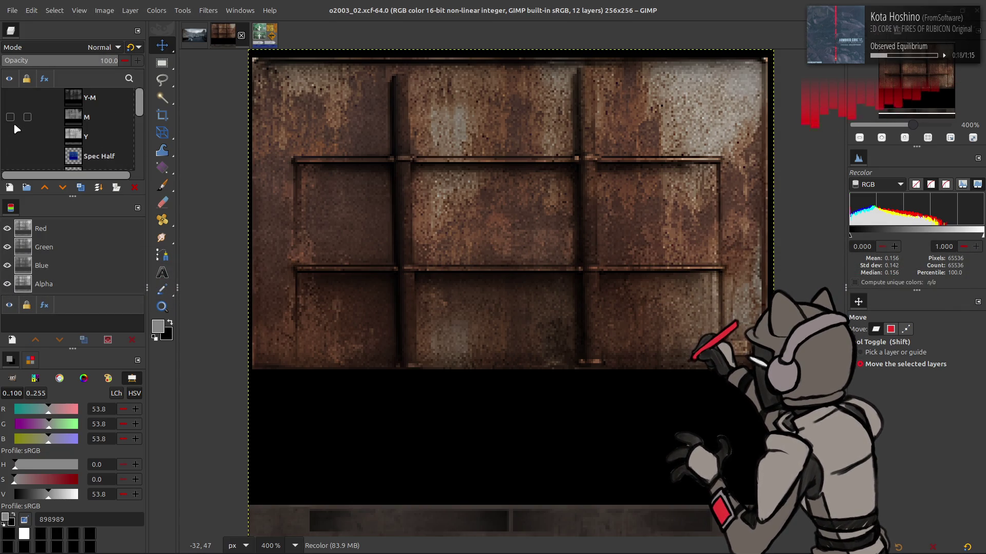
{"action": "left_click", "coordinate": [24, 114]}
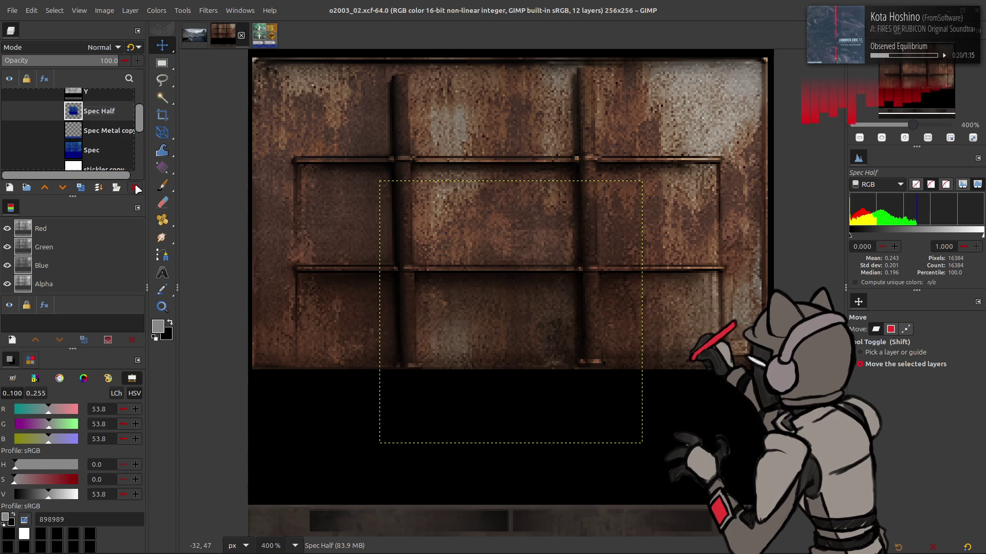
{"action": "left_click", "coordinate": [135, 187]}
{"action": "left_click", "coordinate": [10, 131]}
{"action": "left_click", "coordinate": [10, 111]}
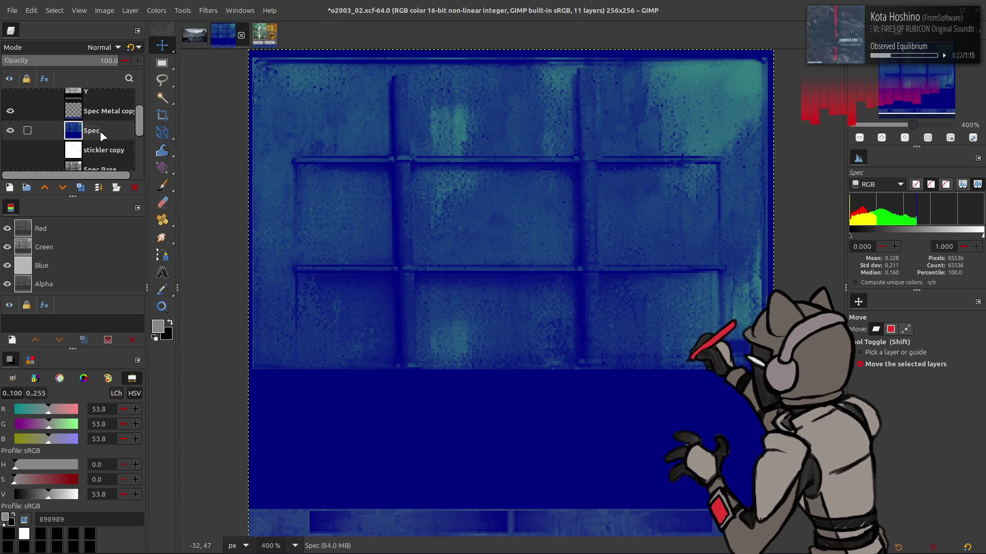
- Extract a greyscale colour component from Spec Metal copy and stretch its contrast
{"action": "scroll", "coordinate": [358, 219], "scroll_direction": "down", "scroll_amount": 2}
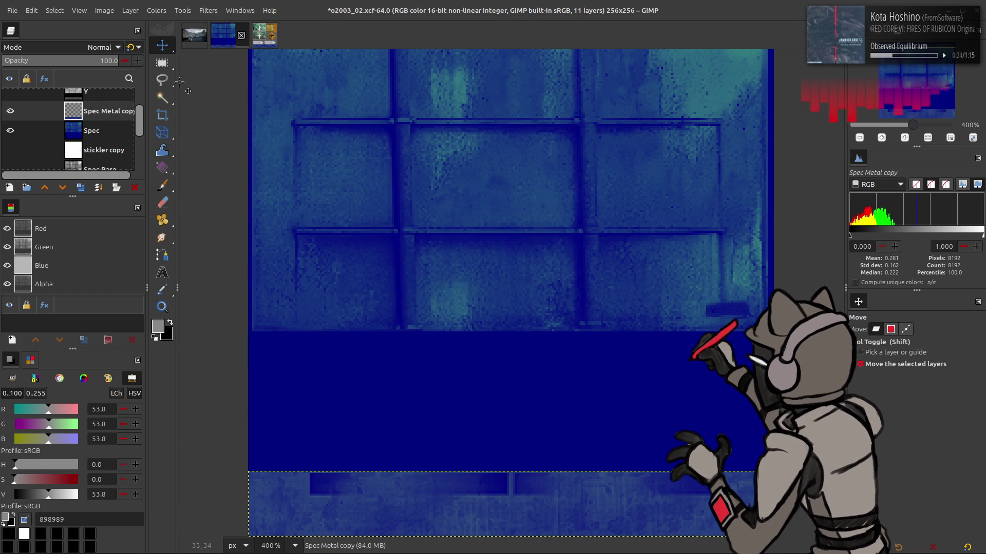
{"action": "left_click", "coordinate": [156, 10]}
{"action": "mouse_move", "coordinate": [221, 202]}
{"action": "left_click", "coordinate": [266, 214]}
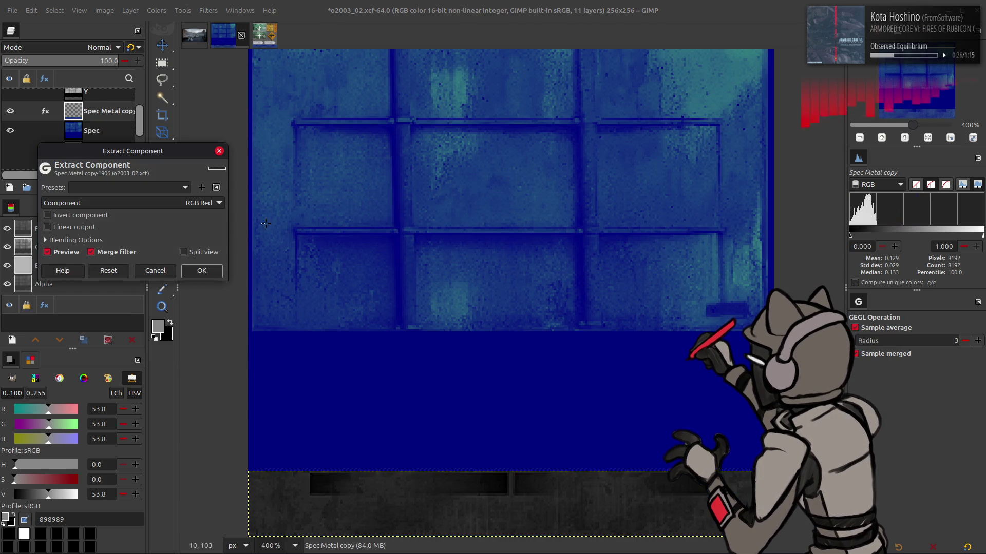
{"action": "scroll", "coordinate": [158, 202], "scroll_direction": "down", "scroll_amount": 1}
{"action": "left_click", "coordinate": [215, 274]}
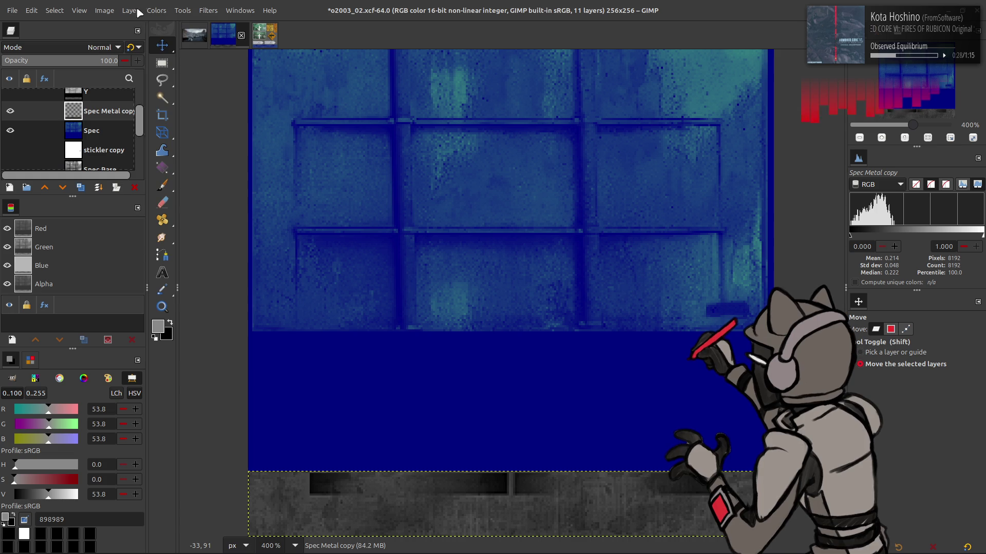
{"action": "left_click", "coordinate": [156, 10]}
{"action": "mouse_move", "coordinate": [192, 187]}
{"action": "left_click", "coordinate": [279, 214]}
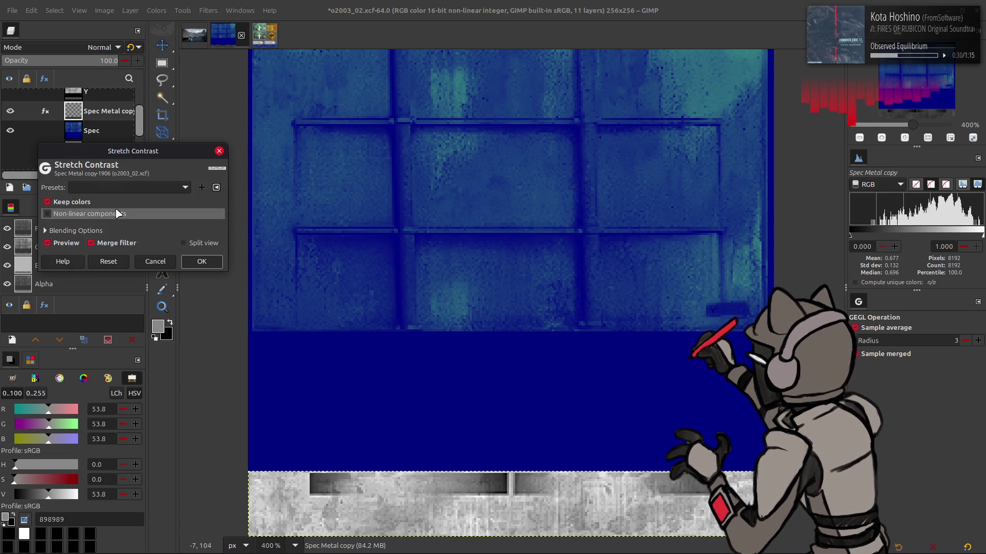
{"action": "left_click", "coordinate": [206, 259]}
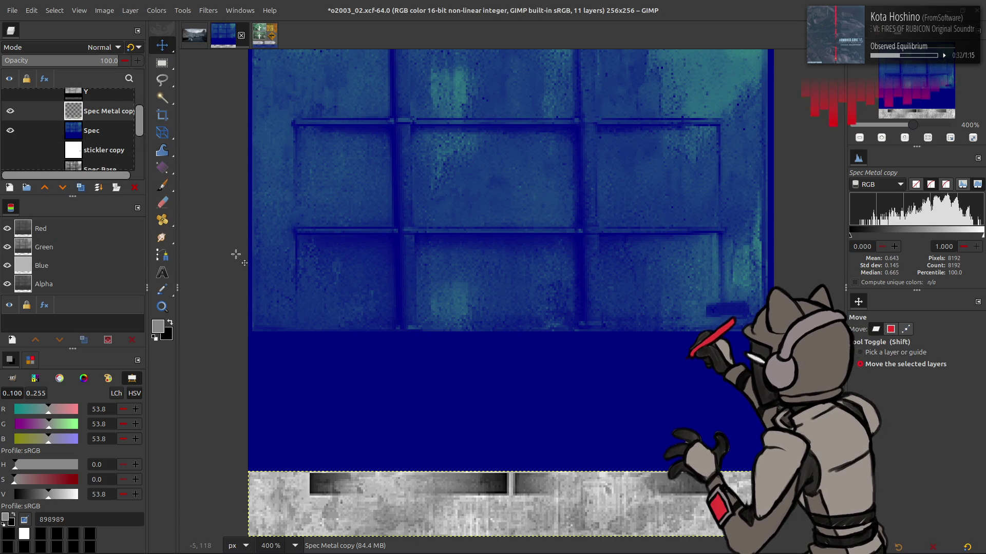
- Duplicate the layer and set the copy to Multiply mode
{"action": "left_click", "coordinate": [81, 187]}
{"action": "left_click", "coordinate": [102, 47]}
{"action": "left_click", "coordinate": [54, 233]}
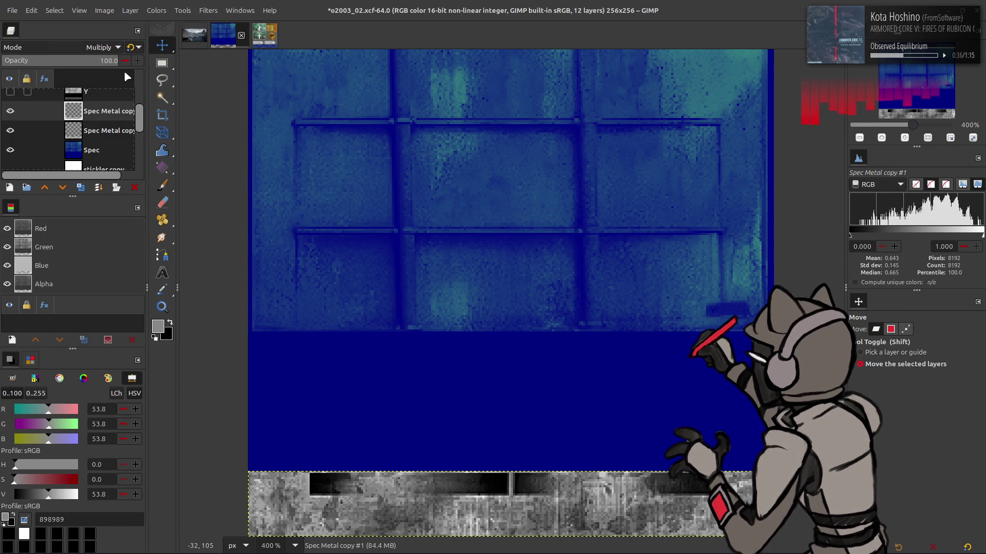
- Switch the copy to legacy Multiply and make another Multiply duplicate
{"action": "left_click", "coordinate": [135, 50]}
{"action": "left_click", "coordinate": [81, 187]}
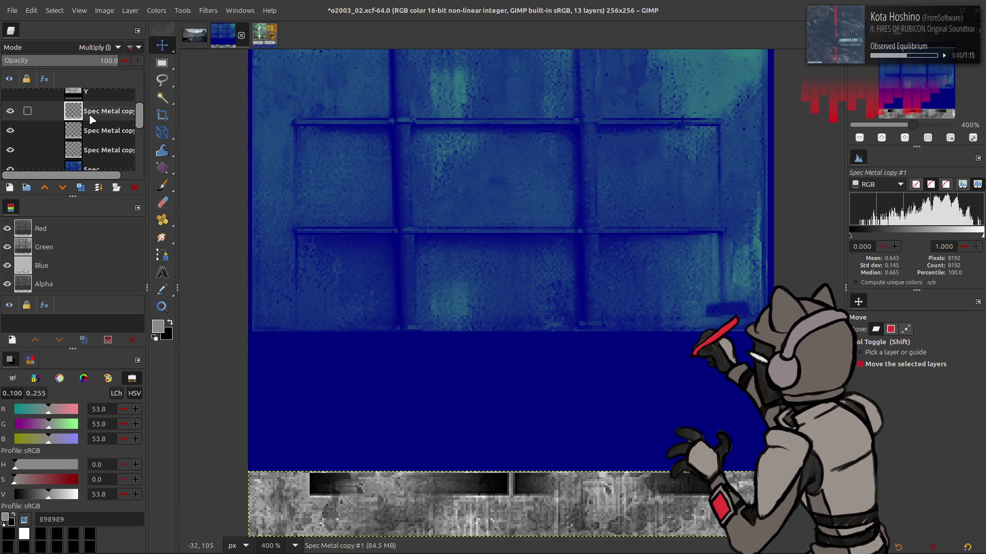
{"action": "left_click", "coordinate": [77, 150]}
{"action": "left_click", "coordinate": [90, 49]}
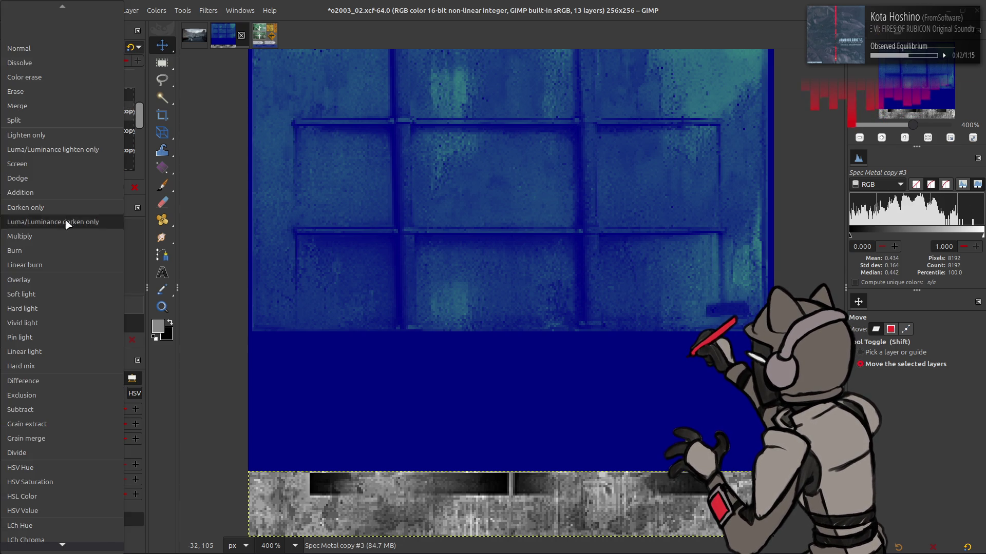
{"action": "left_click", "coordinate": [64, 236]}
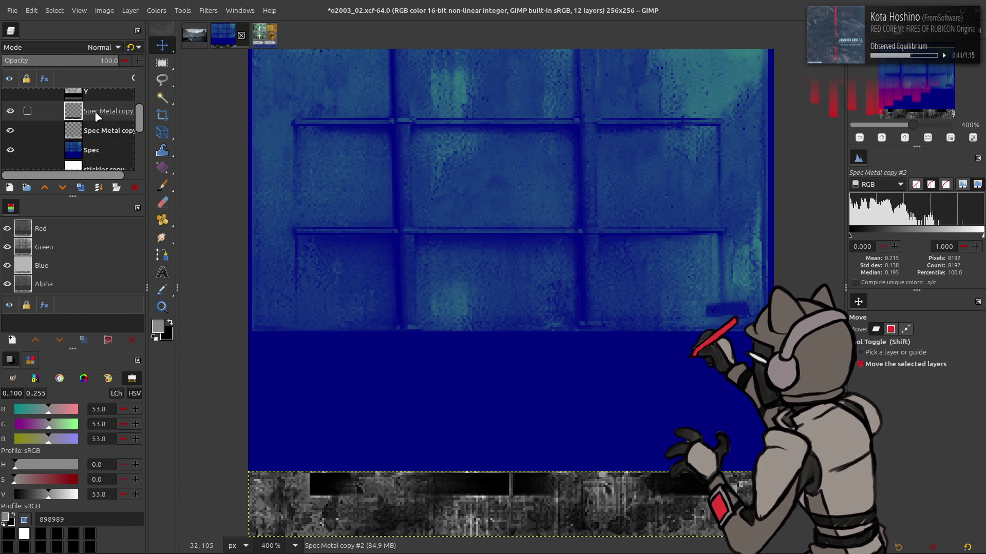
{"action": "left_click", "coordinate": [86, 50]}
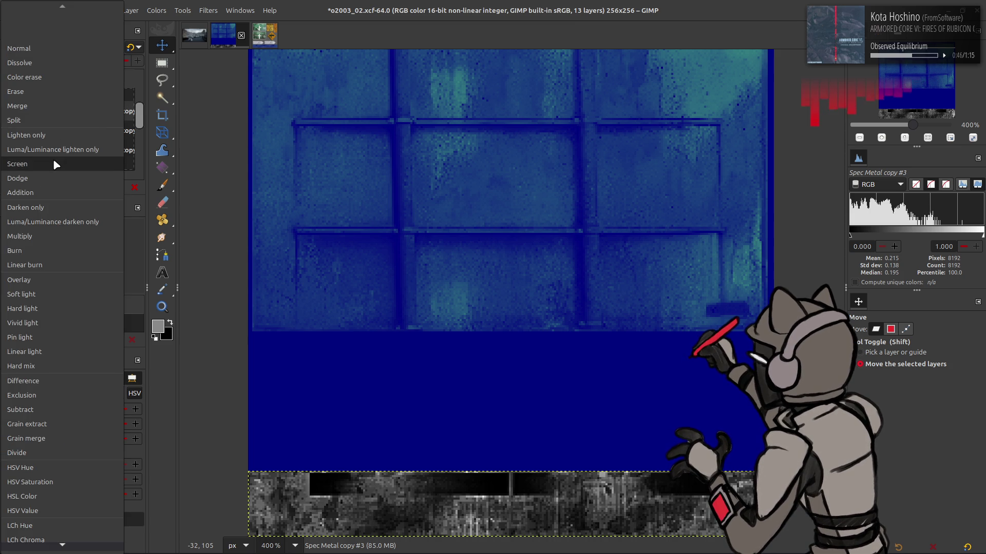
{"action": "left_click", "coordinate": [54, 158]}
- Duplicate Spec Metal copy #2, set the copy to Screen, and merge it down
{"action": "left_click", "coordinate": [90, 117]}
{"action": "left_click", "coordinate": [81, 187]}
{"action": "left_click", "coordinate": [90, 47]}
{"action": "left_click", "coordinate": [71, 163]}
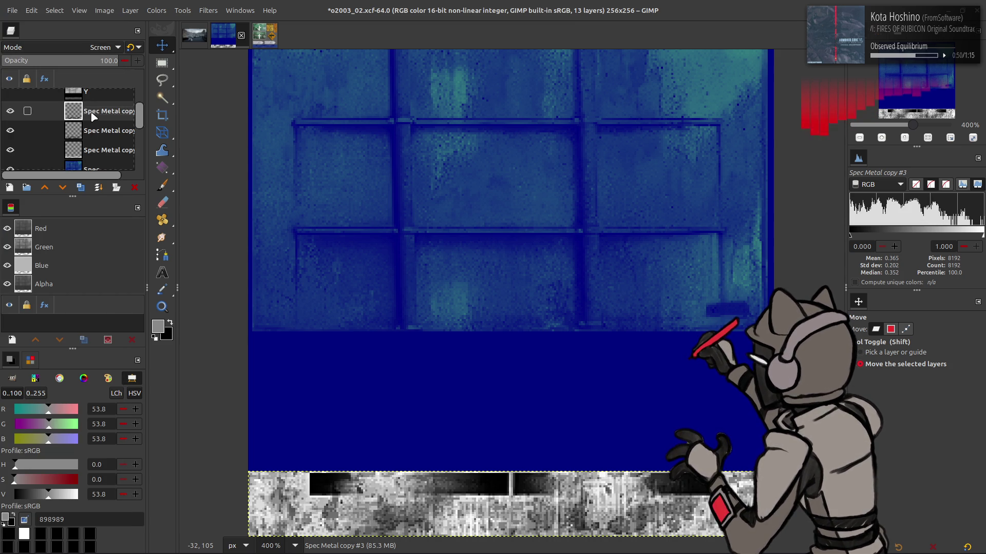
{"action": "left_click", "coordinate": [135, 187]}
- Toggle Spec Metal copy #2 on and off to compare the bottom metal strip
{"action": "left_click", "coordinate": [11, 110]}
{"action": "left_click", "coordinate": [10, 110]}
{"action": "left_click", "coordinate": [10, 111]}
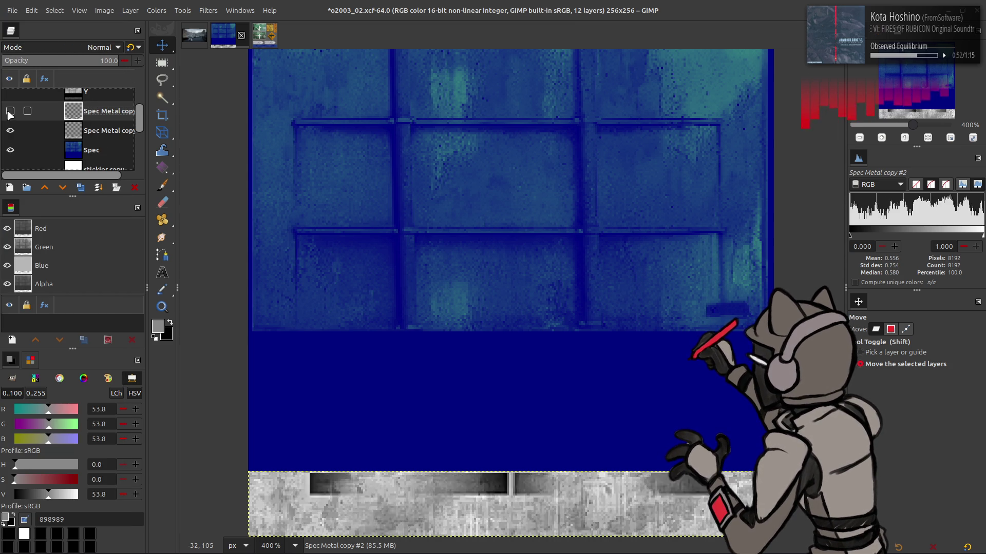
{"action": "left_click", "coordinate": [11, 111]}
{"action": "left_click", "coordinate": [10, 111]}
{"action": "left_click", "coordinate": [10, 111]}
{"action": "left_click", "coordinate": [11, 111]}
{"action": "left_click", "coordinate": [10, 111]}
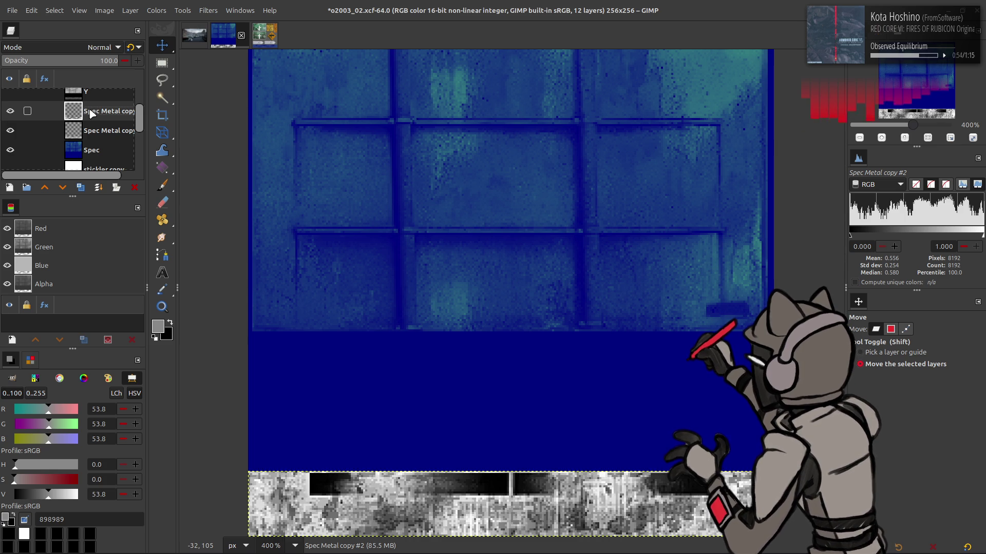
{"action": "left_click", "coordinate": [9, 112]}
{"action": "left_click", "coordinate": [10, 112]}
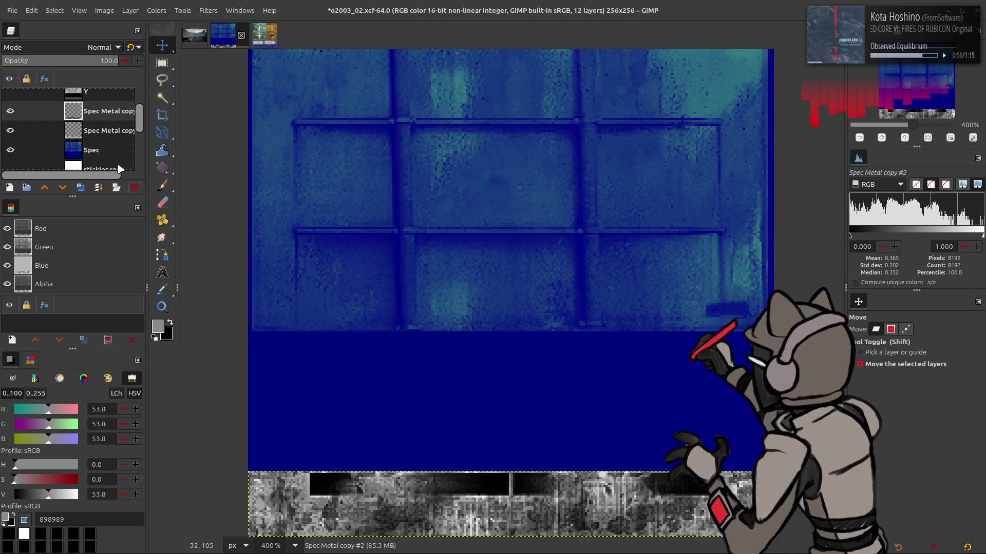
{"action": "left_click", "coordinate": [156, 10]}
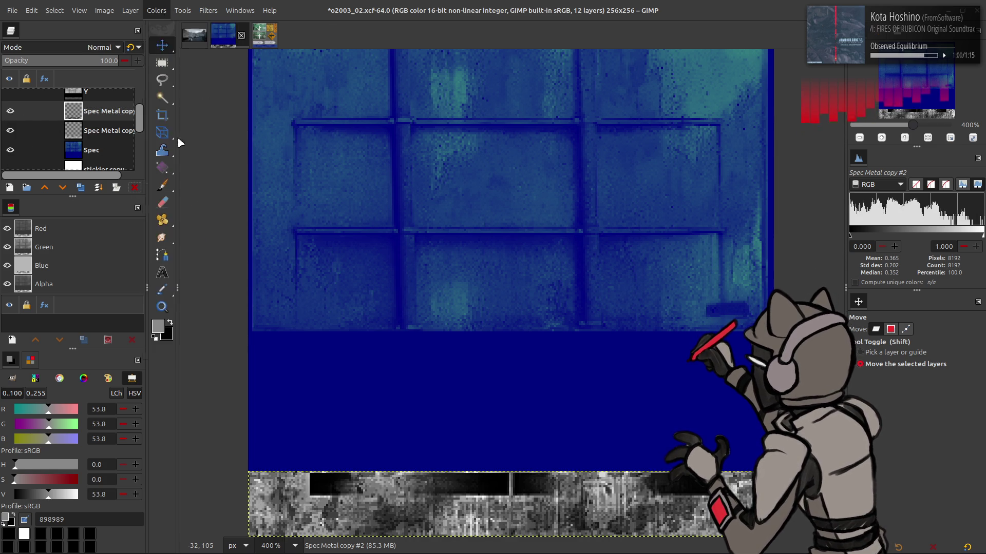
- Apply the previously used 'Last used' curve preset to Spec Metal copy #2
{"action": "left_click", "coordinate": [180, 141]}
{"action": "left_click", "coordinate": [164, 45]}
{"action": "left_click", "coordinate": [167, 46]}
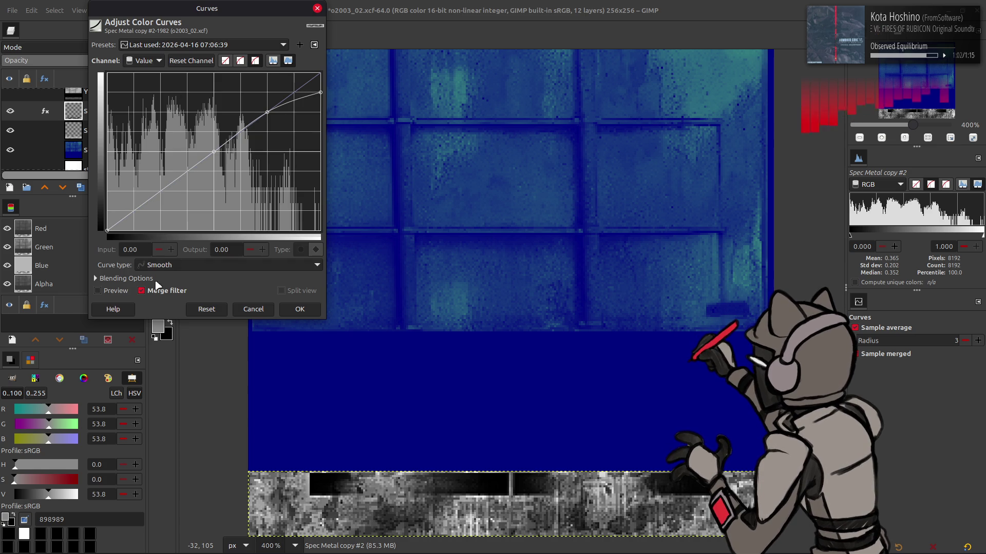
{"action": "left_click", "coordinate": [97, 291]}
{"action": "scroll", "coordinate": [182, 46], "scroll_direction": "down", "scroll_amount": 1}
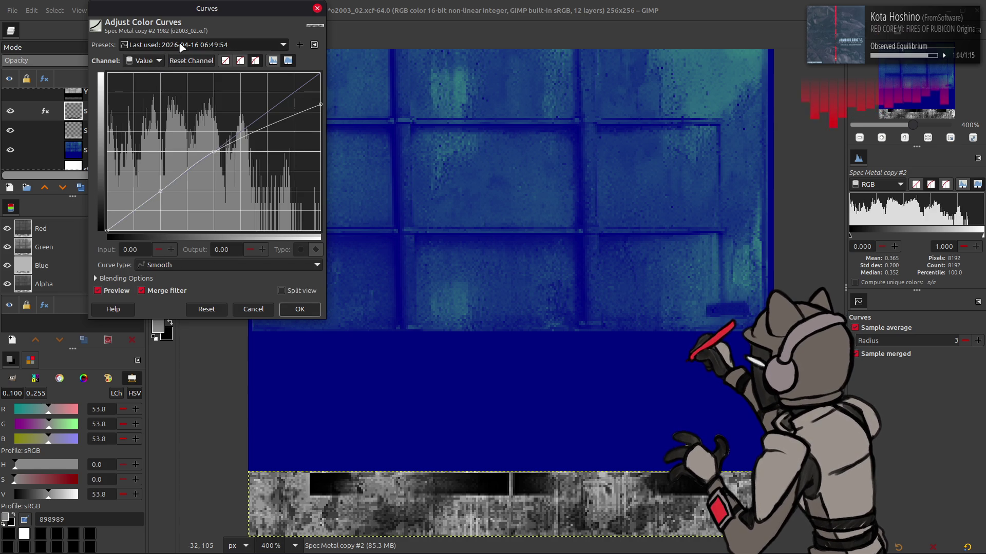
{"action": "left_click", "coordinate": [300, 309]}
- Apply Auto Stretch Contrast to the layer
{"action": "left_click", "coordinate": [156, 11]}
{"action": "mouse_move", "coordinate": [165, 191]}
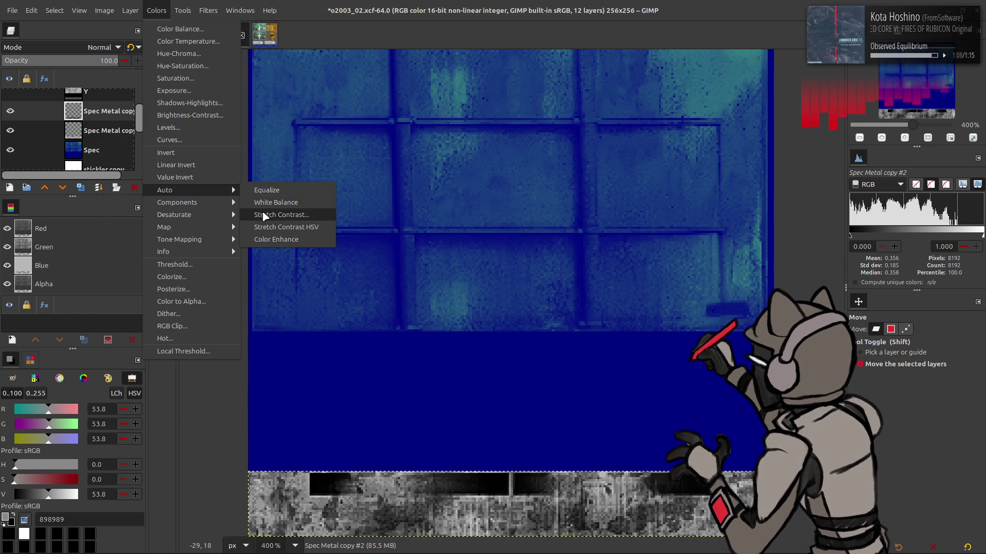
{"action": "left_click", "coordinate": [267, 212]}
{"action": "left_click", "coordinate": [201, 261]}
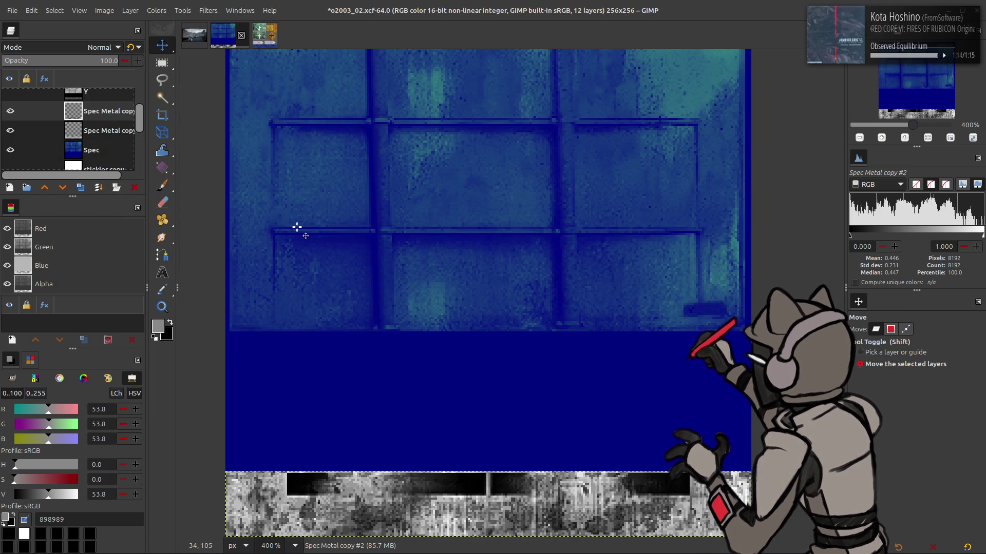
- Toggle the Spec Metal copy layer's visibility to compare the result, leaving it visible
{"action": "scroll", "coordinate": [204, 205], "scroll_direction": "left", "scroll_amount": 1}
{"action": "left_click", "coordinate": [11, 112]}
{"action": "left_click", "coordinate": [14, 113]}
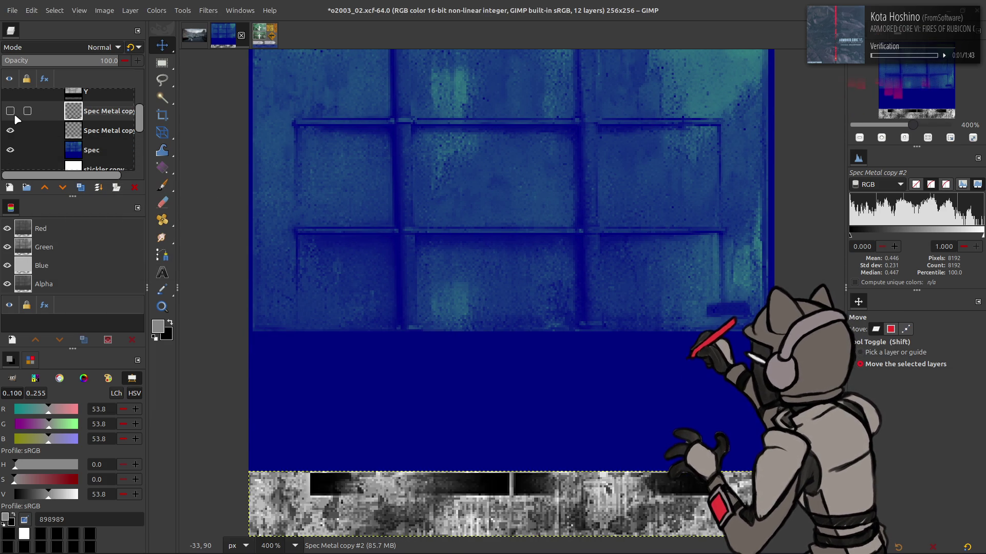
{"action": "left_click", "coordinate": [14, 113]}
{"action": "left_click", "coordinate": [13, 113]}
{"action": "left_click", "coordinate": [14, 113]}
{"action": "left_click", "coordinate": [14, 113]}
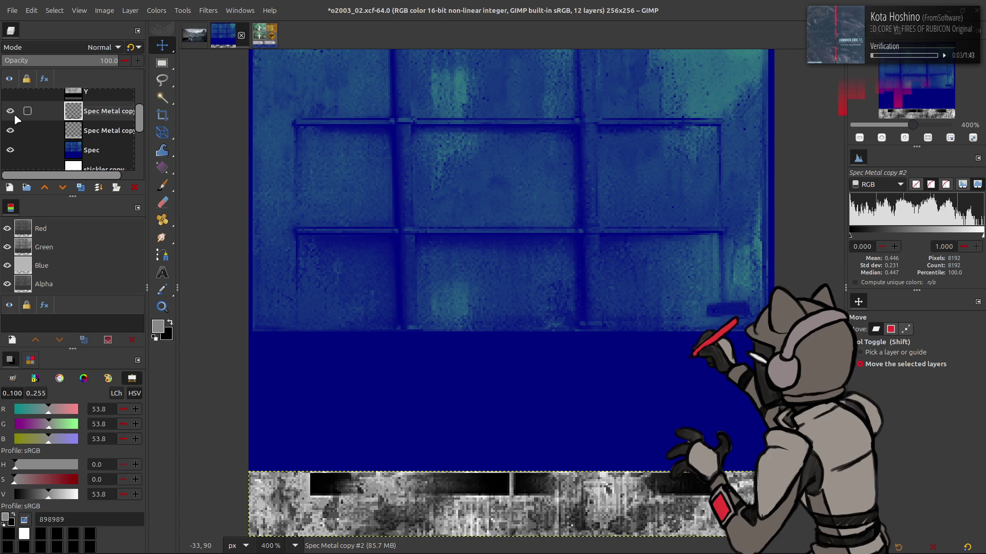
- Select and delete the extra Spec Metal copy layer
{"action": "left_click", "coordinate": [76, 135]}
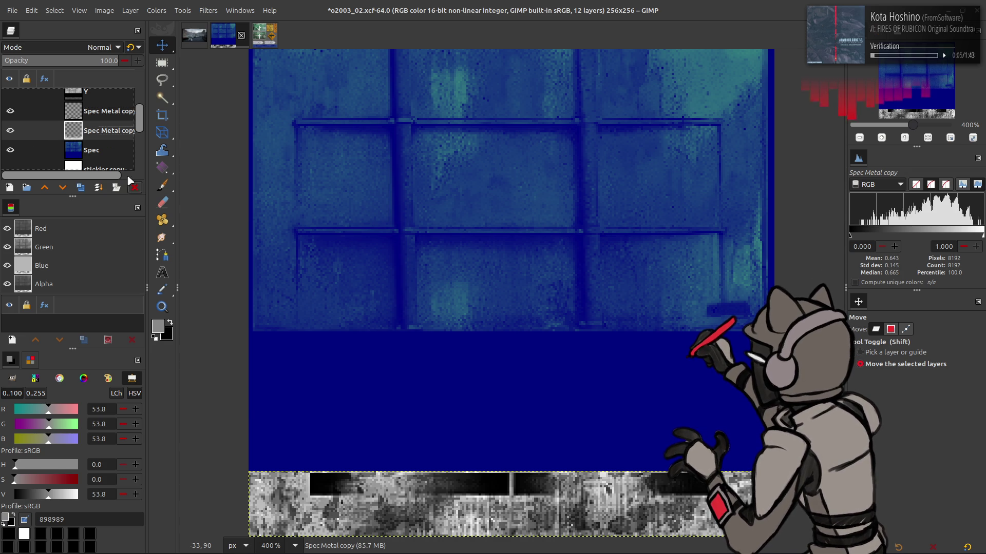
{"action": "left_click", "coordinate": [135, 191]}
{"action": "left_click", "coordinate": [157, 10]}
{"action": "left_click", "coordinate": [181, 126]}
- In Levels, set green output high to 33.33 and blue output to 50/50
{"action": "scroll", "coordinate": [103, 189], "scroll_direction": "down", "scroll_amount": 2}
{"action": "triple_click", "coordinate": [277, 331]}
{"action": "type", "text": "3.33"}
{"action": "key", "text": "Return"}
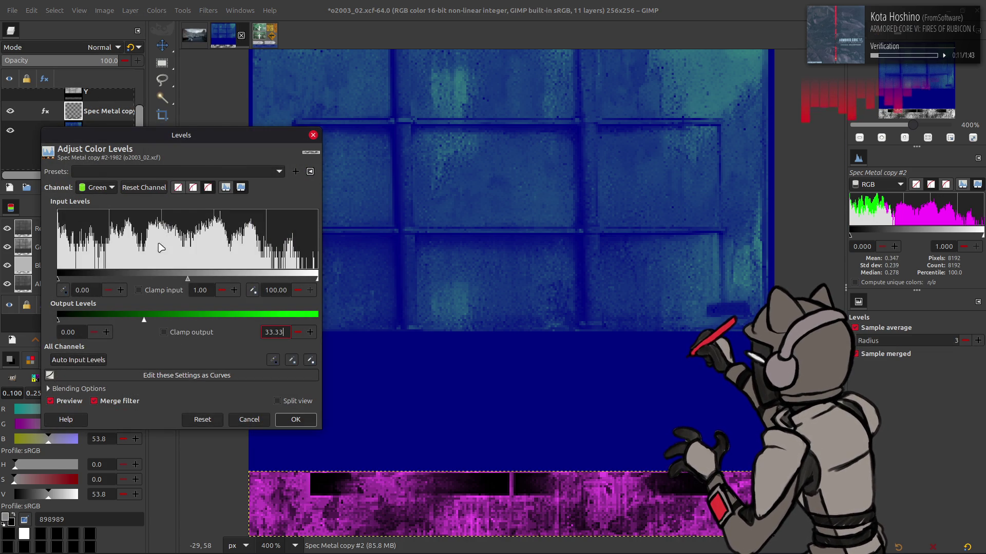
{"action": "scroll", "coordinate": [100, 187], "scroll_direction": "down", "scroll_amount": 1}
{"action": "triple_click", "coordinate": [75, 332]}
{"action": "type", "text": "50"}
{"action": "key", "text": "Return"}
{"action": "triple_click", "coordinate": [276, 332]}
{"action": "type", "text": "50"}
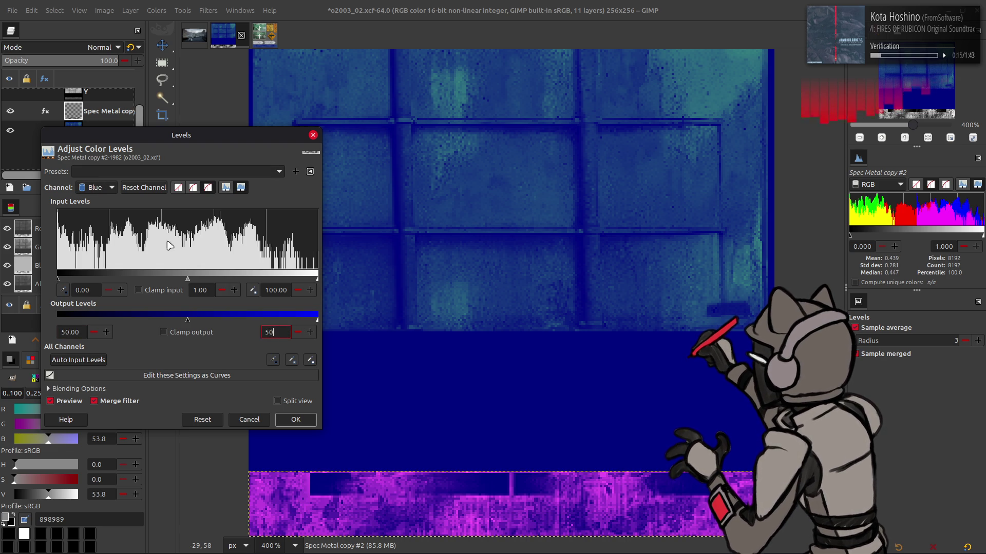
{"action": "key", "text": "Return"}
- Cap red output high at 20 and apply the Levels adjustment
{"action": "scroll", "coordinate": [95, 190], "scroll_direction": "up", "scroll_amount": 2}
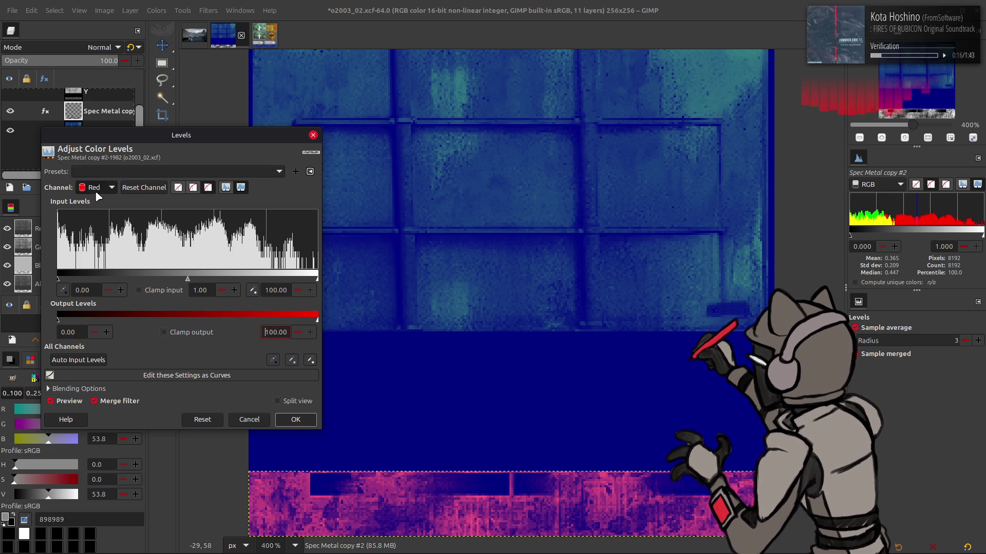
{"action": "triple_click", "coordinate": [283, 332]}
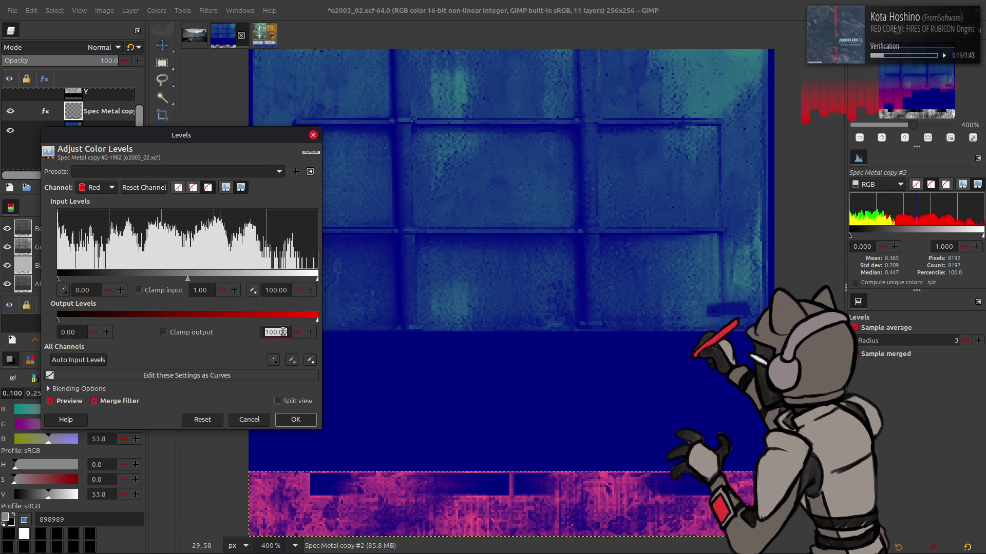
{"action": "type", "text": "20"}
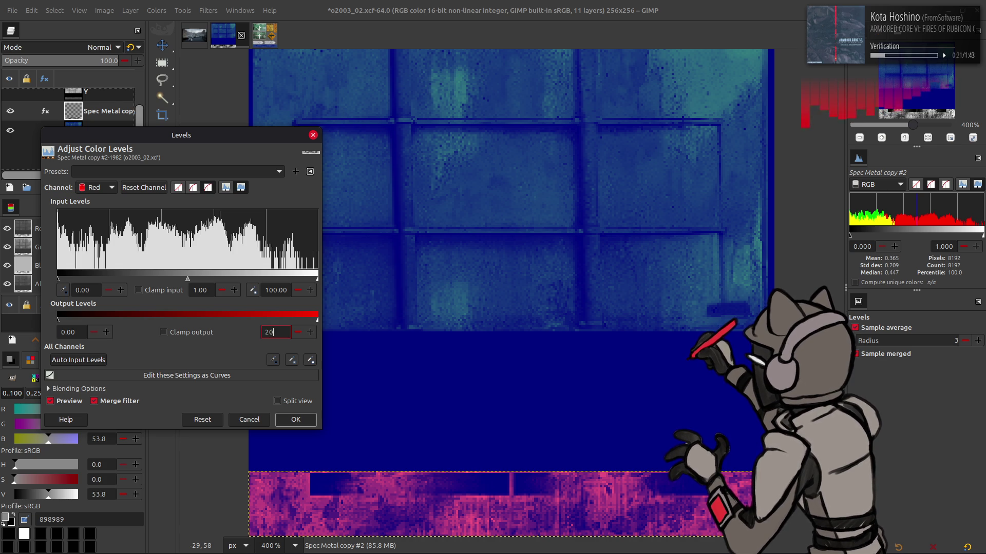
{"action": "key", "text": "Return"}
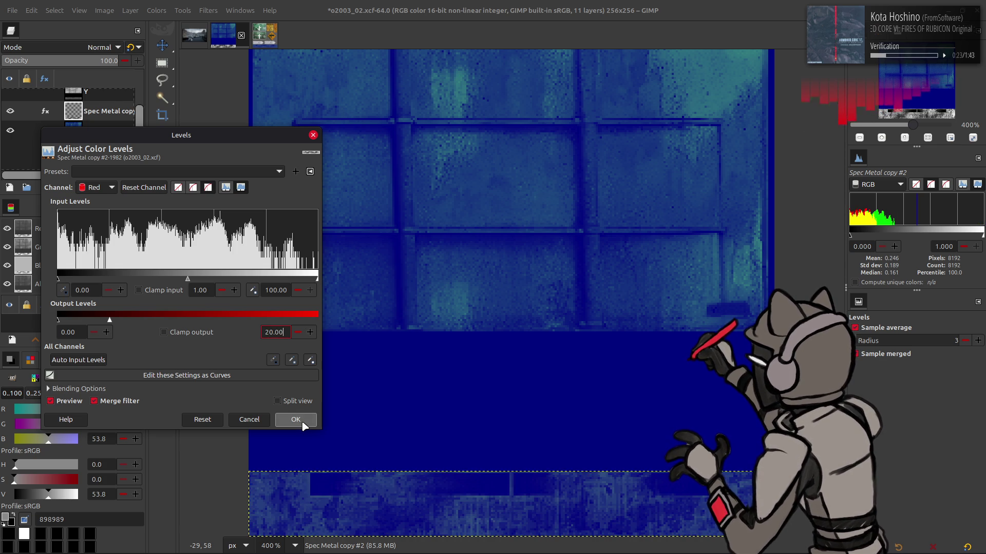
{"action": "left_click", "coordinate": [302, 423]}
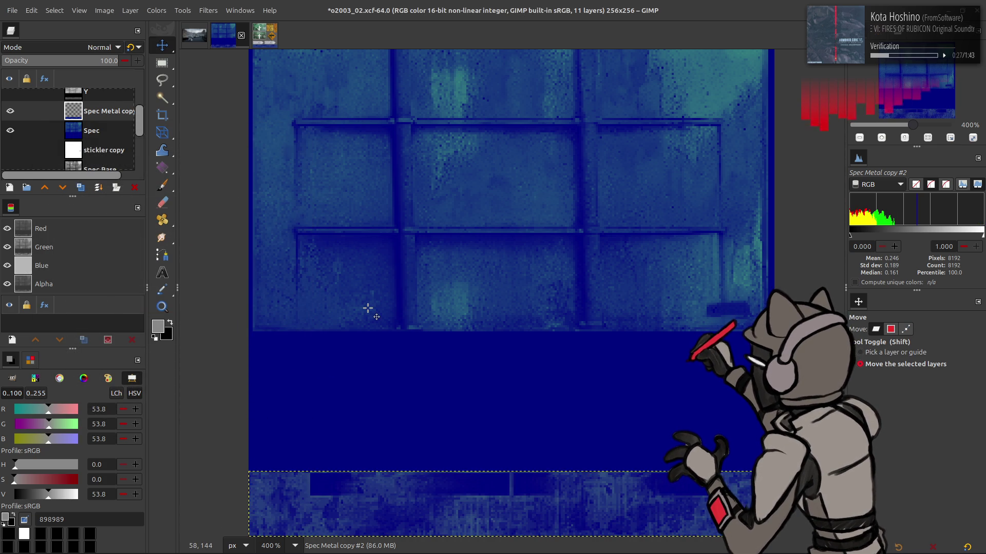
- Create a new Visible layer from the result and export over o2003_02.dds
{"action": "right_click", "coordinate": [92, 122]}
{"action": "left_click", "coordinate": [116, 202]}
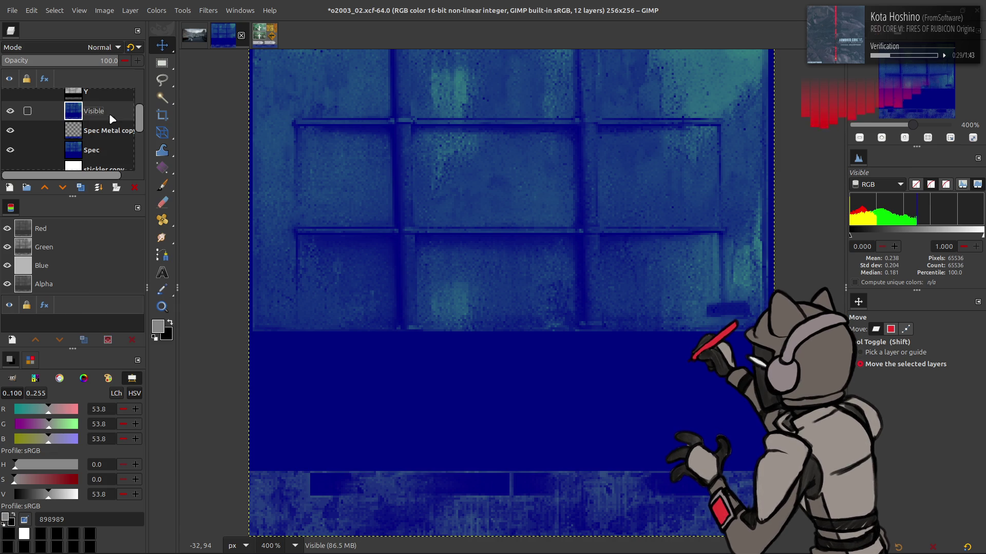
{"action": "left_click", "coordinate": [13, 10]}
{"action": "left_click", "coordinate": [85, 177]}
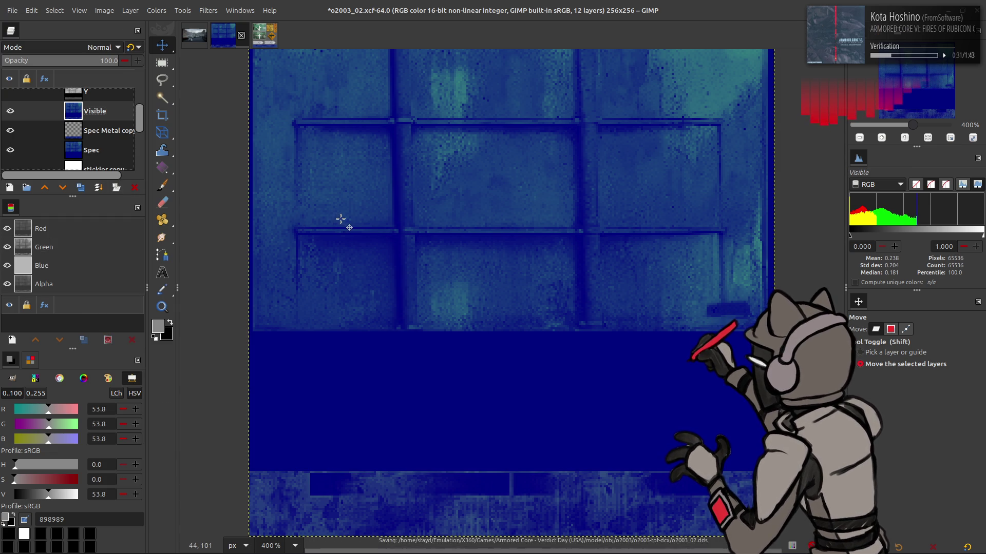
- Hide the blue layers, select the Recolor layer, and re-export o2003_02.dds
{"action": "left_click_drag", "start_coordinate": [9, 111], "coordinate": [21, 141]}
{"action": "scroll", "coordinate": [72, 144], "scroll_direction": "down", "scroll_amount": 2}
{"action": "left_click", "coordinate": [75, 149]}
{"action": "key", "text": "alt+f"}
{"action": "left_click", "coordinate": [84, 178]}
- Show the Visible layer again and make it active
{"action": "scroll", "coordinate": [71, 128], "scroll_direction": "up", "scroll_amount": 3}
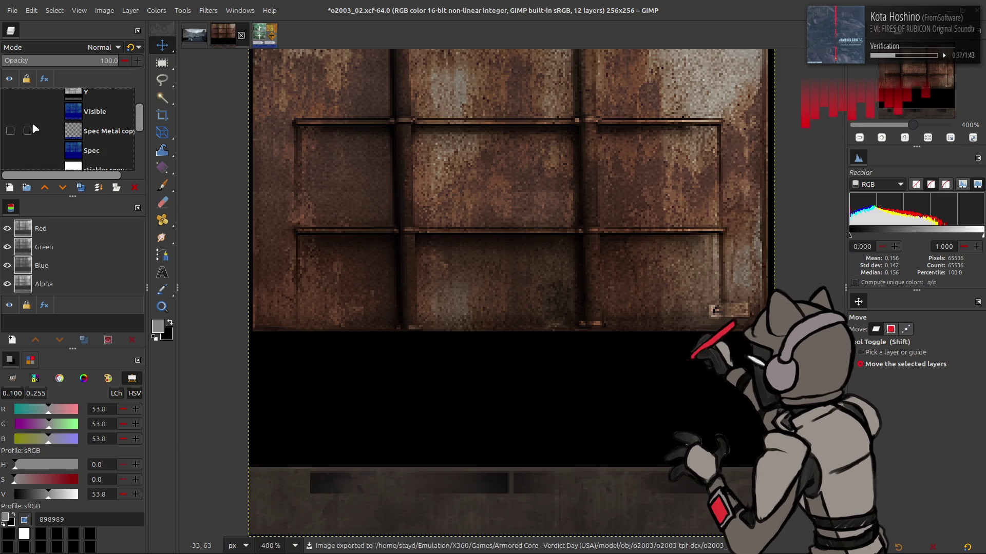
{"action": "scroll", "coordinate": [24, 121], "scroll_direction": "up", "scroll_amount": 1}
{"action": "left_click", "coordinate": [10, 126]}
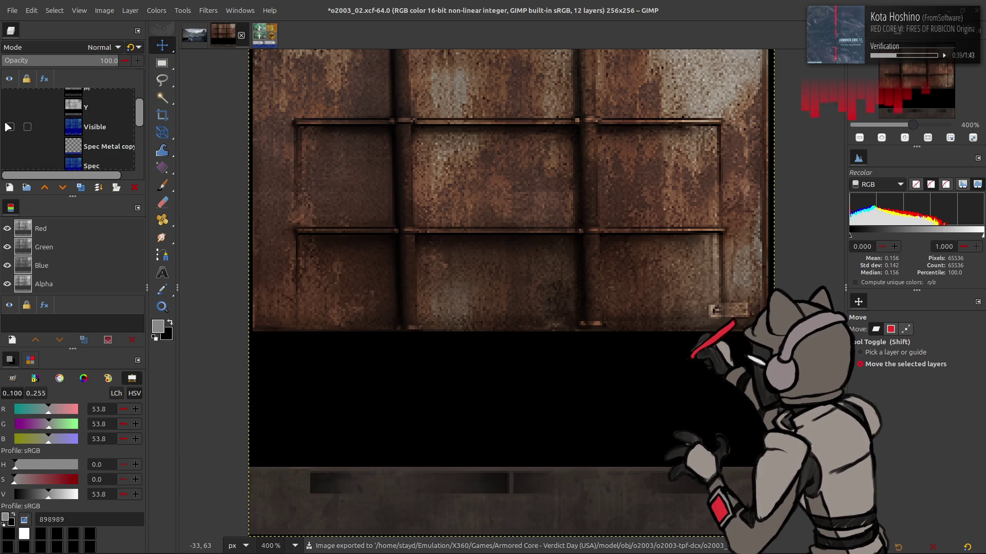
{"action": "left_click", "coordinate": [41, 127]}
- Export the Visible layer over o2003_02_s.dds with gamma correction turned off
{"action": "left_click", "coordinate": [12, 10]}
{"action": "left_click", "coordinate": [63, 189]}
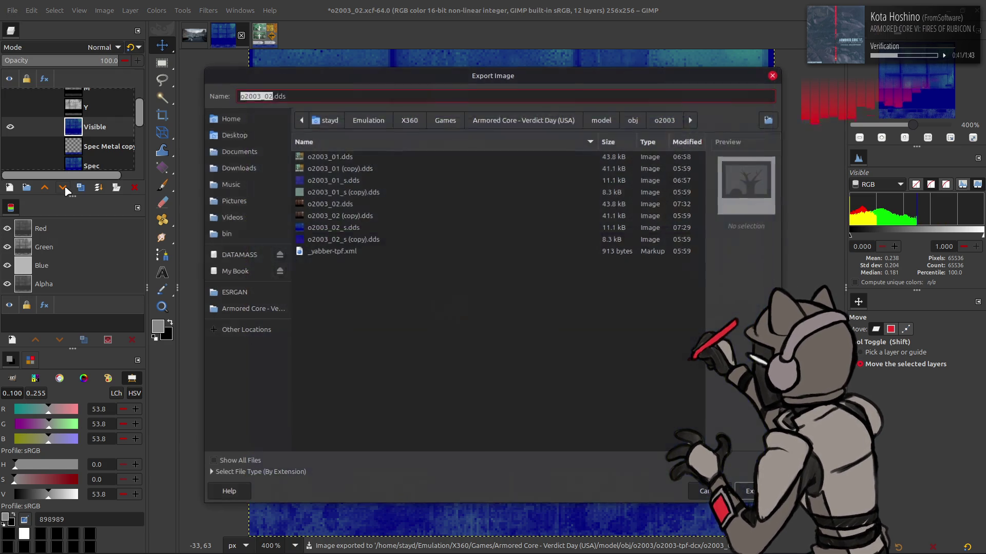
{"action": "type", "text": "_s"}
{"action": "key", "text": "Return"}
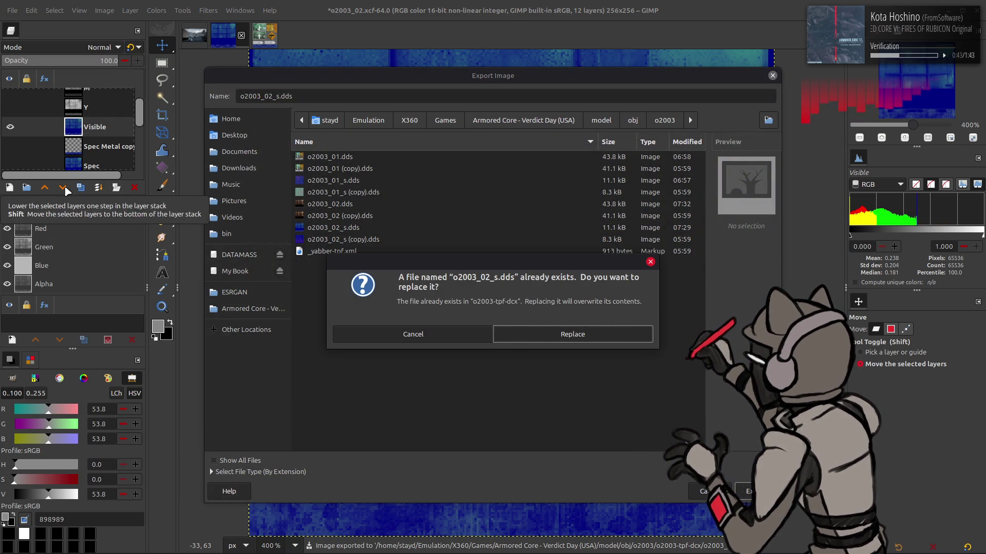
{"action": "key", "text": "Return"}
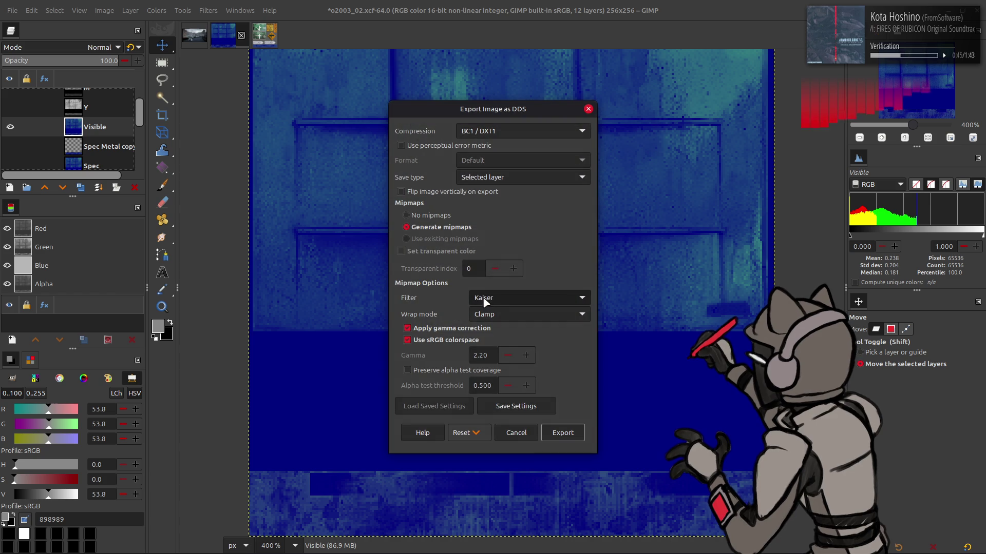
{"action": "left_click", "coordinate": [421, 328]}
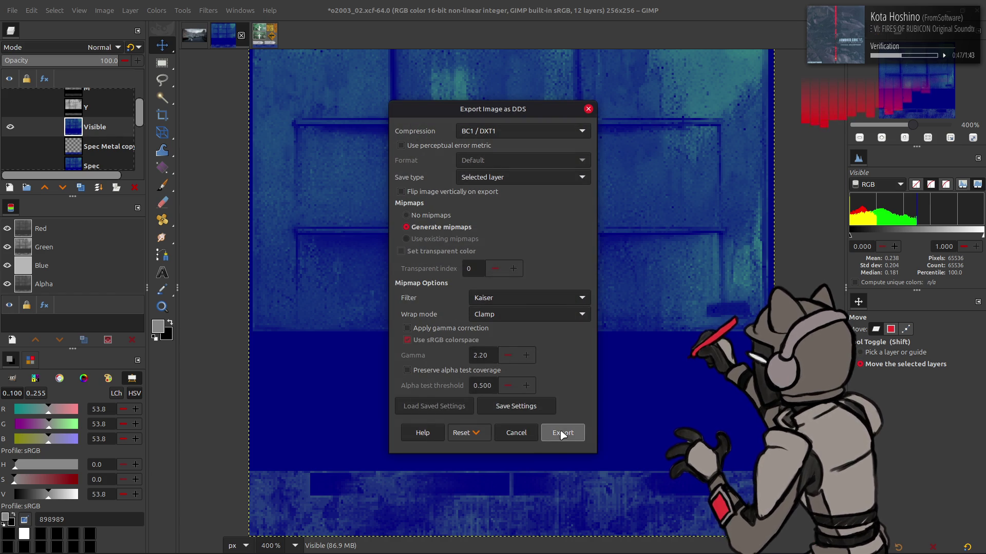
{"action": "left_click", "coordinate": [562, 433]}
{"action": "key", "text": "alt+Tab"}
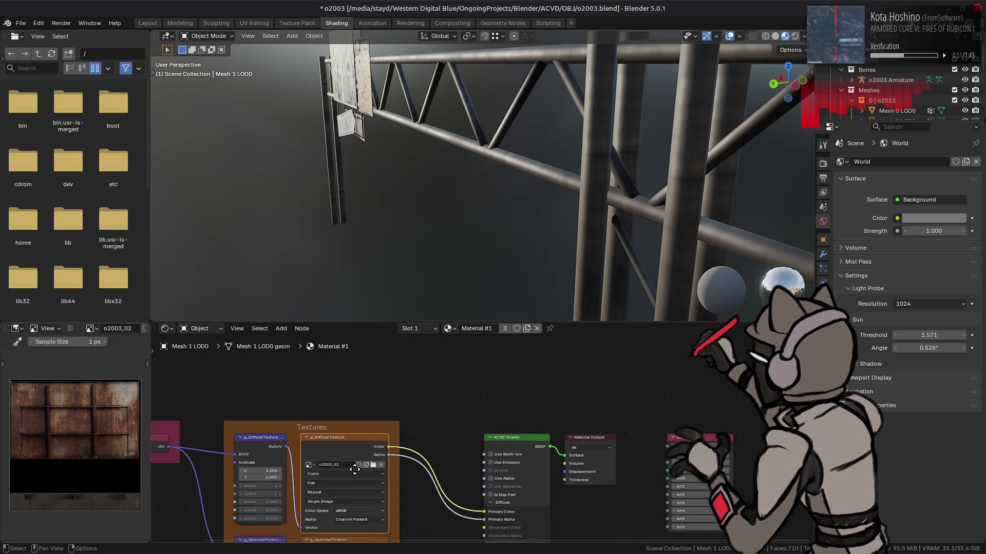
{"action": "left_click_drag", "start_coordinate": [349, 482], "coordinate": [371, 428]}
{"action": "left_click", "coordinate": [359, 488]}
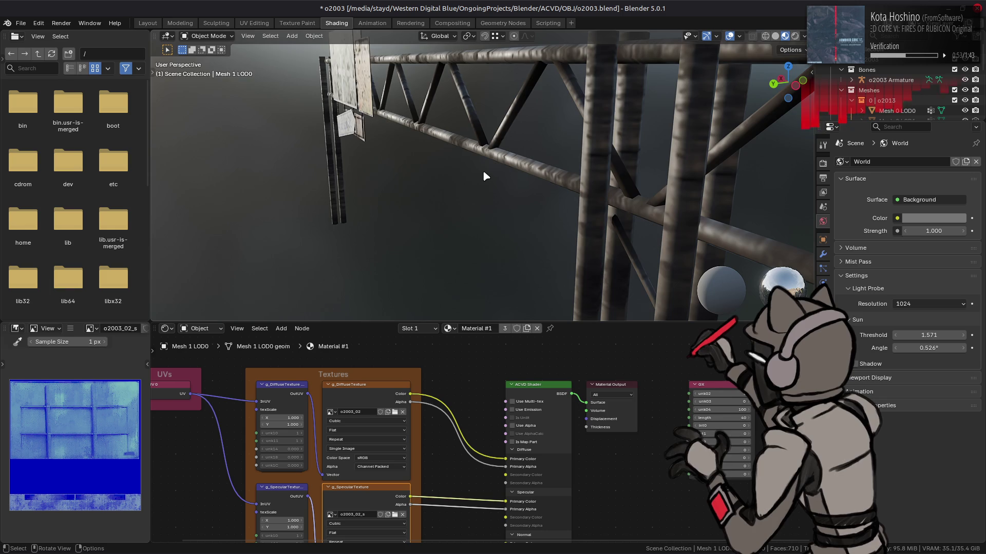
{"action": "scroll", "coordinate": [518, 178], "scroll_direction": "down", "scroll_amount": 3}
{"action": "mouse_move", "coordinate": [517, 177]}
{"action": "left_mouse_down"}
{"action": "mouse_move", "coordinate": [488, 171]}
{"action": "mouse_move", "coordinate": [607, 169]}
{"action": "mouse_move", "coordinate": [555, 173]}
{"action": "left_mouse_up"}
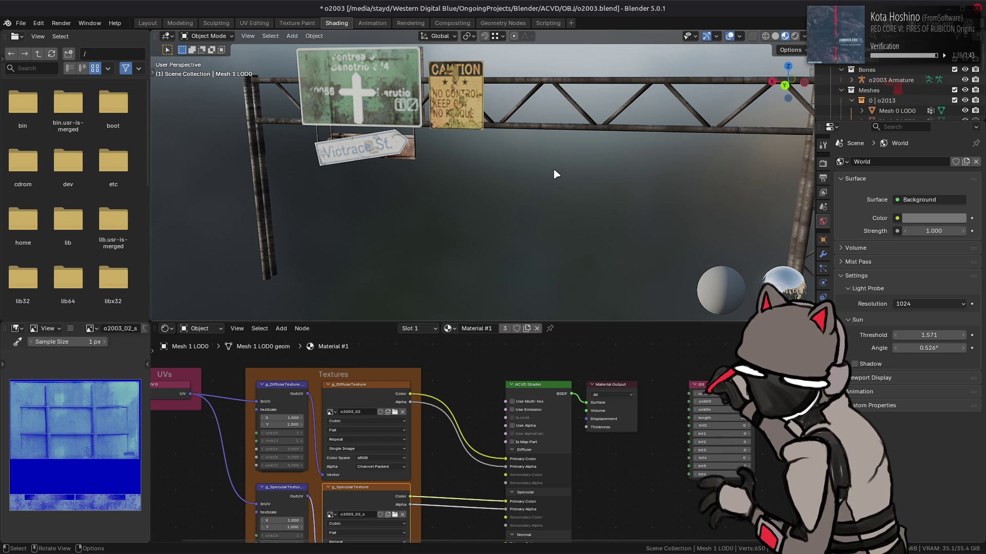
- Orbit and zoom around the rusty gantry, looking along the truss to the left-end signs
{"action": "scroll", "coordinate": [556, 175], "scroll_direction": "down", "scroll_amount": 2}
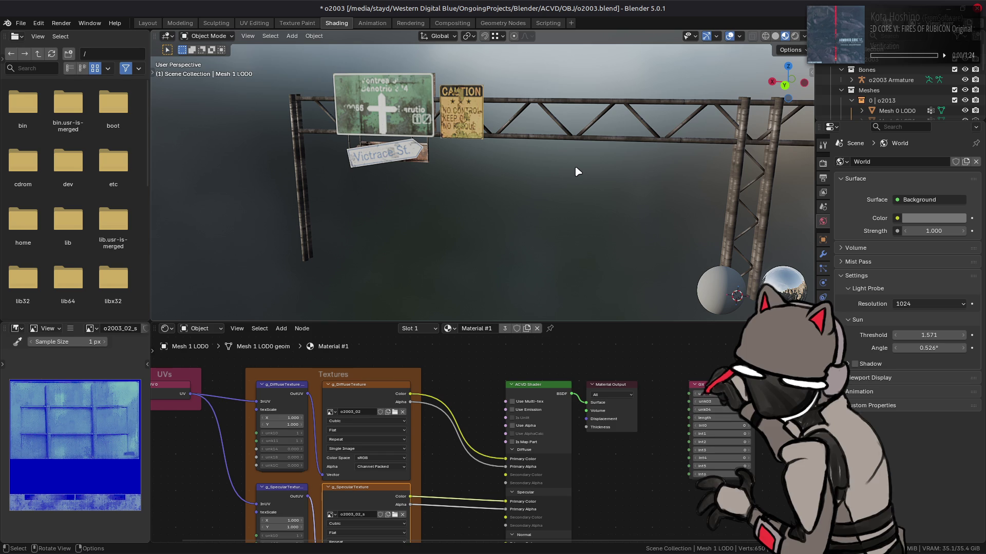
{"action": "mouse_move", "coordinate": [576, 171]}
{"action": "left_mouse_down"}
{"action": "mouse_move", "coordinate": [562, 183]}
{"action": "mouse_move", "coordinate": [450, 135]}
{"action": "left_mouse_up"}
{"action": "scroll", "coordinate": [450, 135], "scroll_direction": "up", "scroll_amount": 1}
{"action": "scroll", "coordinate": [449, 132], "scroll_direction": "up", "scroll_amount": 3}
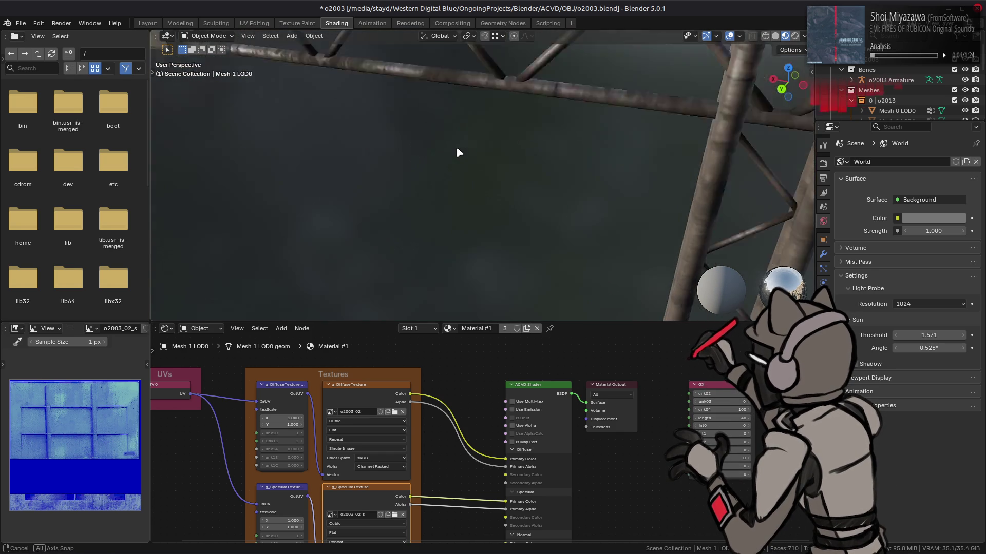
{"action": "scroll", "coordinate": [457, 146], "scroll_direction": "up", "scroll_amount": 2}
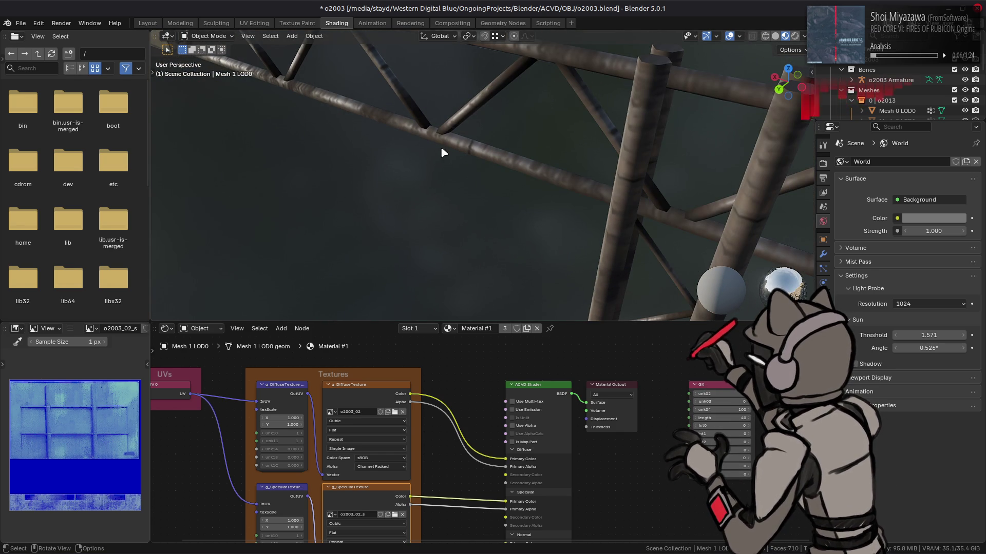
{"action": "scroll", "coordinate": [452, 149], "scroll_direction": "down", "scroll_amount": 8}
{"action": "left_click_drag", "start_coordinate": [463, 143], "coordinate": [420, 140]}
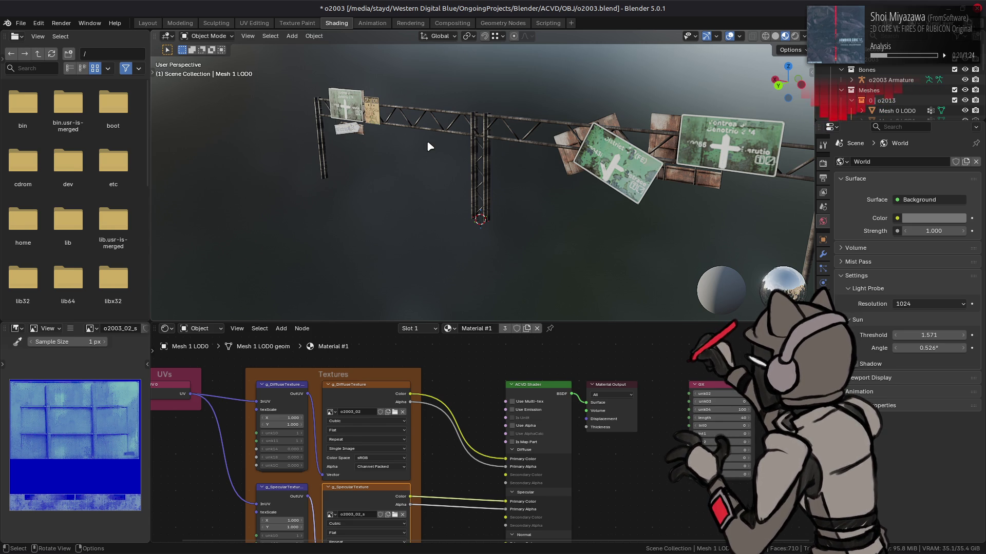
{"action": "mouse_move", "coordinate": [429, 143]}
{"action": "left_mouse_down"}
{"action": "mouse_move", "coordinate": [363, 158]}
{"action": "mouse_move", "coordinate": [467, 218]}
{"action": "left_mouse_up"}
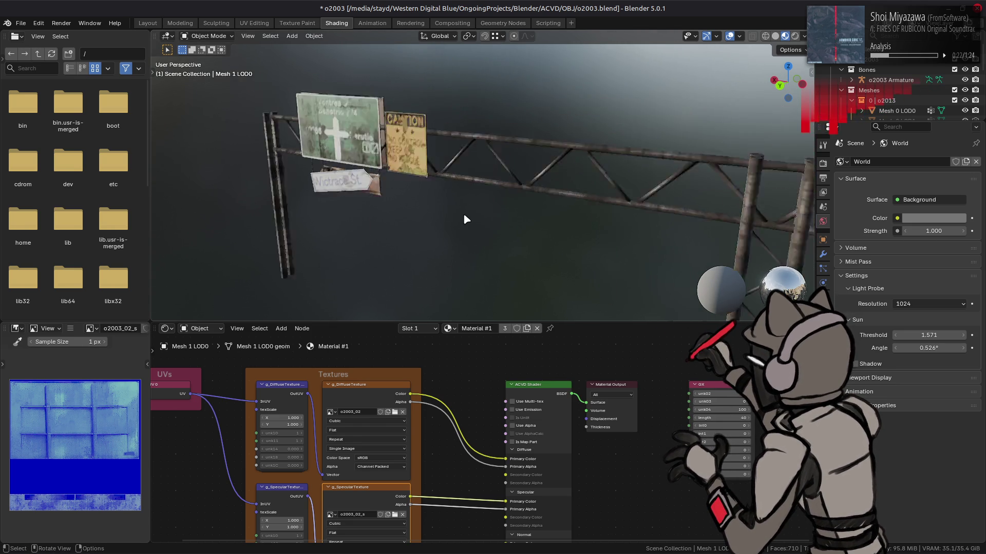
{"action": "scroll", "coordinate": [483, 195], "scroll_direction": "up", "scroll_amount": 3}
{"action": "scroll", "coordinate": [485, 199], "scroll_direction": "up", "scroll_amount": 3}
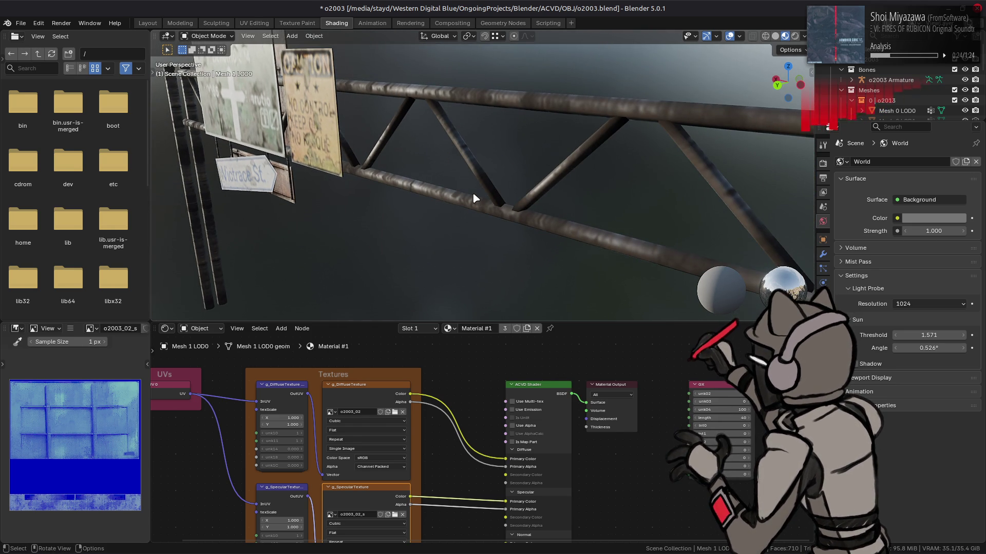
- Save o2003.blend and return to GIMP
{"action": "key", "text": "ctrl+s"}
{"action": "key", "text": "alt+Tab"}
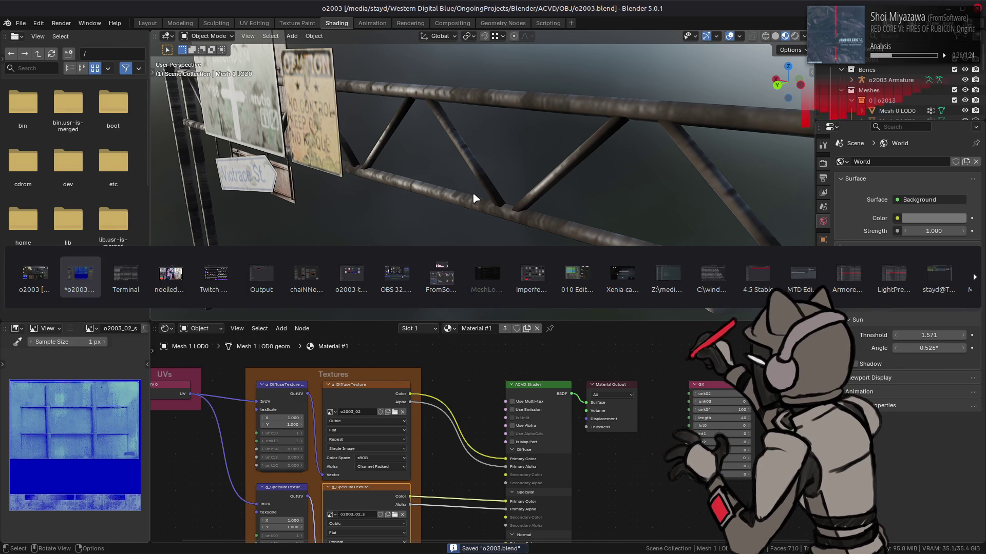
{"action": "left_click", "coordinate": [208, 10]}
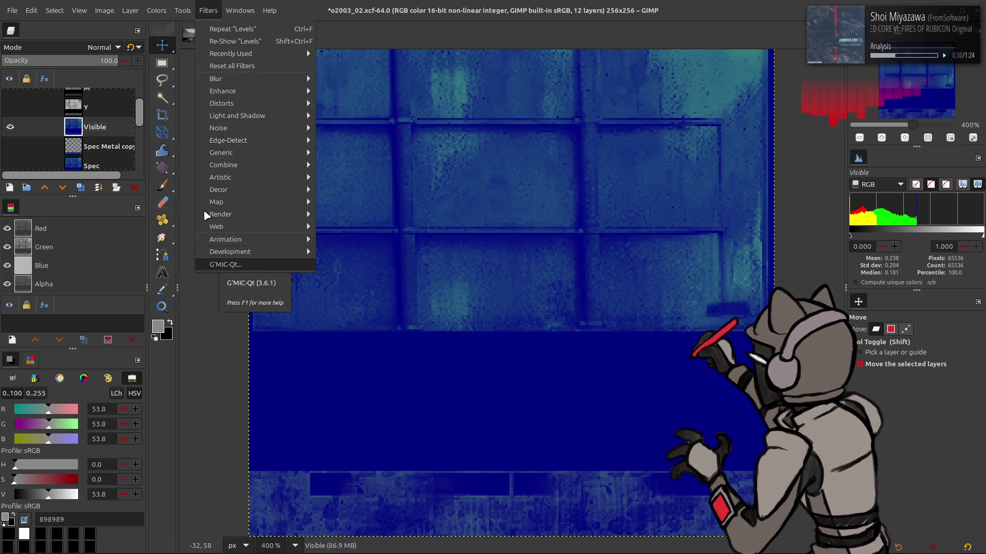
- Duplicate the Visible layer twice
{"action": "key", "text": "Escape"}
{"action": "left_click", "coordinate": [80, 187]}
{"action": "left_click", "coordinate": [80, 188]}
- Apply the last-used Median Blur settings to both Visible copies
{"action": "left_click", "coordinate": [208, 10]}
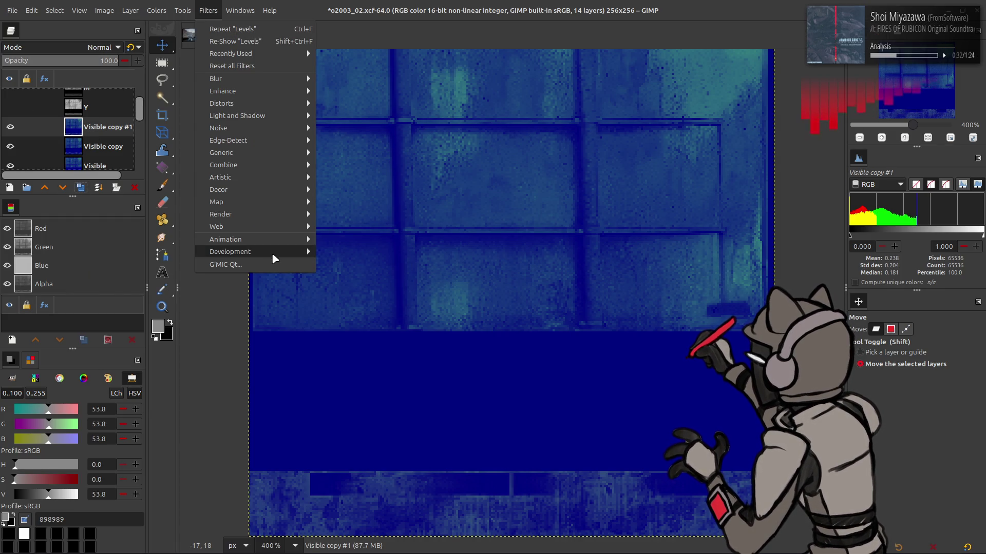
{"action": "mouse_move", "coordinate": [231, 79]}
{"action": "left_click", "coordinate": [349, 157]}
{"action": "left_click", "coordinate": [154, 188]}
{"action": "left_click", "coordinate": [175, 213]}
{"action": "left_click", "coordinate": [204, 314]}
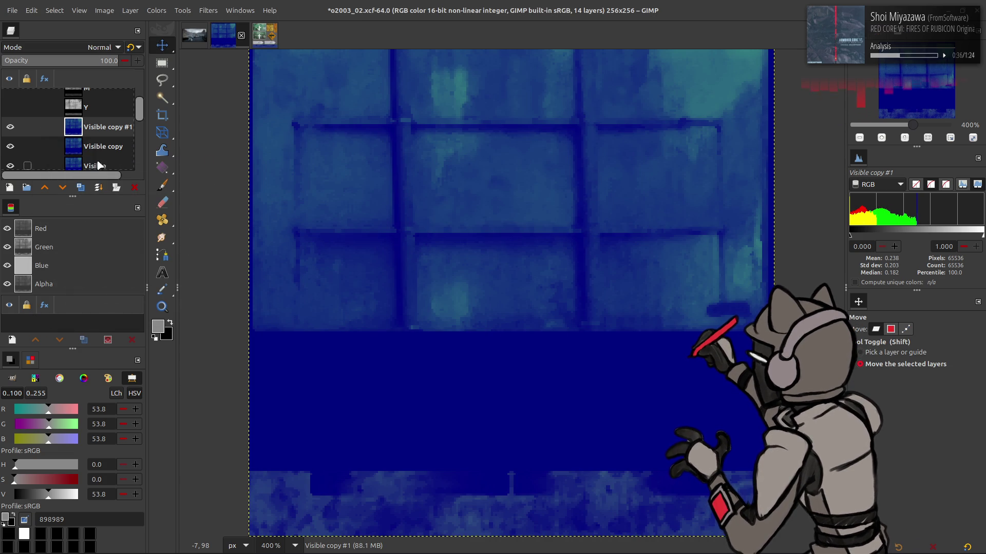
{"action": "key", "text": "Page_Down"}
{"action": "key", "text": "ctrl+shift+f"}
{"action": "left_click", "coordinate": [137, 188]}
{"action": "left_click", "coordinate": [171, 193]}
{"action": "left_click", "coordinate": [202, 312]}
- Set Visible copy #1 opacity to 50
{"action": "left_click", "coordinate": [92, 119]}
{"action": "left_click", "coordinate": [109, 61]}
{"action": "type", "text": "50"}
{"action": "key", "text": "Return"}
- Move Visible copy above copy #1 in Grain extract mode and merge it down
{"action": "left_click", "coordinate": [87, 146]}
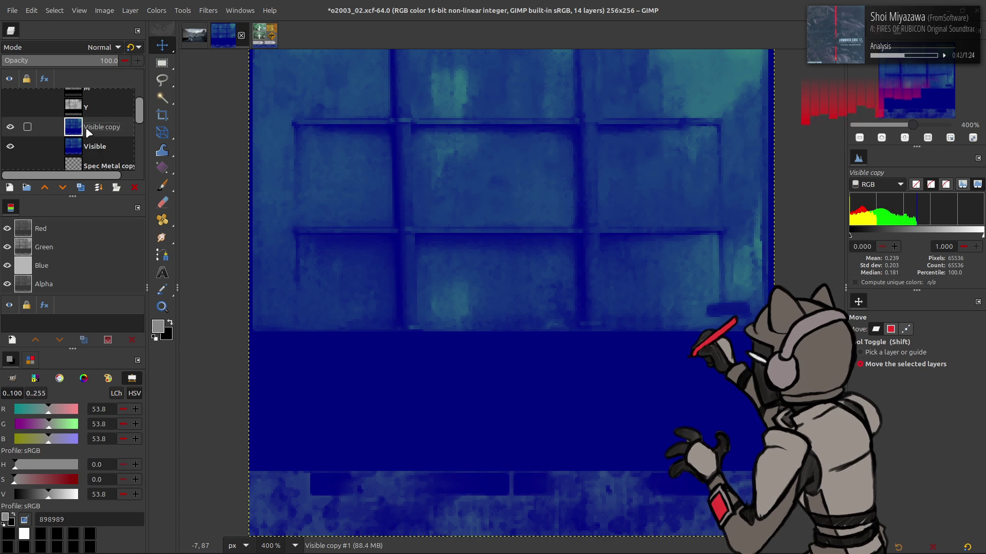
{"action": "left_click_drag", "start_coordinate": [87, 146], "coordinate": [88, 110]}
{"action": "left_click", "coordinate": [100, 47]}
{"action": "left_click", "coordinate": [46, 424]}
{"action": "key", "text": "ctrl+m"}
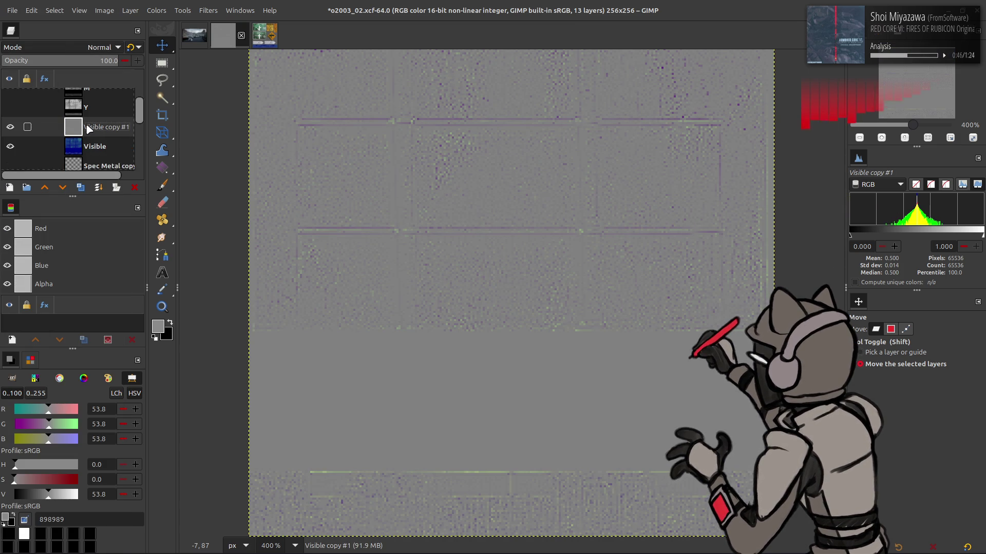
- Set the merged detail layer to Grain merge and merge it into Visible
{"action": "left_click", "coordinate": [99, 48]}
{"action": "left_click", "coordinate": [55, 409]}
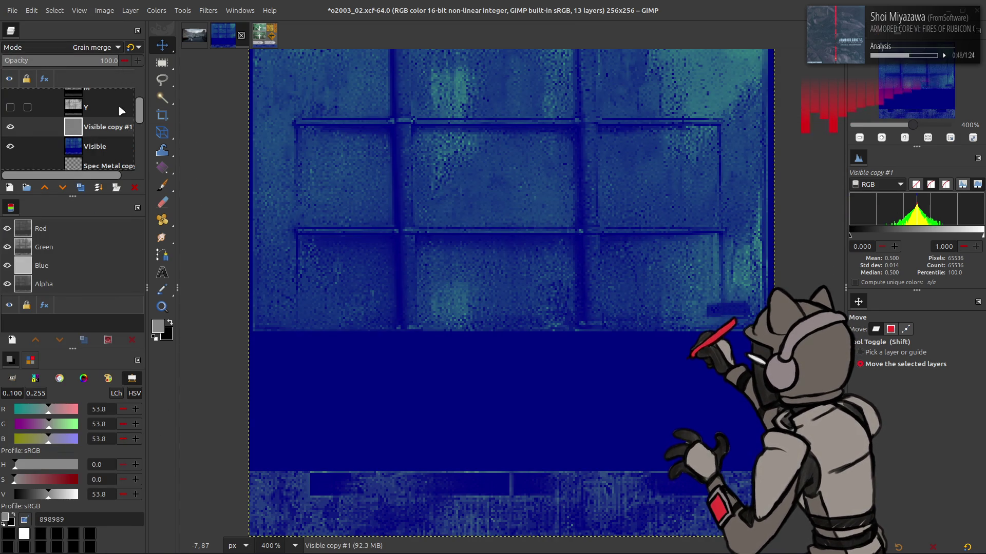
{"action": "key", "text": "ctrl+m"}
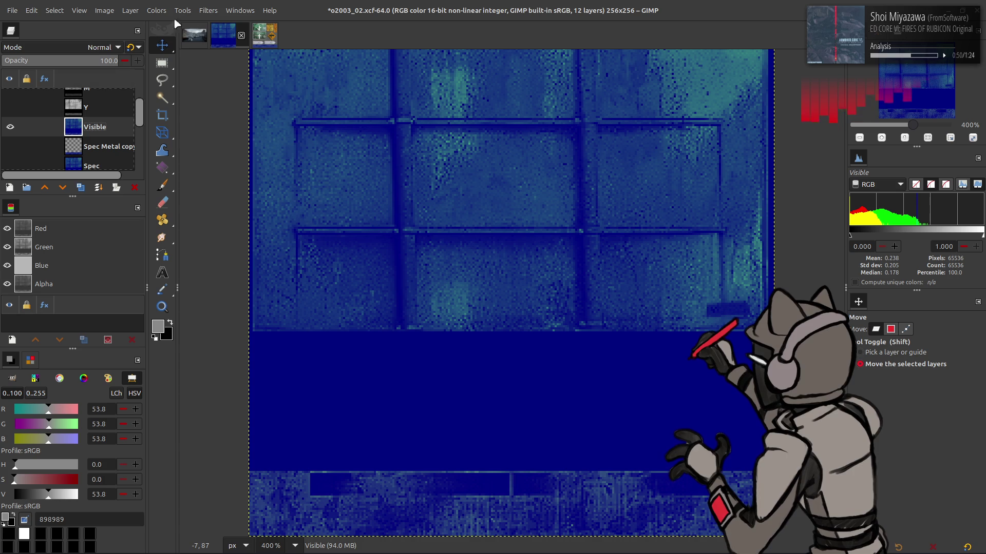
{"action": "left_click", "coordinate": [208, 10]}
- Convert the Visible layer from RGB to sRGB with G'MIC Colour Space Swap
{"action": "left_click", "coordinate": [242, 264]}
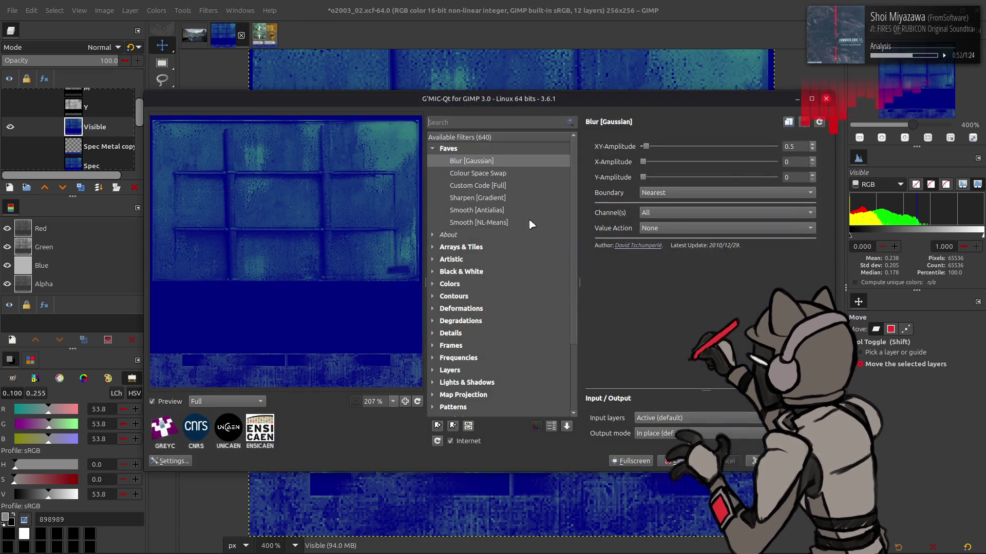
{"action": "left_click", "coordinate": [509, 175]}
{"action": "scroll", "coordinate": [708, 148], "scroll_direction": "up", "scroll_amount": 1}
{"action": "scroll", "coordinate": [709, 162], "scroll_direction": "down", "scroll_amount": 1}
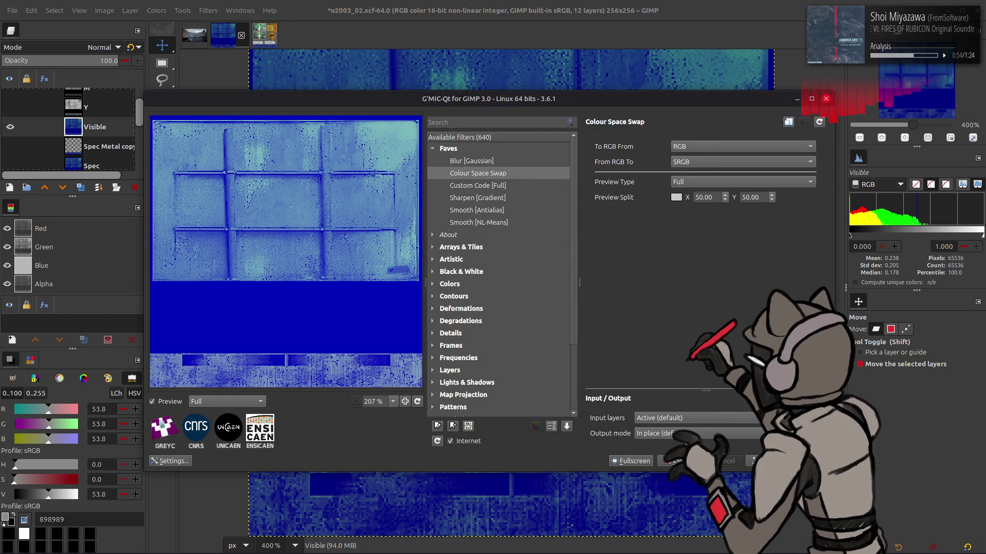
{"action": "left_click", "coordinate": [770, 461]}
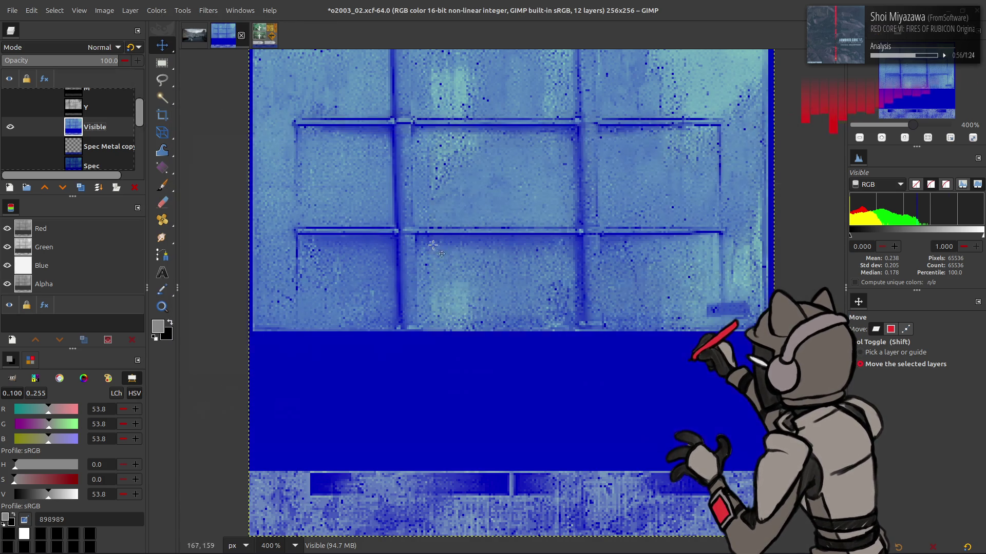
- Scale the Visible layer to 128×128 pixels
{"action": "left_click", "coordinate": [128, 11]}
{"action": "left_click", "coordinate": [167, 180]}
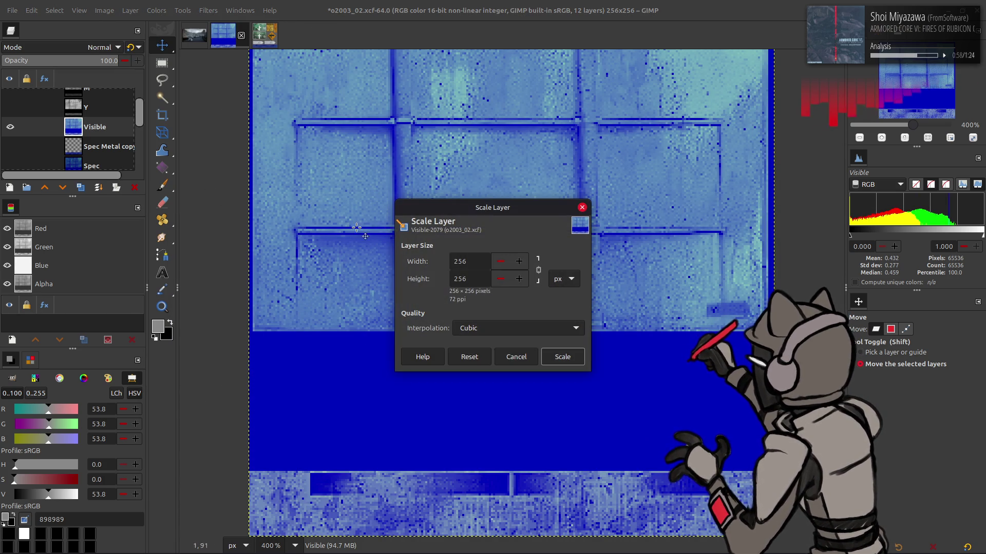
{"action": "type", "text": "128"}
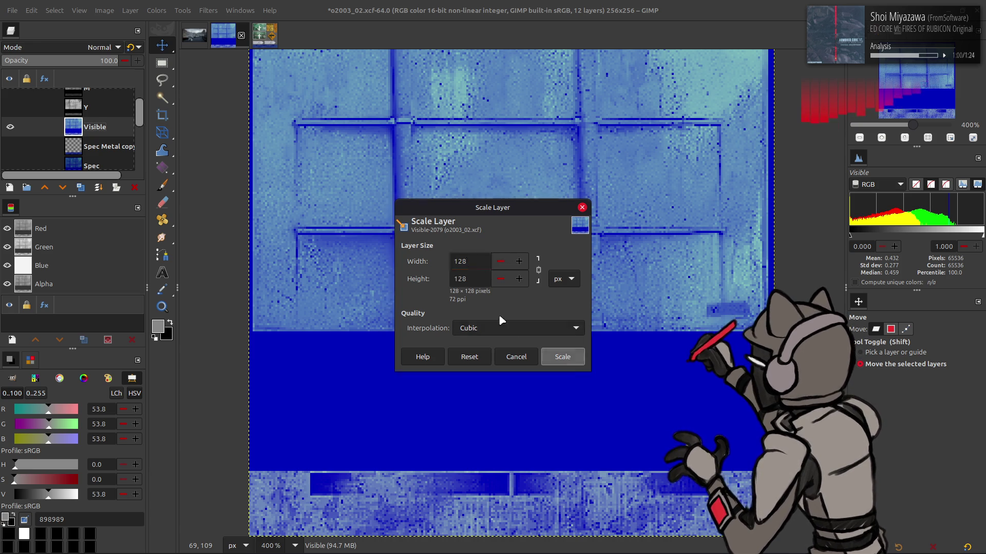
{"action": "left_click", "coordinate": [563, 357]}
- Swap the colour space back from sRGB to linear RGB with G'MIC
{"action": "left_click", "coordinate": [212, 11]}
{"action": "left_click", "coordinate": [267, 265]}
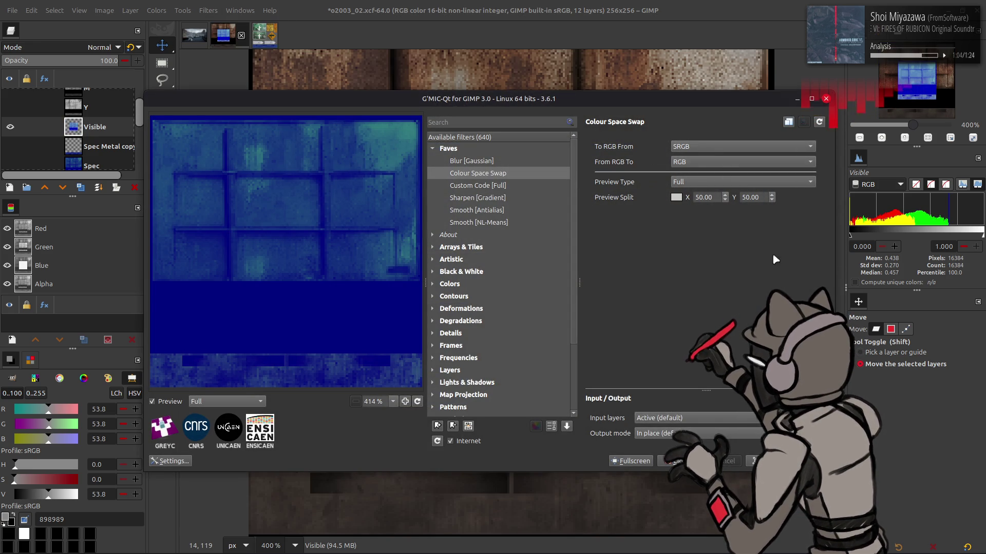
{"action": "key", "text": "Return"}
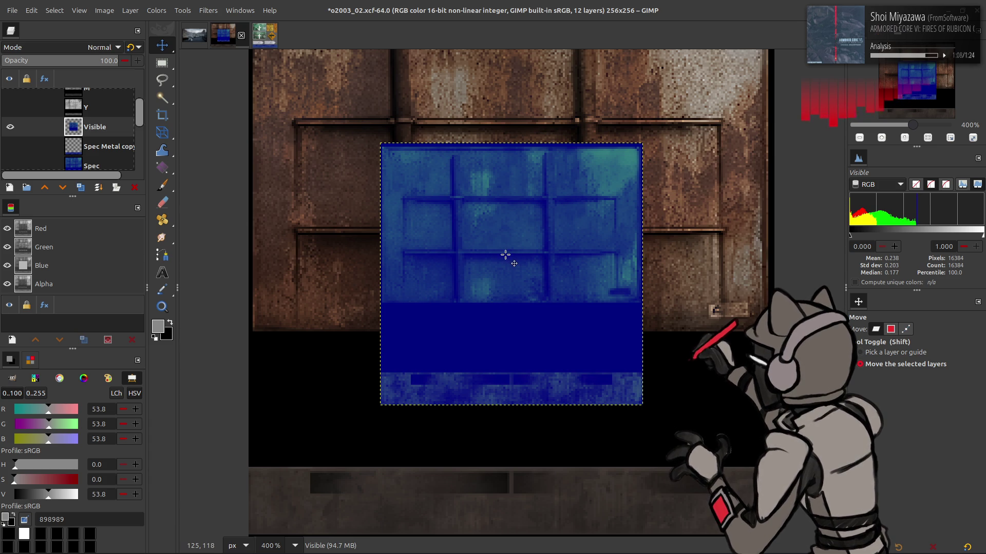
- Duplicate Visible twice and apply a G'MIC Gaussian blur to the top copy
{"action": "scroll", "coordinate": [480, 257], "scroll_direction": "up", "scroll_amount": 2}
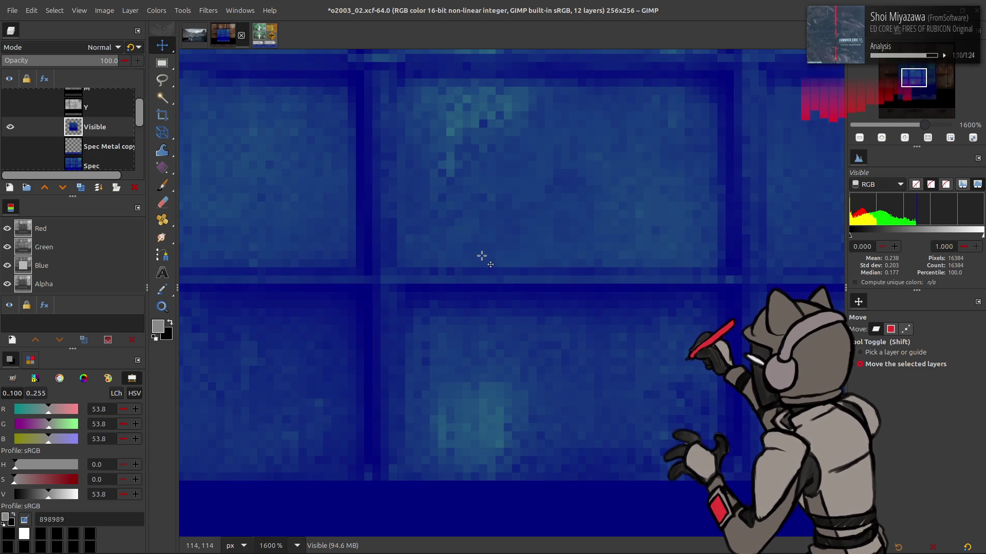
{"action": "scroll", "coordinate": [481, 255], "scroll_direction": "down", "scroll_amount": 2}
{"action": "scroll", "coordinate": [441, 250], "scroll_direction": "up", "scroll_amount": 2}
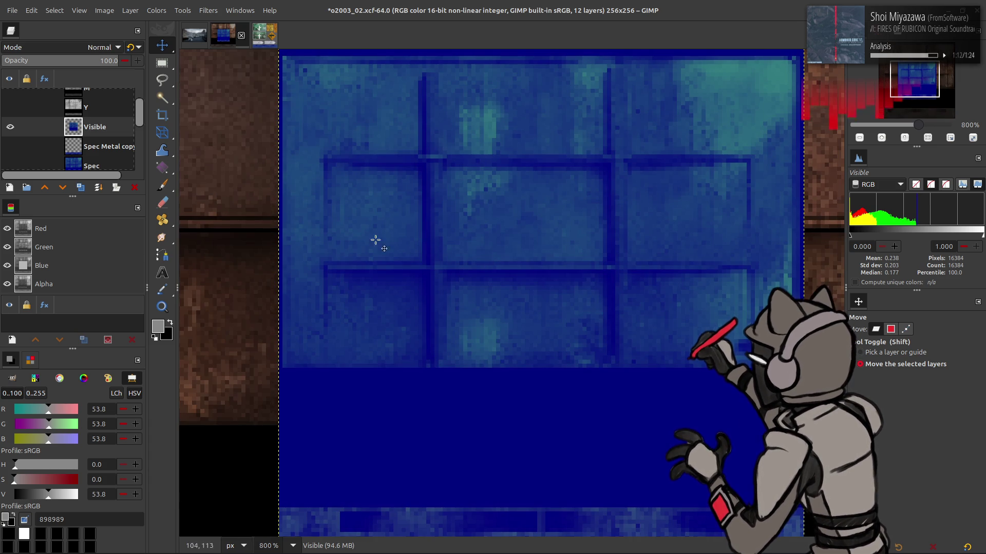
{"action": "left_click", "coordinate": [80, 188]}
{"action": "left_click", "coordinate": [81, 188]}
{"action": "left_click", "coordinate": [211, 10]}
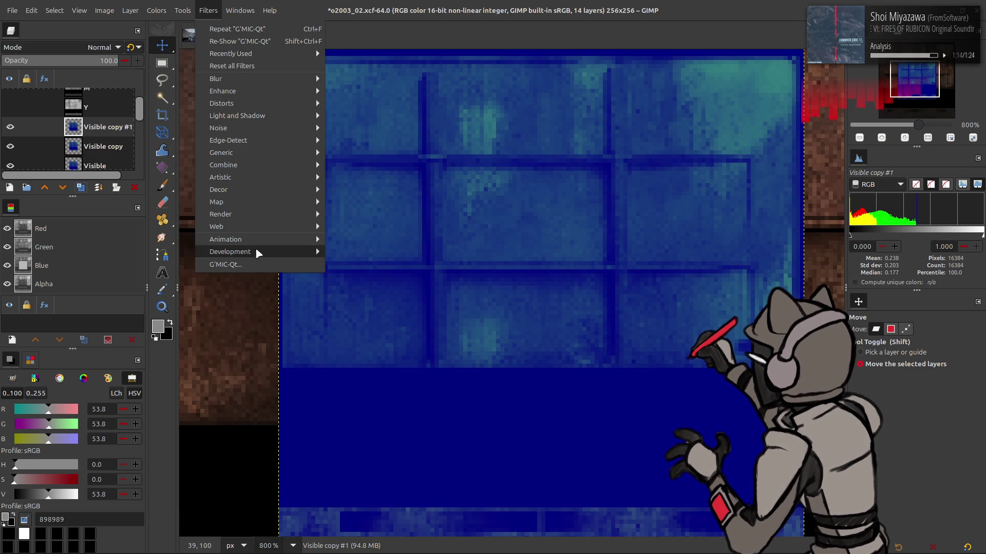
{"action": "left_click", "coordinate": [256, 265]}
{"action": "left_click", "coordinate": [472, 161]}
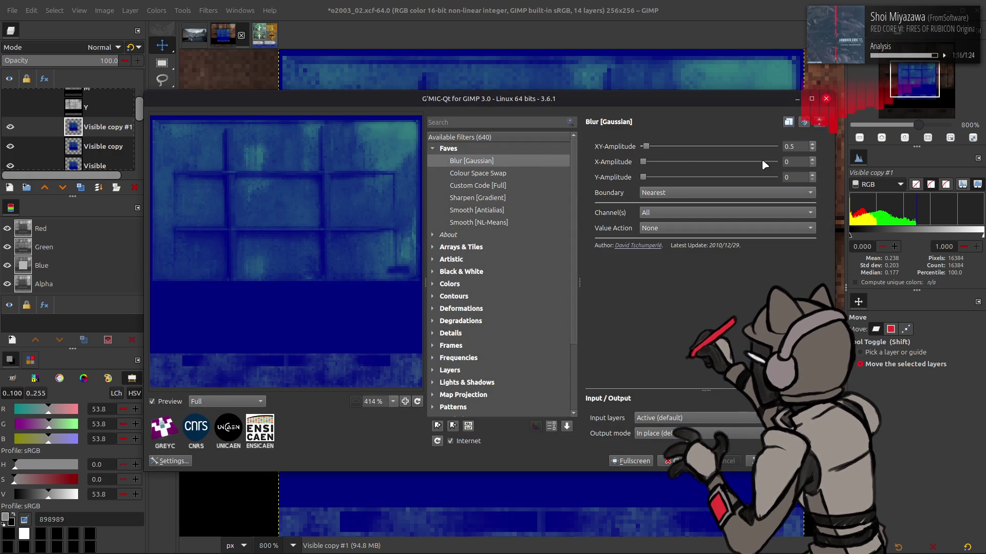
{"action": "left_click", "coordinate": [765, 461]}
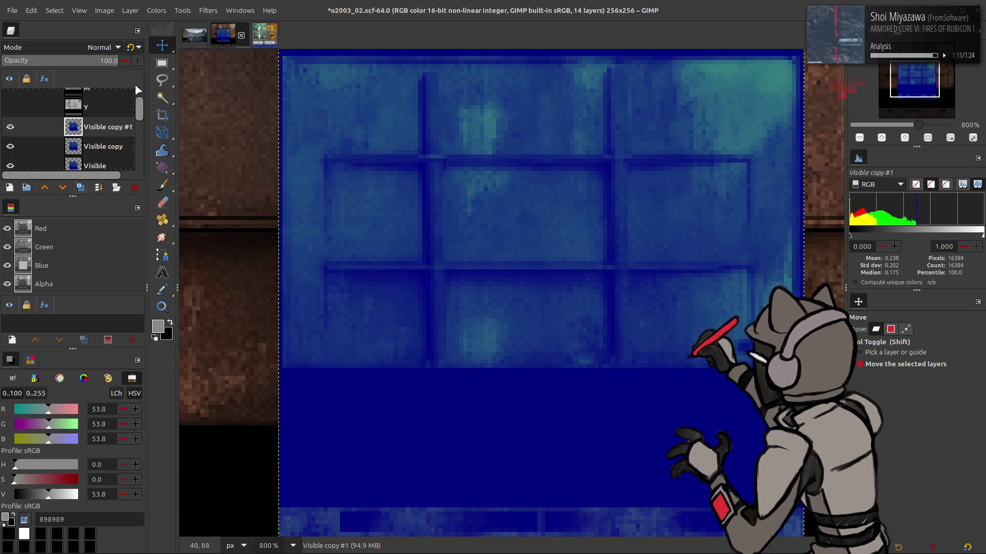
- Set the blurred copy to Grain extract, merge down, set Subtract, then delete the merged copy
{"action": "left_click", "coordinate": [87, 48]}
{"action": "left_click", "coordinate": [51, 428]}
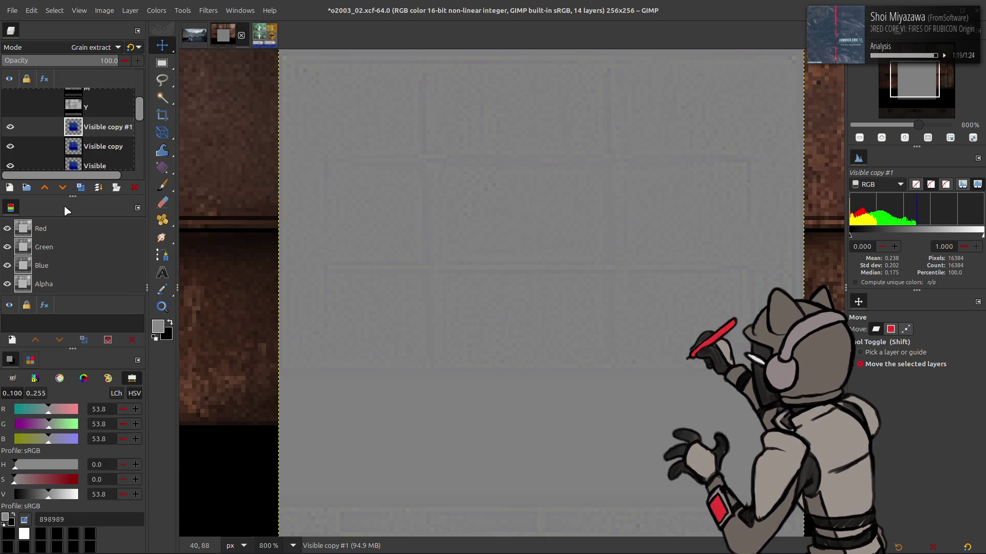
{"action": "right_click", "coordinate": [85, 127]}
{"action": "left_click", "coordinate": [118, 241]}
{"action": "left_click", "coordinate": [87, 48]}
{"action": "left_click", "coordinate": [64, 439]}
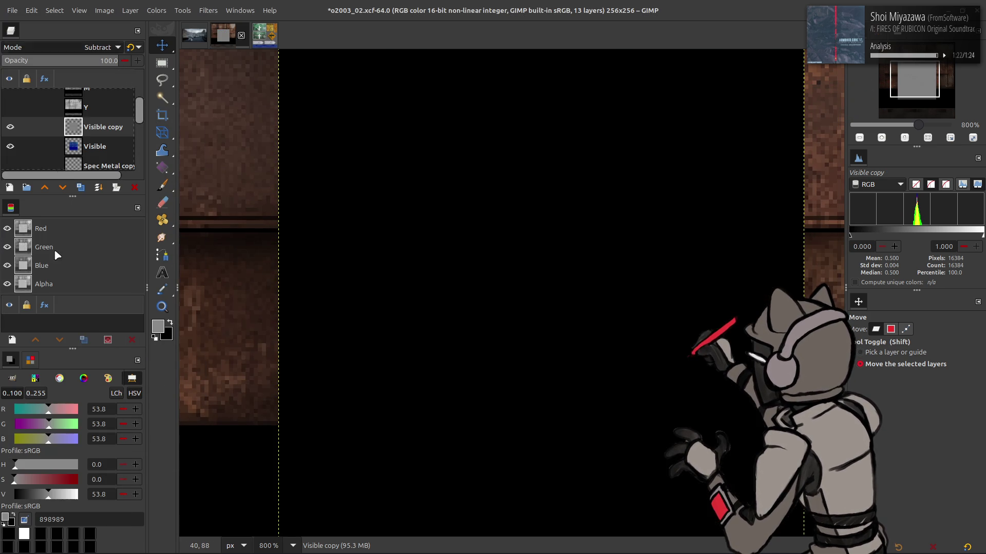
{"action": "key", "text": "Delete"}
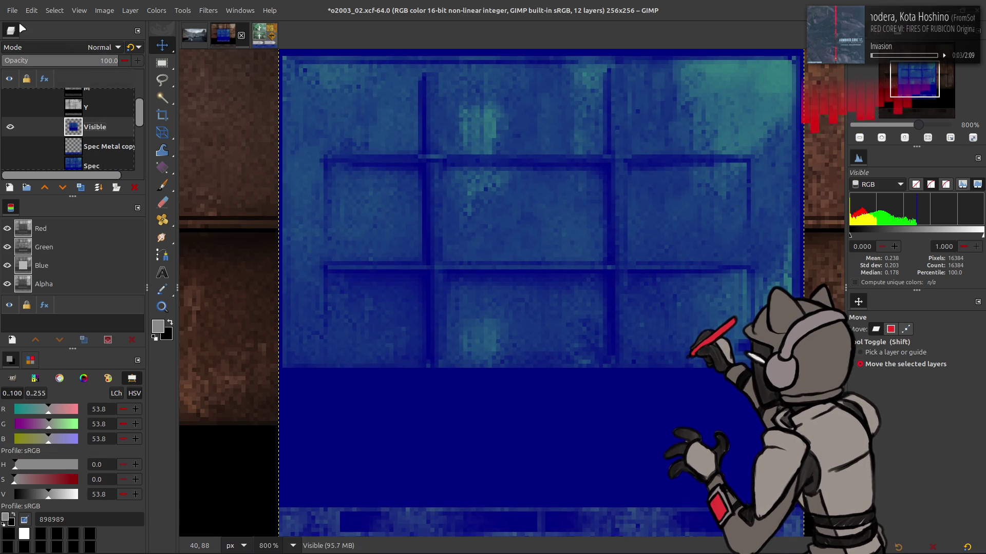
- Re-export o2003_02_s.dds and reload the updated textures in Blender
{"action": "key", "text": "alt+f"}
{"action": "left_click", "coordinate": [86, 181]}
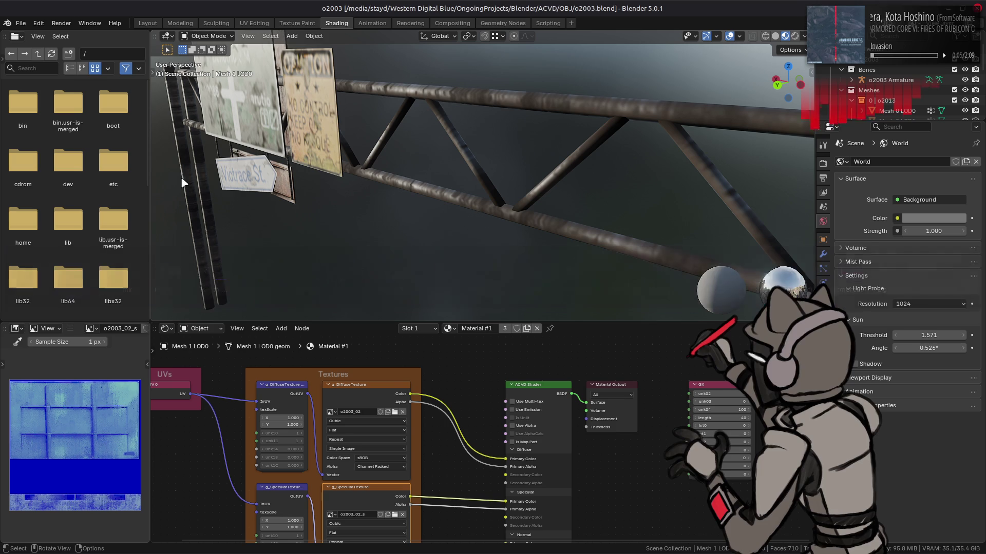
{"action": "key", "text": "alt+Tab"}
{"action": "left_click", "coordinate": [363, 405]}
{"action": "left_click", "coordinate": [365, 493]}
- Orbit the Blender view around the truss to inspect the signpost's new texture
{"action": "scroll", "coordinate": [75, 445], "scroll_direction": "down", "scroll_amount": 3}
{"action": "mouse_move", "coordinate": [344, 196]}
{"action": "left_mouse_down"}
{"action": "mouse_move", "coordinate": [556, 209]}
{"action": "mouse_move", "coordinate": [514, 184]}
{"action": "left_mouse_up"}
{"action": "left_click_drag", "start_coordinate": [462, 183], "coordinate": [275, 124]}
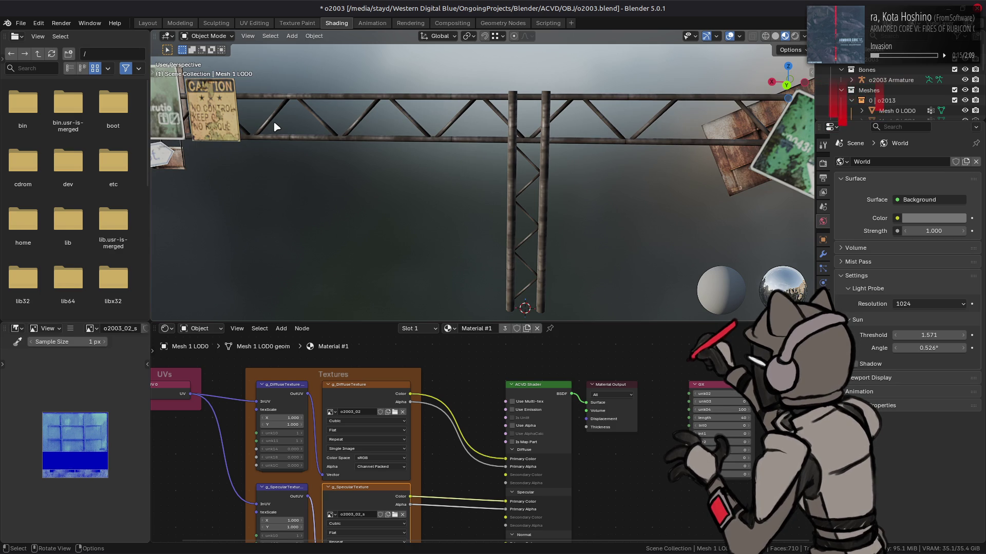
{"action": "left_click_drag", "start_coordinate": [385, 121], "coordinate": [288, 82]}
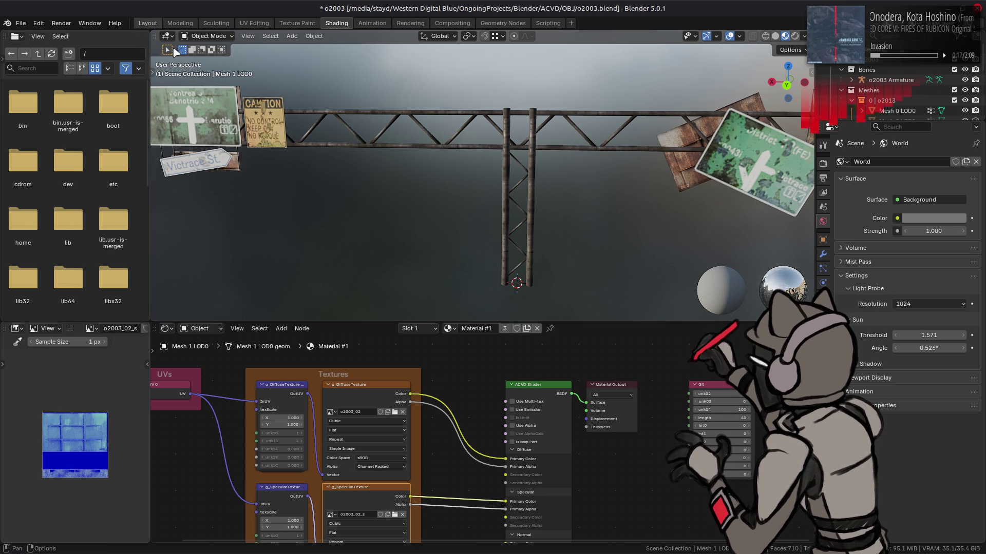
{"action": "left_click", "coordinate": [139, 22]}
{"action": "key", "text": "alt+Tab"}
{"action": "key", "text": "alt+Tab"}
- Back in GIMP, save o2003_02.xcf with Ctrl+S, then return to Blender
{"action": "key", "text": "alt+shift+Tab"}
{"action": "scroll", "coordinate": [371, 149], "scroll_direction": "down", "scroll_amount": 5, "text": "ctrl"}
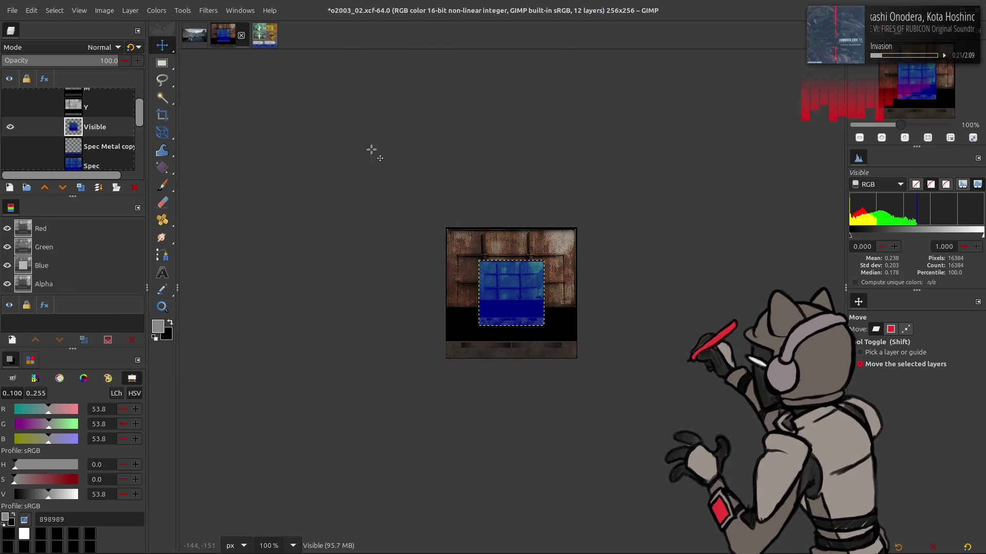
{"action": "scroll", "coordinate": [372, 149], "scroll_direction": "up", "scroll_amount": 2, "text": "ctrl"}
{"action": "scroll", "coordinate": [411, 167], "scroll_direction": "up", "scroll_amount": 1, "text": "ctrl"}
{"action": "scroll", "coordinate": [429, 177], "scroll_direction": "down", "scroll_amount": 2}
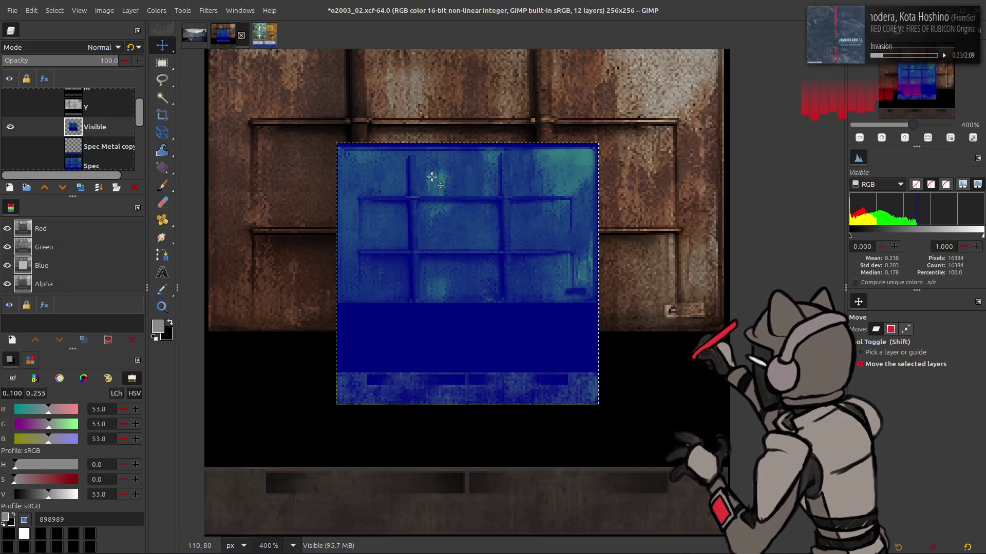
{"action": "scroll", "coordinate": [431, 176], "scroll_direction": "left", "scroll_amount": 2}
{"action": "key", "text": "ctrl+s"}
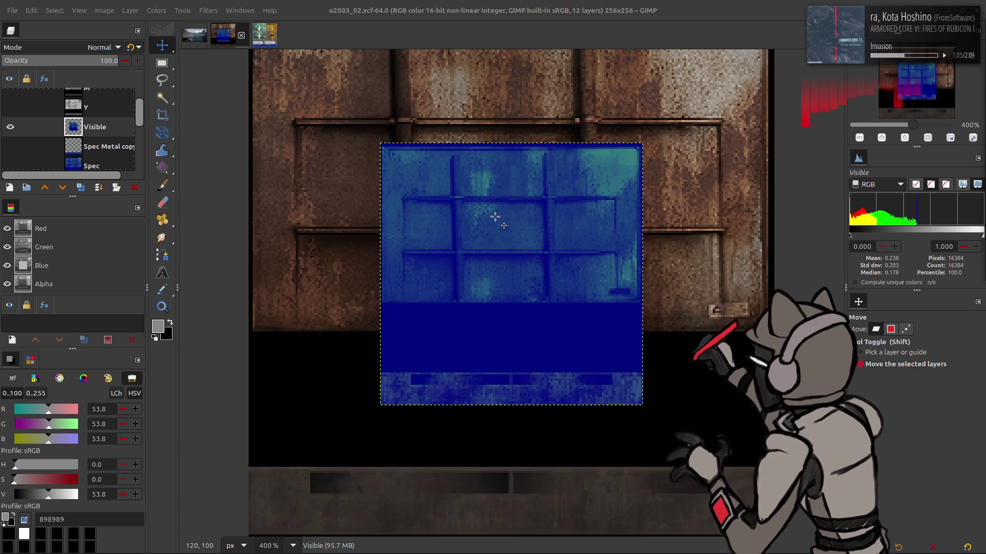
{"action": "key", "text": "ctrl+s"}
{"action": "key", "text": "alt+Tab"}
{"action": "key", "text": "alt+Tab"}
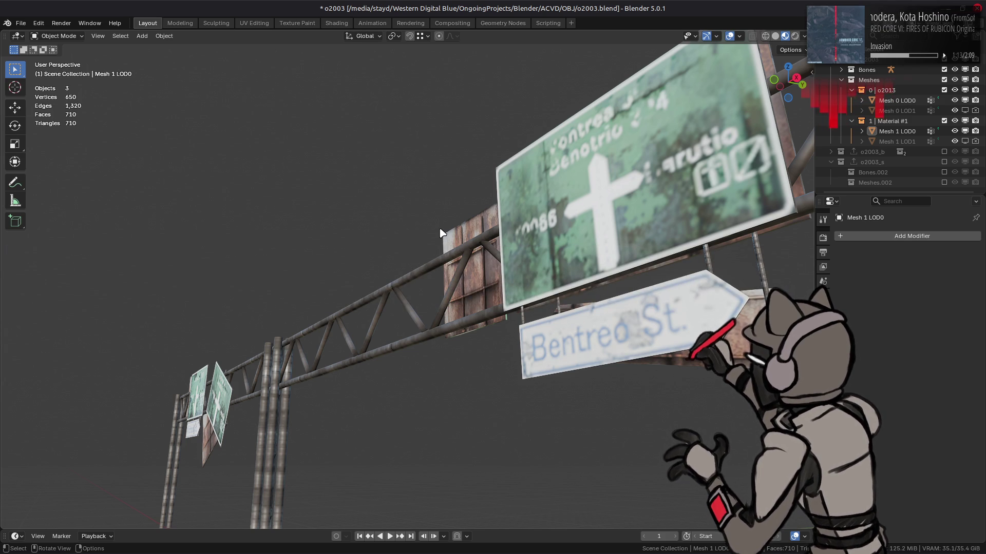
- Compare Mesh 0 LOD0 and LOD1 in the viewport, leaving Mesh 0 LOD0 visible
{"action": "scroll", "coordinate": [441, 233], "scroll_direction": "down", "scroll_amount": 5}
{"action": "mouse_move", "coordinate": [374, 301]}
{"action": "left_mouse_down"}
{"action": "mouse_move", "coordinate": [502, 308]}
{"action": "mouse_move", "coordinate": [387, 292]}
{"action": "left_mouse_up"}
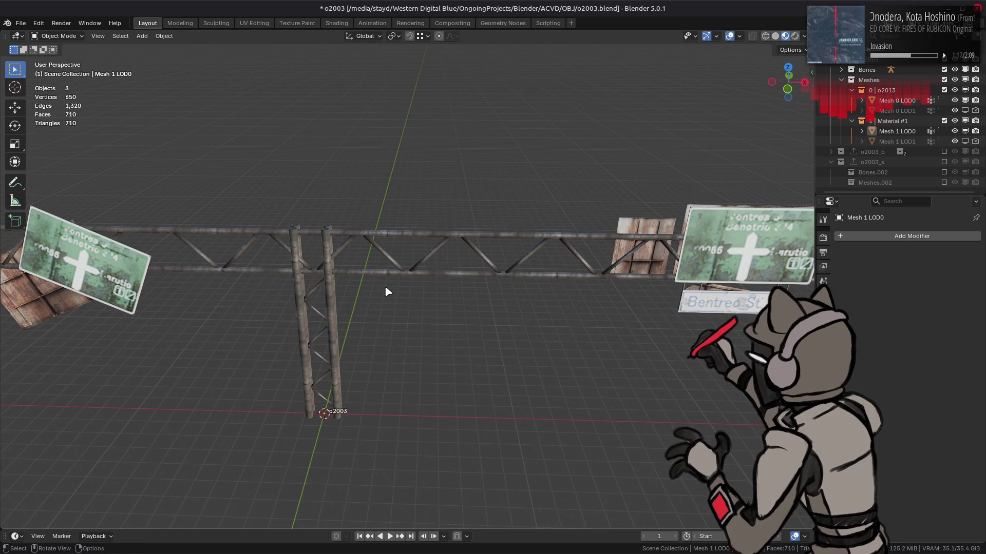
{"action": "scroll", "coordinate": [402, 290], "scroll_direction": "right", "scroll_amount": 5}
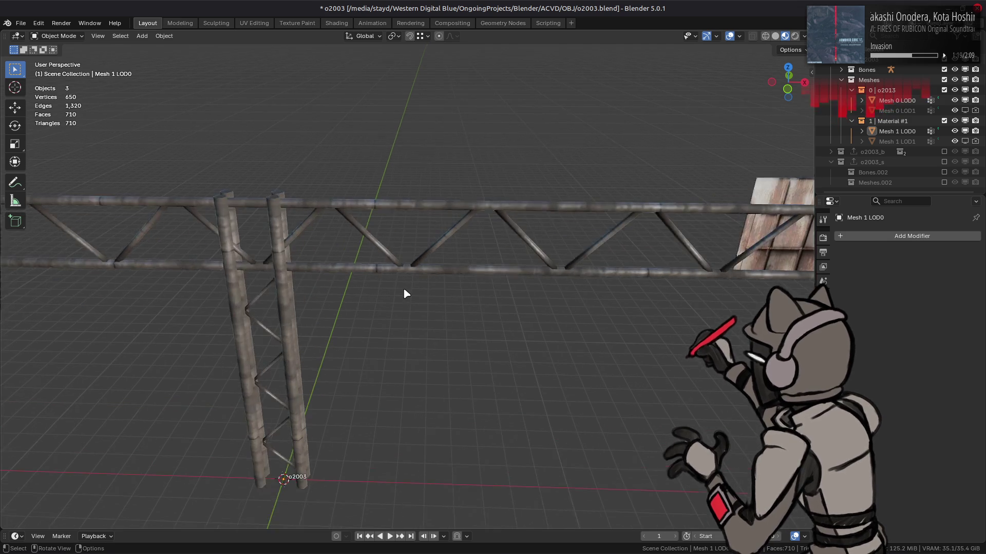
{"action": "left_click", "coordinate": [964, 110]}
{"action": "left_click", "coordinate": [965, 100]}
{"action": "left_click", "coordinate": [965, 100]}
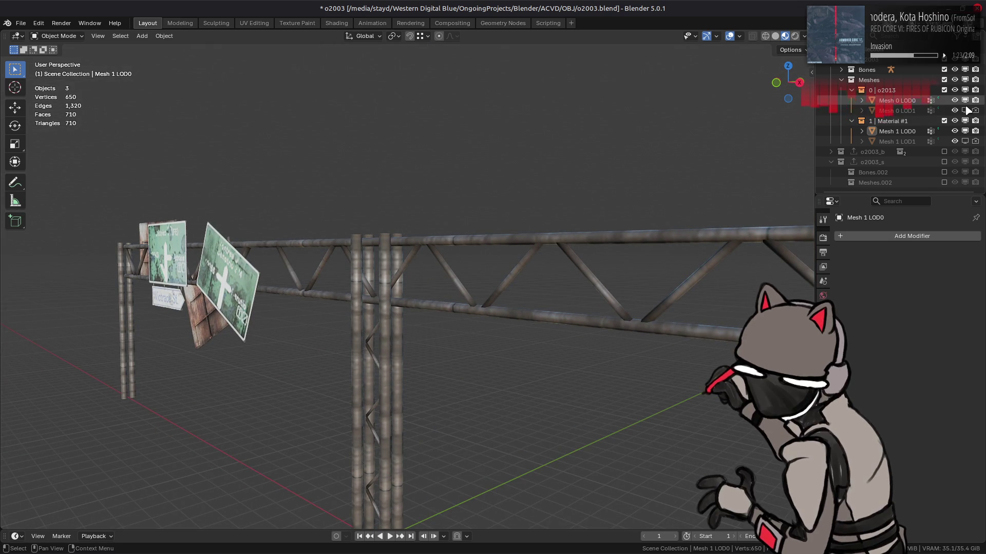
{"action": "left_click", "coordinate": [965, 100]}
{"action": "left_click", "coordinate": [960, 110]}
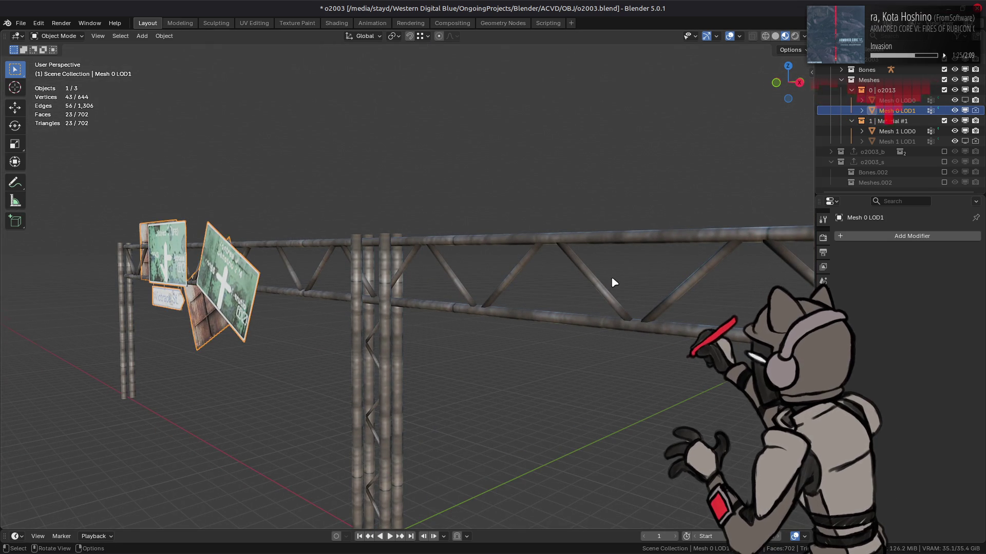
{"action": "key", "text": "KP_Decimal"}
{"action": "left_click", "coordinate": [965, 100]}
{"action": "left_click", "coordinate": [965, 110]}
- Show the low-detail Mesh 1 LOD1 and hide the detailed Mesh 1 LOD0 truss
{"action": "left_click", "coordinate": [964, 141]}
{"action": "left_click", "coordinate": [964, 131]}
{"action": "left_click", "coordinate": [964, 131]}
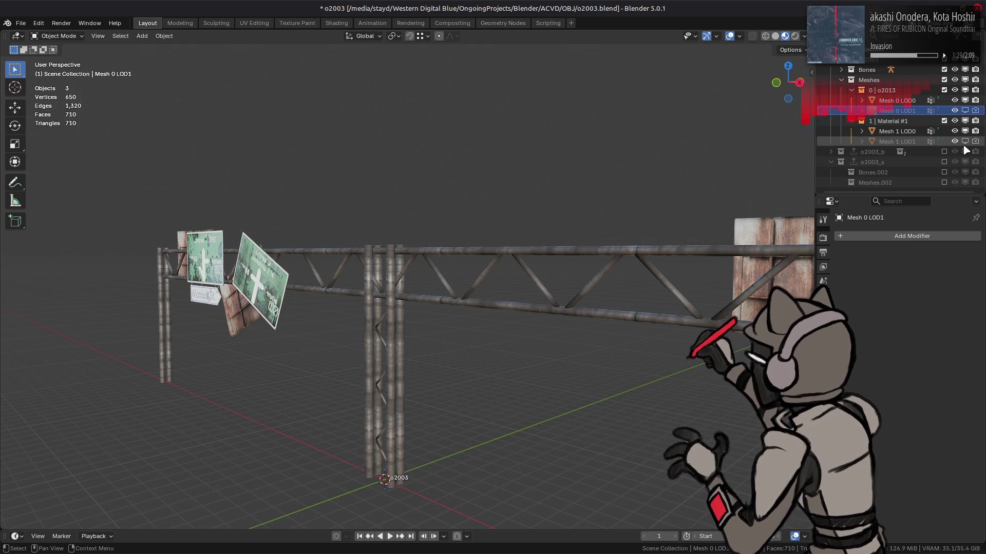
{"action": "left_click", "coordinate": [965, 131]}
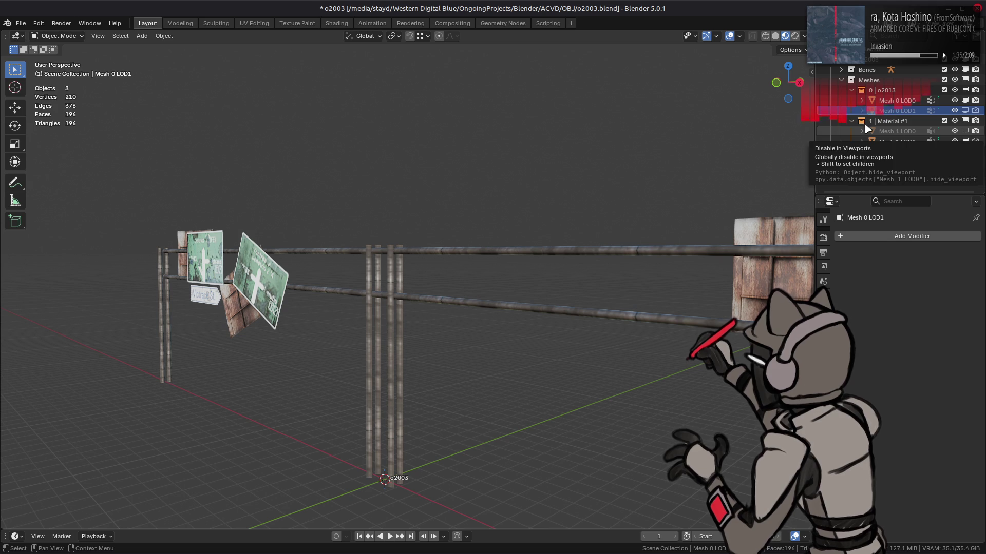
- Set the viewport lighting strength to 1
{"action": "mouse_move", "coordinate": [524, 205]}
{"action": "left_mouse_down"}
{"action": "mouse_move", "coordinate": [500, 232]}
{"action": "mouse_move", "coordinate": [568, 264]}
{"action": "mouse_move", "coordinate": [568, 255]}
{"action": "mouse_move", "coordinate": [332, 339]}
{"action": "mouse_move", "coordinate": [400, 269]}
{"action": "mouse_move", "coordinate": [445, 247]}
{"action": "mouse_move", "coordinate": [403, 308]}
{"action": "mouse_move", "coordinate": [413, 308]}
{"action": "mouse_move", "coordinate": [433, 352]}
{"action": "mouse_move", "coordinate": [295, 378]}
{"action": "mouse_move", "coordinate": [493, 328]}
{"action": "left_mouse_up"}
{"action": "scroll", "coordinate": [293, 376], "scroll_direction": "down", "scroll_amount": 6}
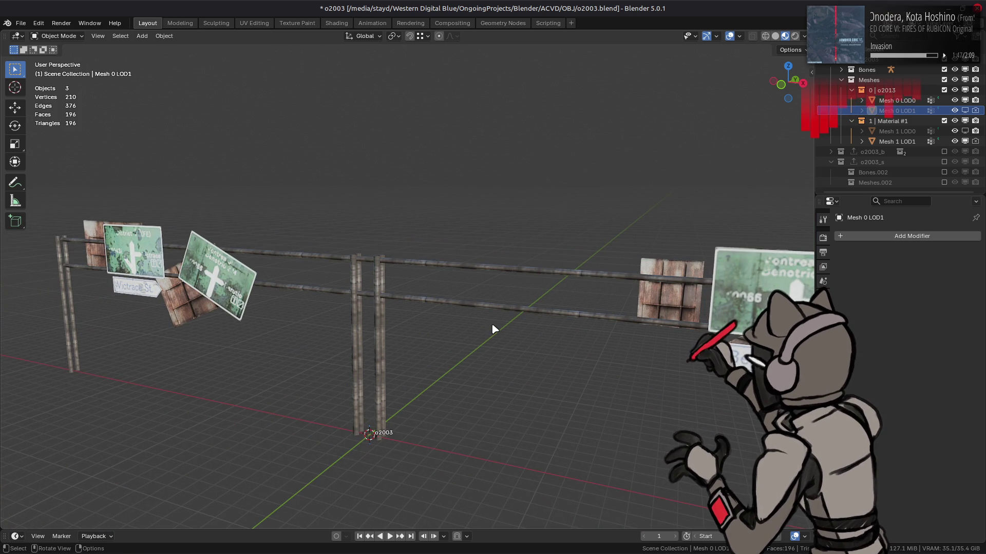
{"action": "left_click", "coordinate": [804, 36]}
{"action": "left_click", "coordinate": [813, 159]}
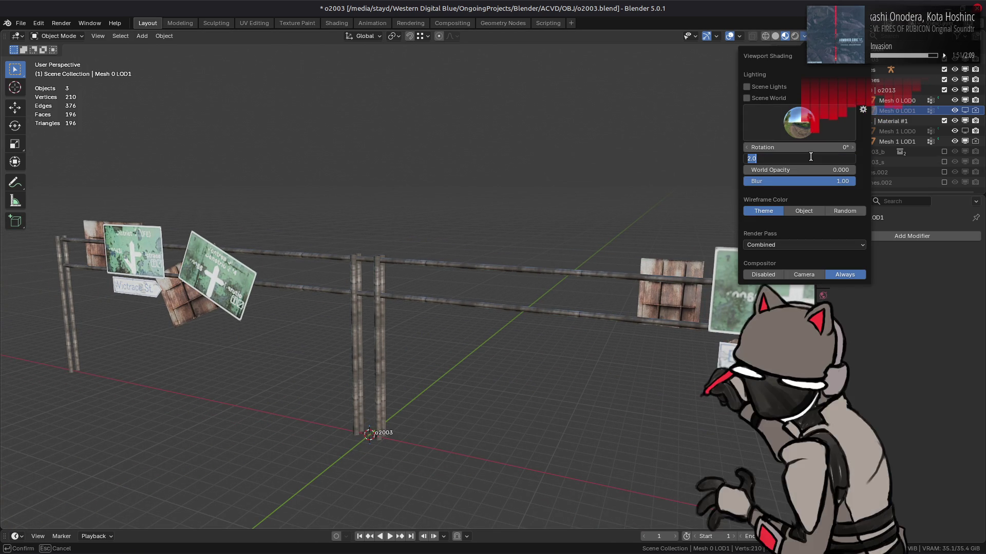
{"action": "type", "text": "1"}
{"action": "key", "text": "Return"}
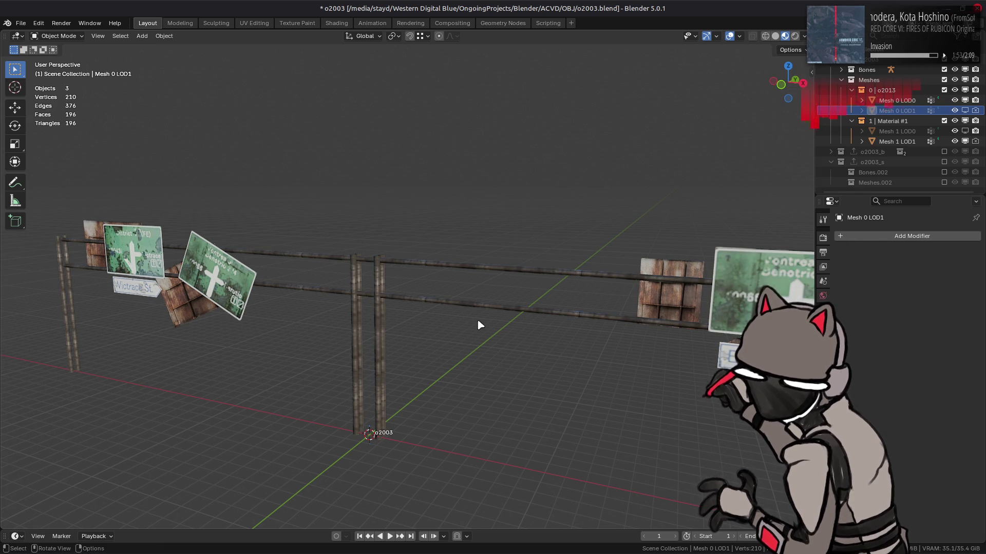
- Save o2003.blend and switch back to GIMP
{"action": "scroll", "coordinate": [467, 326], "scroll_direction": "up", "scroll_amount": 5}
{"action": "mouse_move", "coordinate": [226, 299]}
{"action": "left_mouse_down"}
{"action": "mouse_move", "coordinate": [315, 271]}
{"action": "mouse_move", "coordinate": [297, 264]}
{"action": "mouse_move", "coordinate": [273, 297]}
{"action": "mouse_move", "coordinate": [233, 310]}
{"action": "mouse_move", "coordinate": [473, 357]}
{"action": "left_mouse_up"}
{"action": "key", "text": "ctrl+s"}
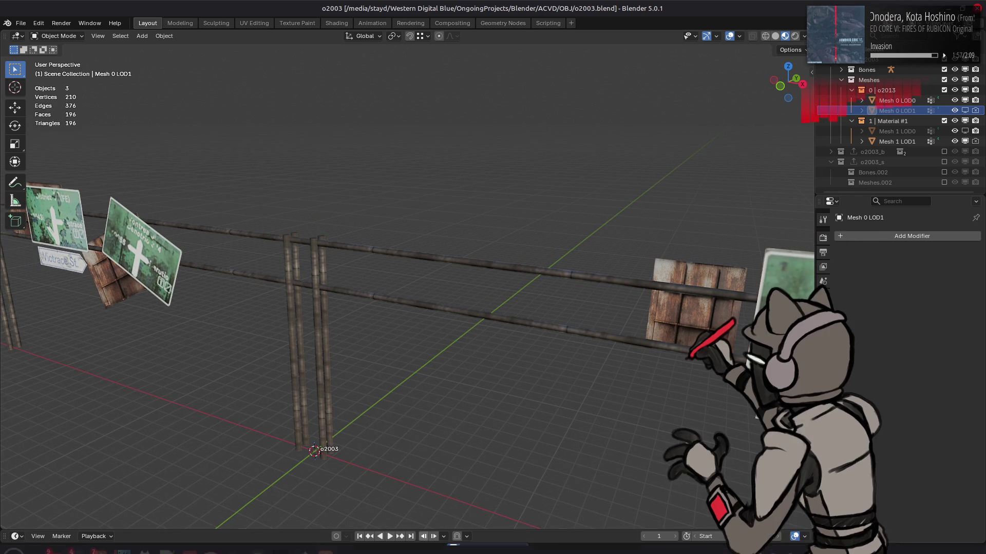
{"action": "left_click", "coordinate": [189, 546]}
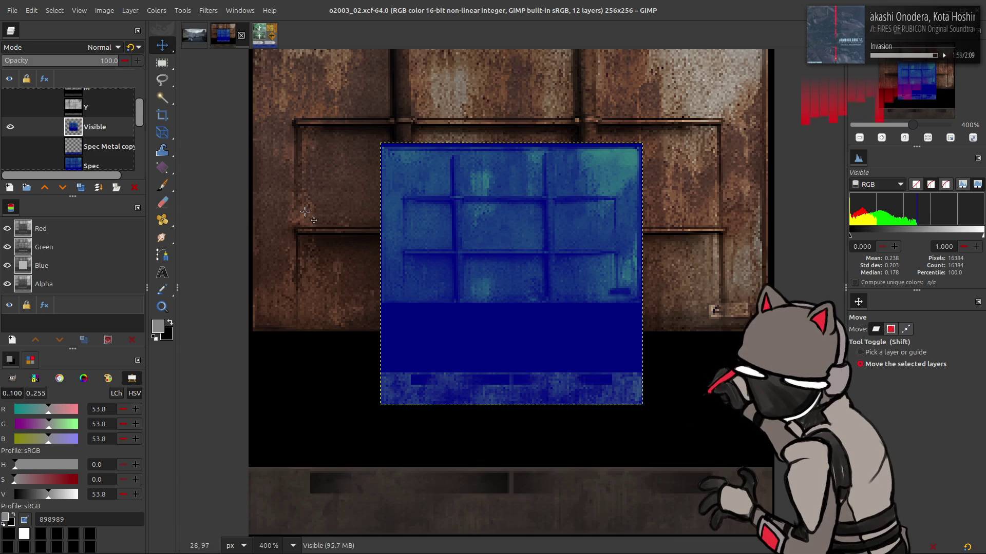
- Hide the blue Visible layer and duplicate the Recolor layer
{"action": "left_click", "coordinate": [10, 127]}
{"action": "scroll", "coordinate": [72, 128], "scroll_direction": "down", "scroll_amount": 3}
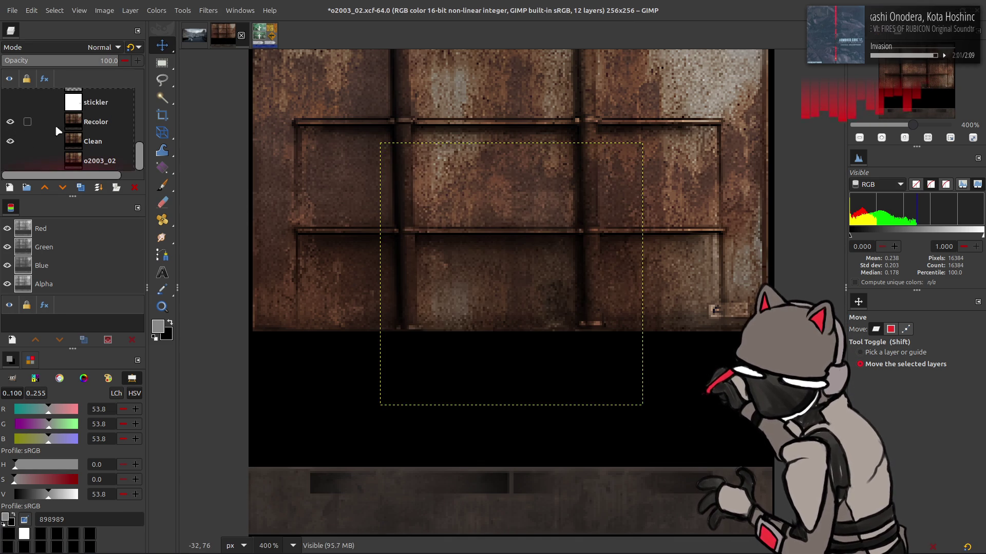
{"action": "left_click", "coordinate": [80, 123]}
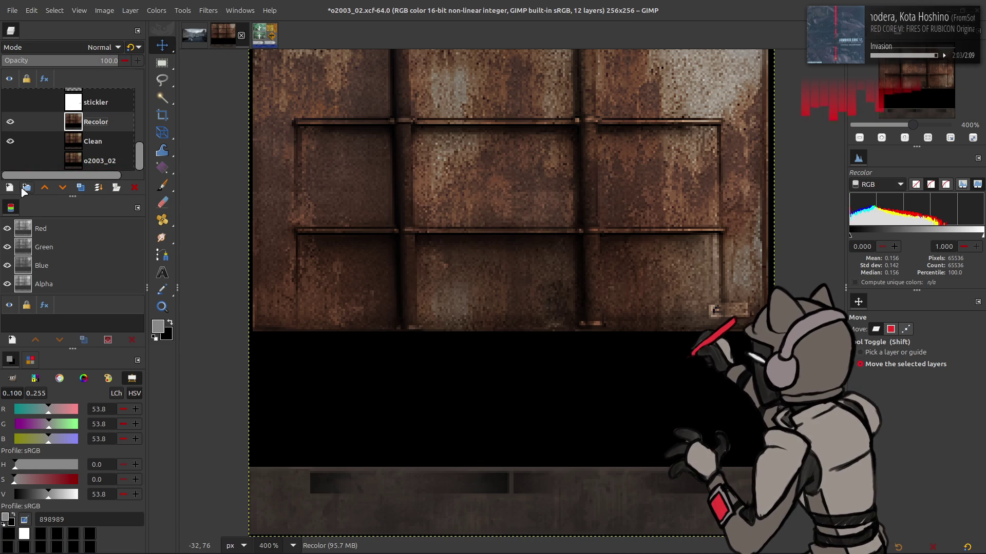
{"action": "left_click", "coordinate": [80, 187]}
- Set the Recolor copy layer boundary height to 75%
{"action": "left_click", "coordinate": [130, 10]}
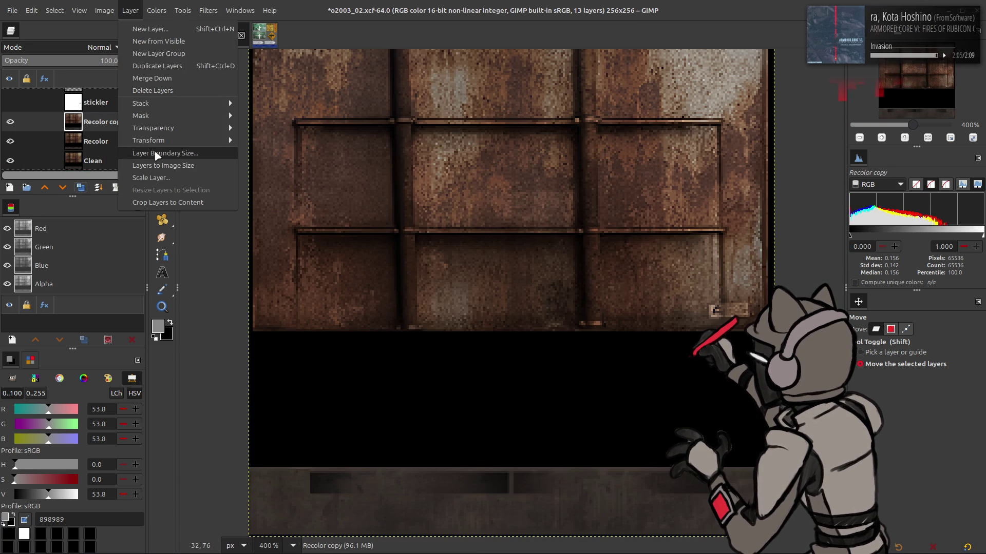
{"action": "left_click", "coordinate": [154, 154]}
{"action": "triple_click", "coordinate": [405, 259]}
{"action": "type", "text": "75"}
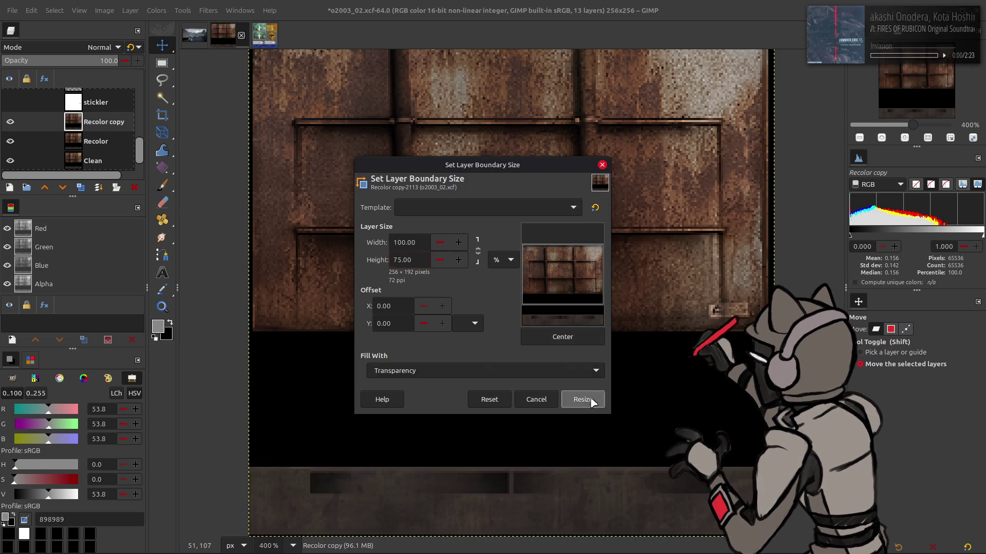
{"action": "left_click", "coordinate": [602, 399]}
- Try a Levels output highlight of 80, undo it, and switch to Blender
{"action": "scroll", "coordinate": [372, 206], "scroll_direction": "up", "scroll_amount": 2}
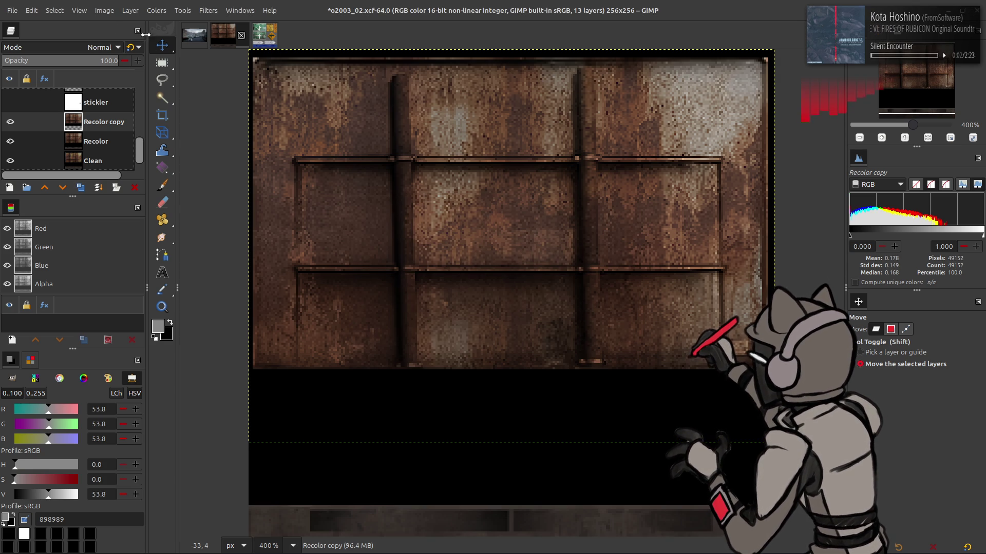
{"action": "left_click", "coordinate": [156, 10]}
{"action": "left_click", "coordinate": [169, 127]}
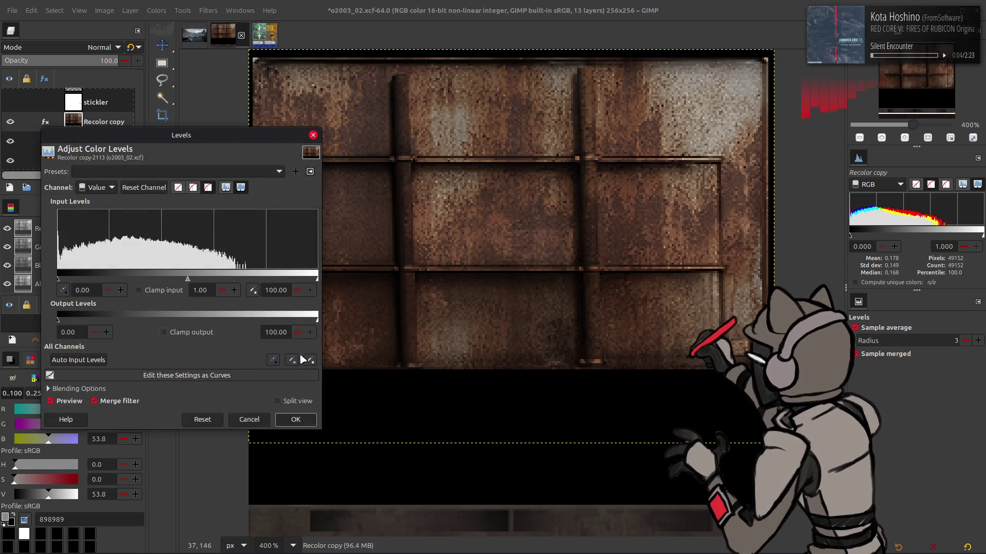
{"action": "triple_click", "coordinate": [282, 332]}
{"action": "type", "text": "80"}
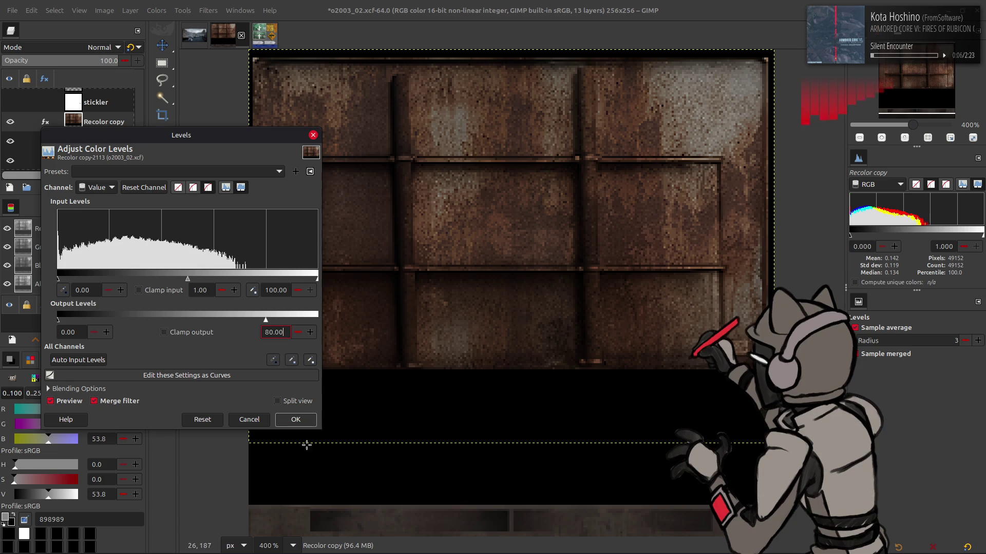
{"action": "left_click", "coordinate": [295, 420]}
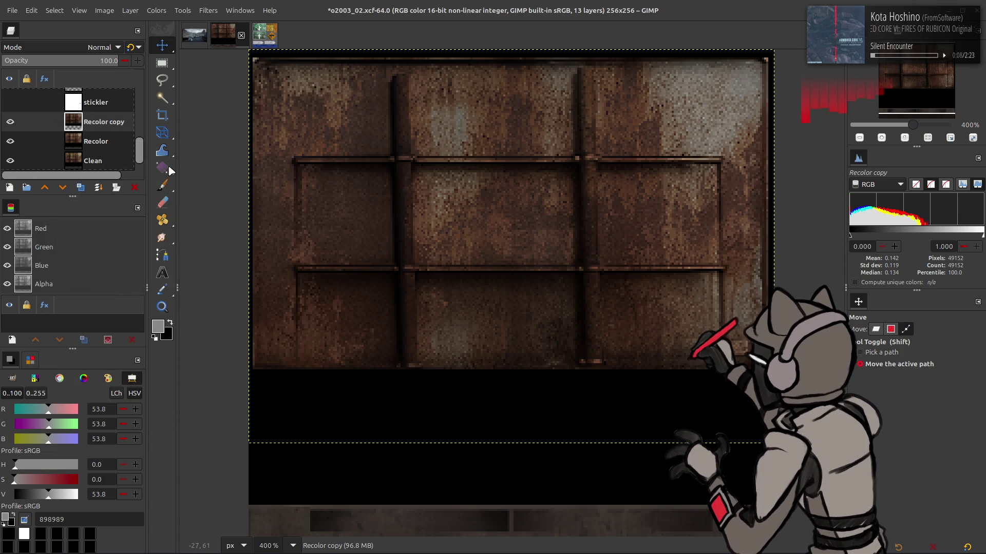
{"action": "key", "text": "ctrl+z"}
{"action": "scroll", "coordinate": [110, 140], "scroll_direction": "up", "scroll_amount": 5}
{"action": "scroll", "coordinate": [109, 138], "scroll_direction": "up", "scroll_amount": 1}
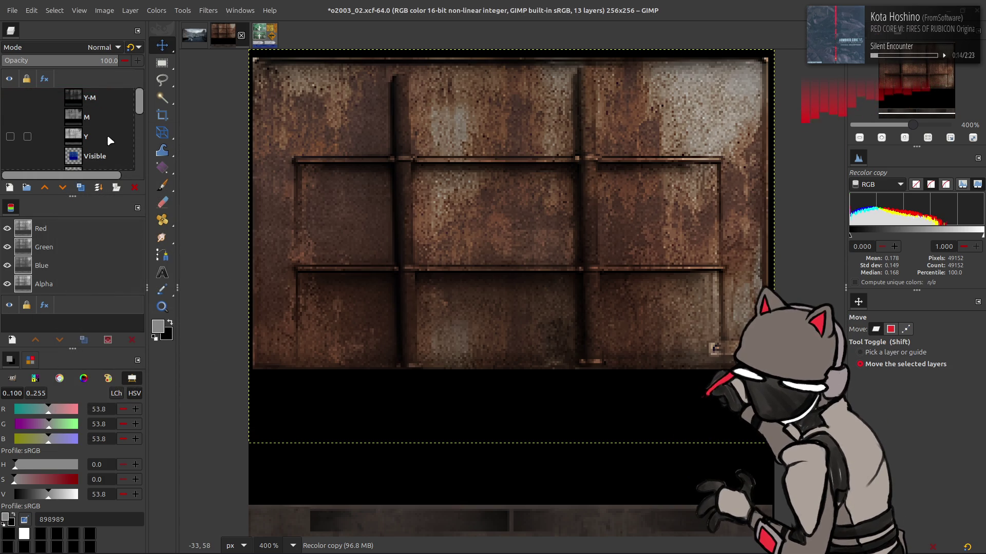
{"action": "key", "text": "alt+Tab"}
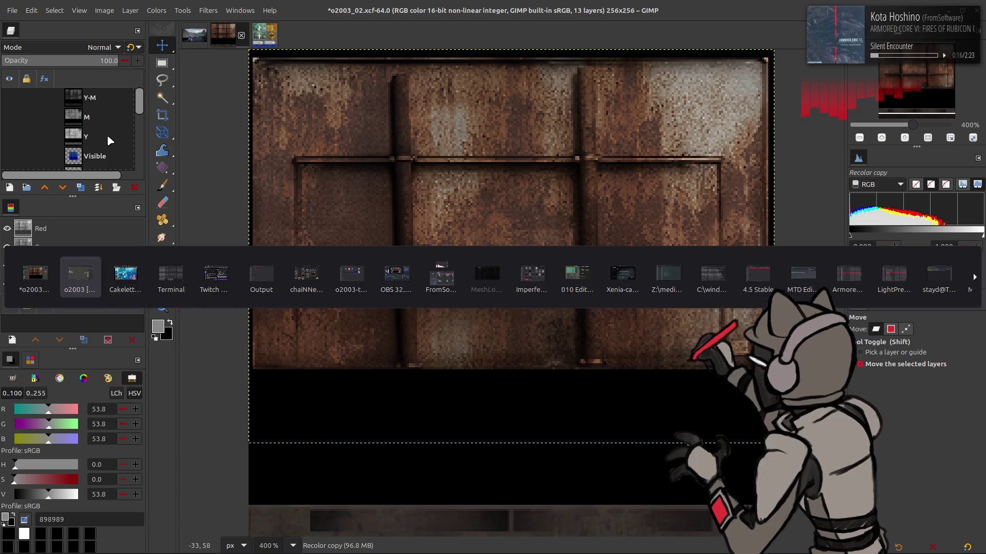
- Orbit around the gantry signs and railing, then save o2003.blend
{"action": "mouse_move", "coordinate": [368, 67]}
{"action": "left_mouse_down"}
{"action": "mouse_move", "coordinate": [410, 222]}
{"action": "mouse_move", "coordinate": [343, 182]}
{"action": "left_mouse_up"}
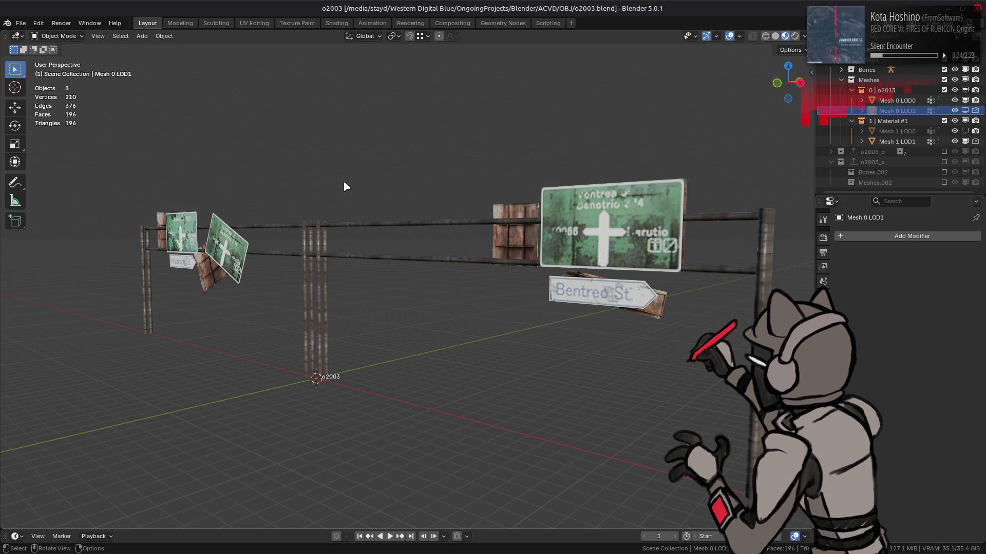
{"action": "mouse_move", "coordinate": [344, 187]}
{"action": "left_mouse_down"}
{"action": "mouse_move", "coordinate": [205, 266]}
{"action": "mouse_move", "coordinate": [479, 259]}
{"action": "left_mouse_up"}
{"action": "mouse_move", "coordinate": [172, 261]}
{"action": "left_mouse_down"}
{"action": "mouse_move", "coordinate": [414, 249]}
{"action": "mouse_move", "coordinate": [417, 225]}
{"action": "mouse_move", "coordinate": [356, 262]}
{"action": "mouse_move", "coordinate": [270, 258]}
{"action": "mouse_move", "coordinate": [495, 299]}
{"action": "left_mouse_up"}
{"action": "scroll", "coordinate": [494, 292], "scroll_direction": "up", "scroll_amount": 6}
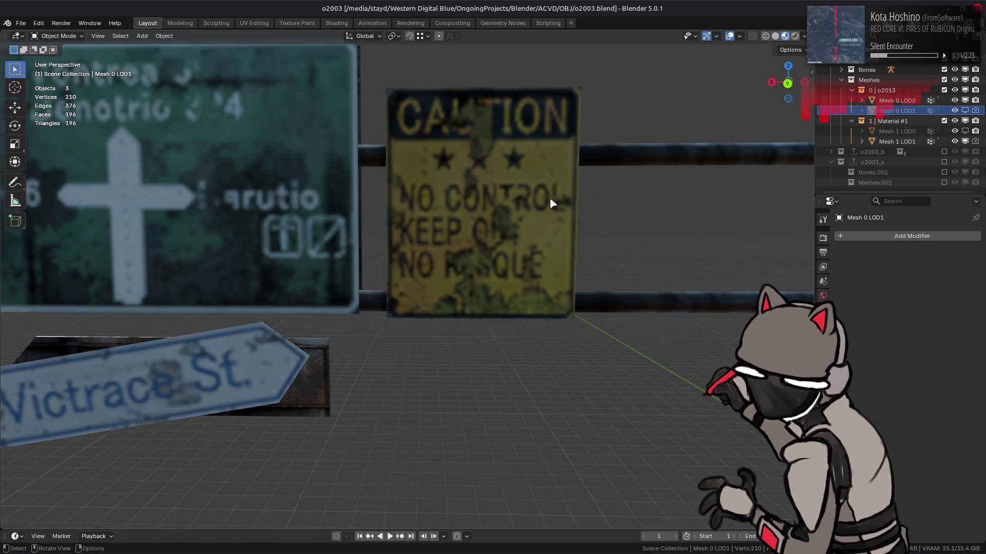
{"action": "scroll", "coordinate": [586, 223], "scroll_direction": "down", "scroll_amount": 10}
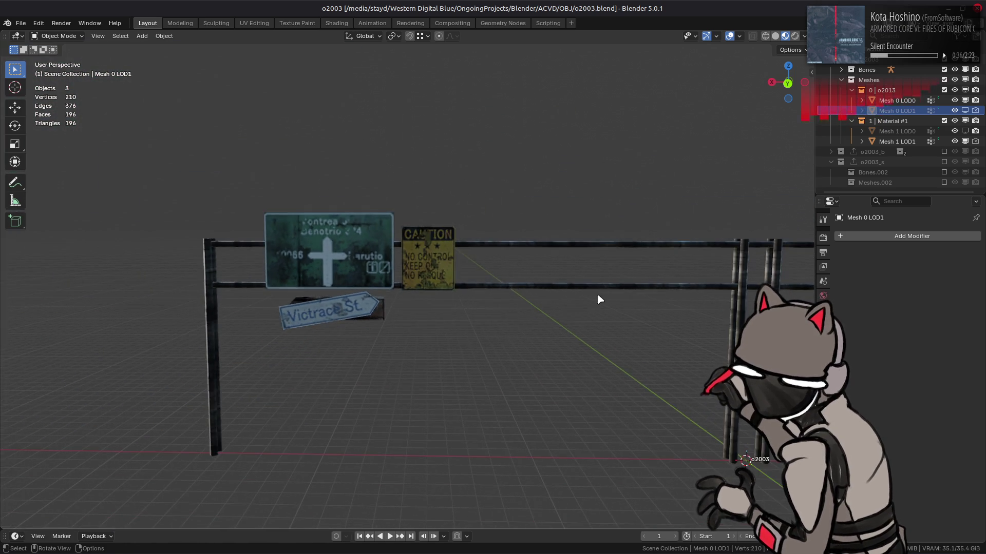
{"action": "left_click_drag", "start_coordinate": [349, 278], "coordinate": [279, 249]}
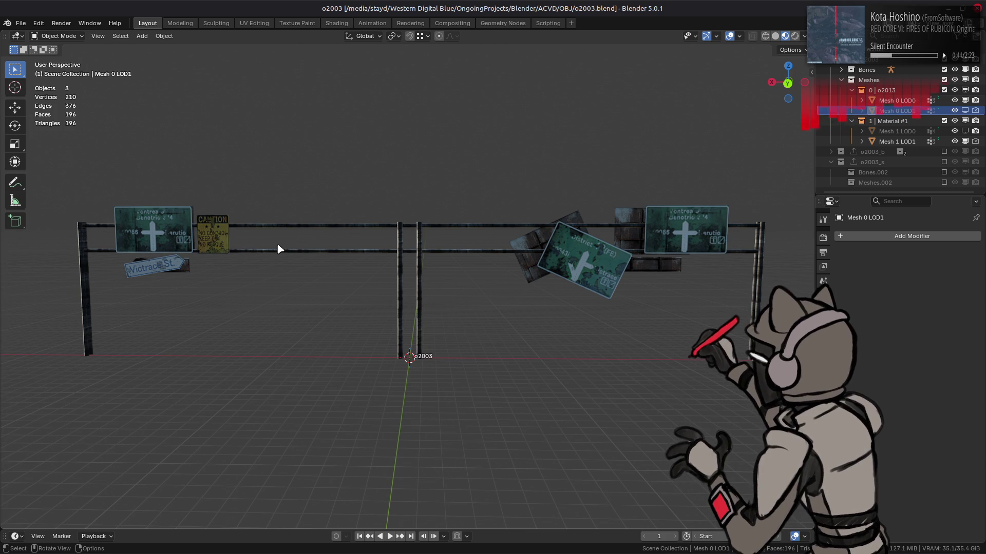
{"action": "mouse_move", "coordinate": [334, 236]}
{"action": "left_mouse_down"}
{"action": "mouse_move", "coordinate": [174, 261]}
{"action": "mouse_move", "coordinate": [334, 284]}
{"action": "mouse_move", "coordinate": [290, 259]}
{"action": "left_mouse_up"}
{"action": "scroll", "coordinate": [290, 258], "scroll_direction": "up", "scroll_amount": 2}
{"action": "key", "text": "ctrl+s"}
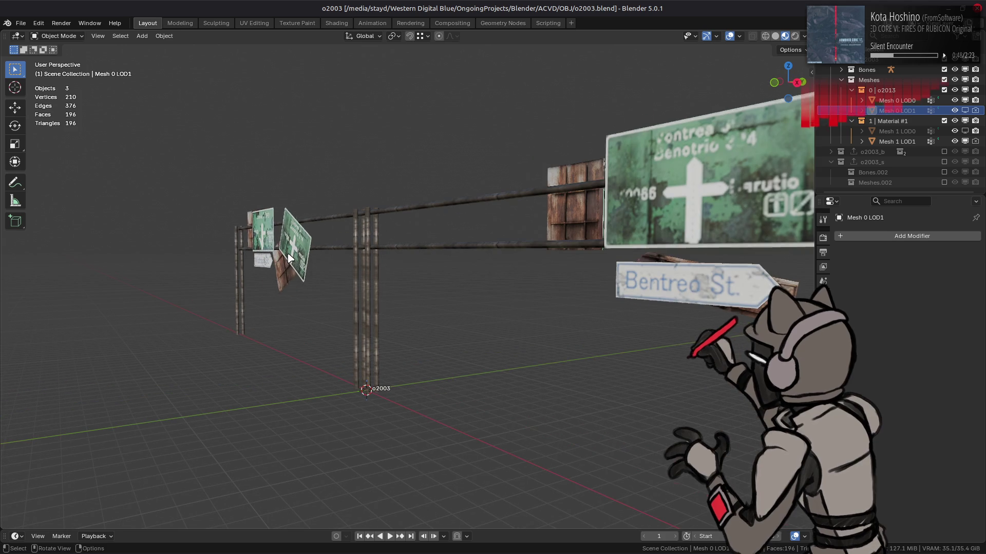
- Swap Mesh 1 LOD1 for the detailed LOD0 truss, save, and bring up Xenia
{"action": "left_click", "coordinate": [965, 141]}
{"action": "left_click", "coordinate": [965, 131]}
{"action": "scroll", "coordinate": [431, 227], "scroll_direction": "down", "scroll_amount": 3}
{"action": "left_click_drag", "start_coordinate": [475, 235], "coordinate": [480, 236]}
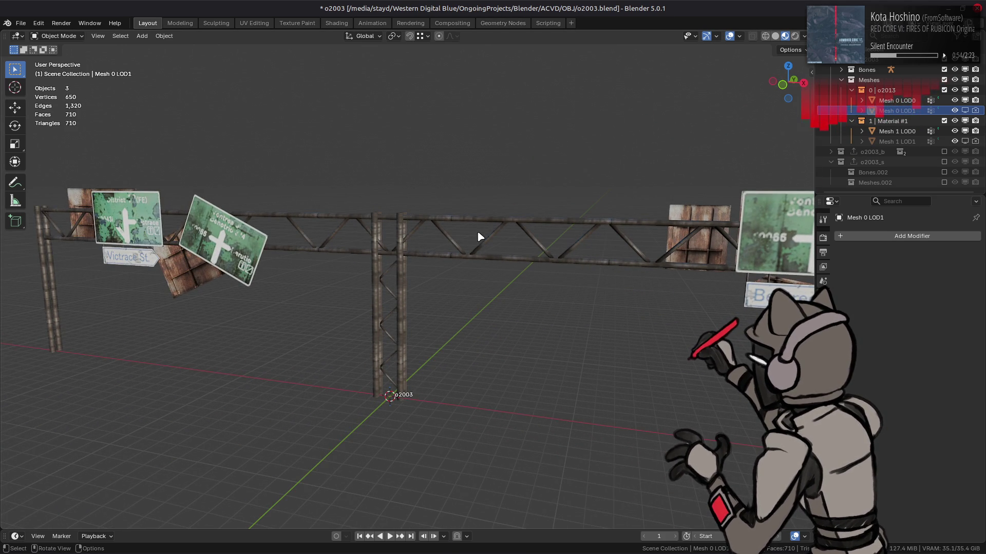
{"action": "key", "text": "ctrl+s"}
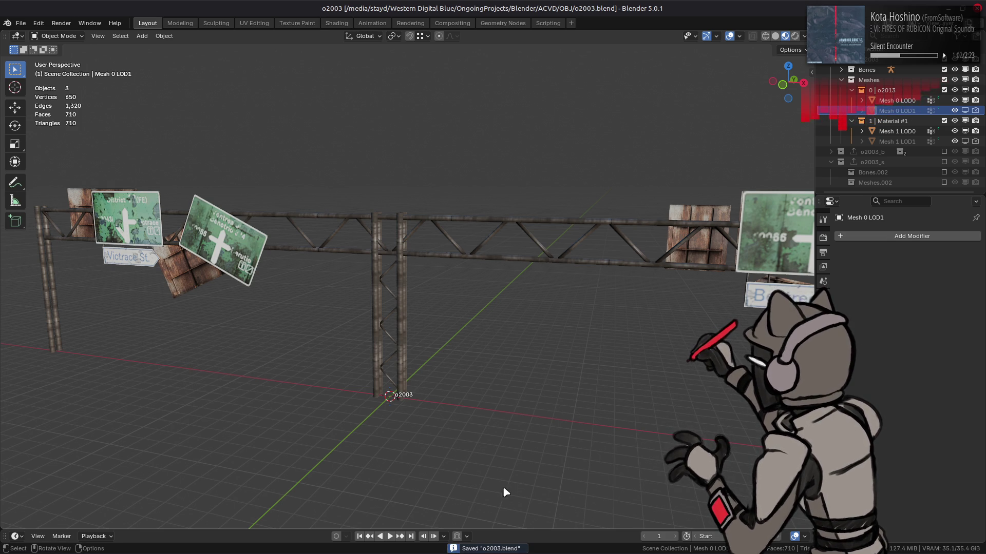
{"action": "mouse_move", "coordinate": [449, 552]}
{"action": "left_click", "coordinate": [280, 541]}
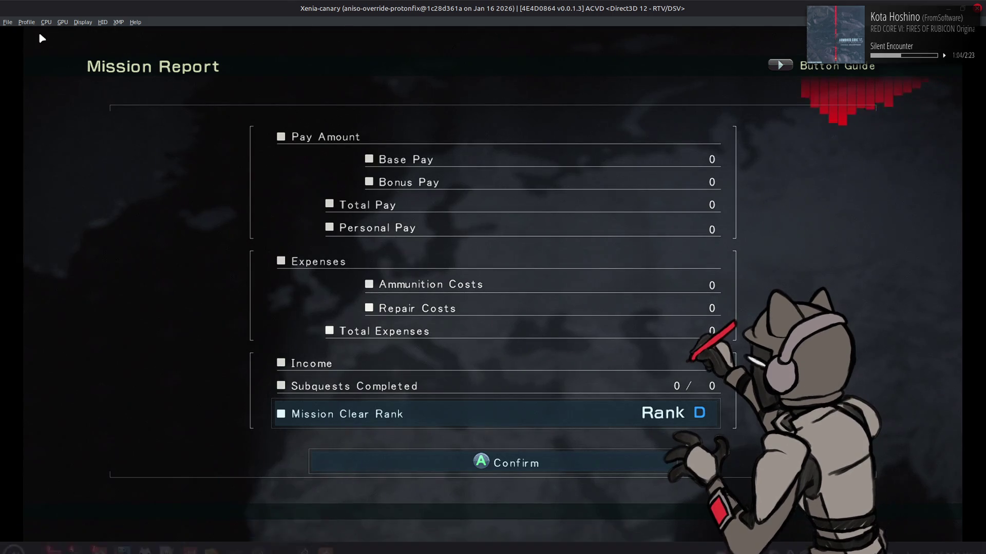
- Exit the Xenia emulator via File > Exit, then head back to GIMP
{"action": "left_click", "coordinate": [7, 22]}
{"action": "left_click", "coordinate": [15, 90]}
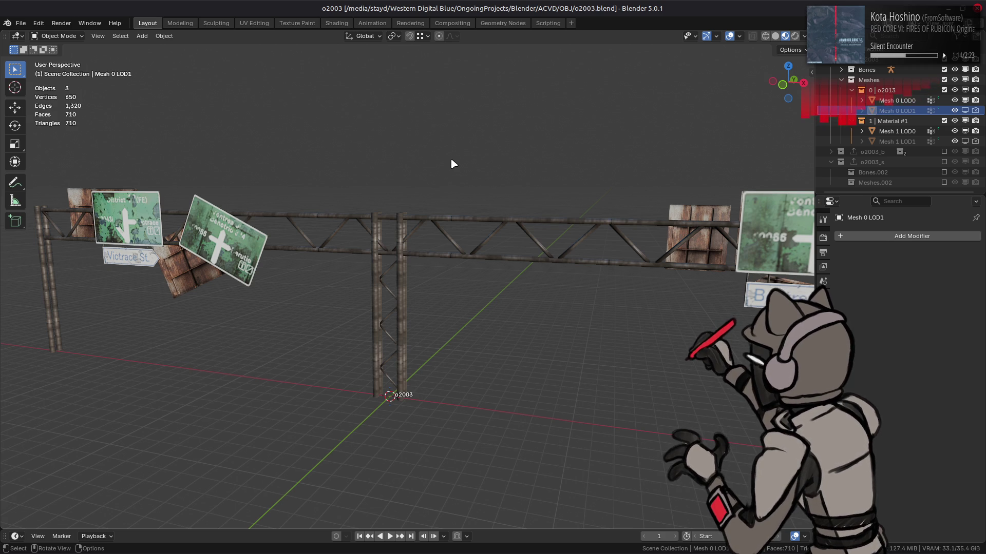
{"action": "mouse_move", "coordinate": [469, 170]}
{"action": "left_mouse_down"}
{"action": "mouse_move", "coordinate": [454, 213]}
{"action": "mouse_move", "coordinate": [477, 211]}
{"action": "left_mouse_up"}
{"action": "key", "text": "alt+Tab"}
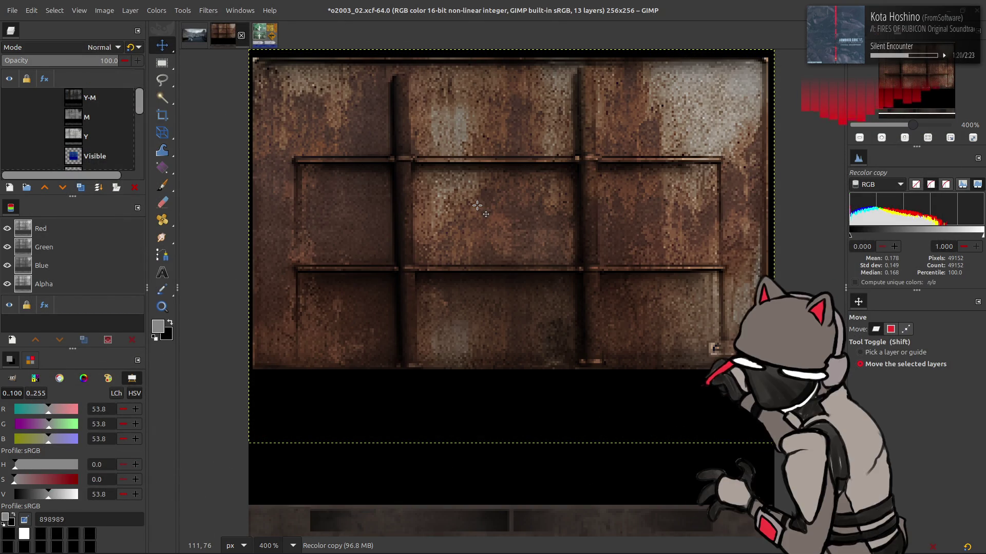
- Toggle layer visibility to compare the texture, leaving the grayscale M layer shown
{"action": "key", "text": "shift+p"}
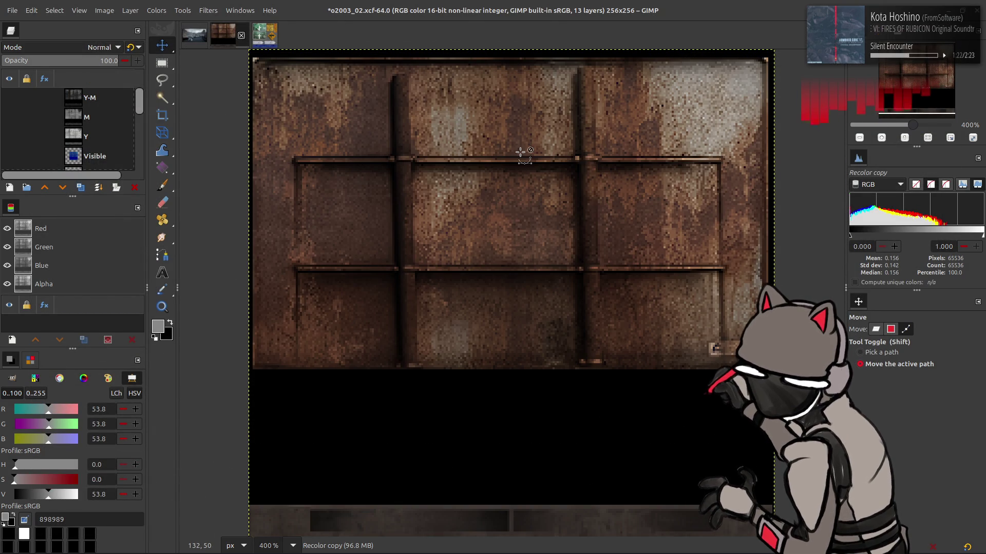
{"action": "key", "text": "m"}
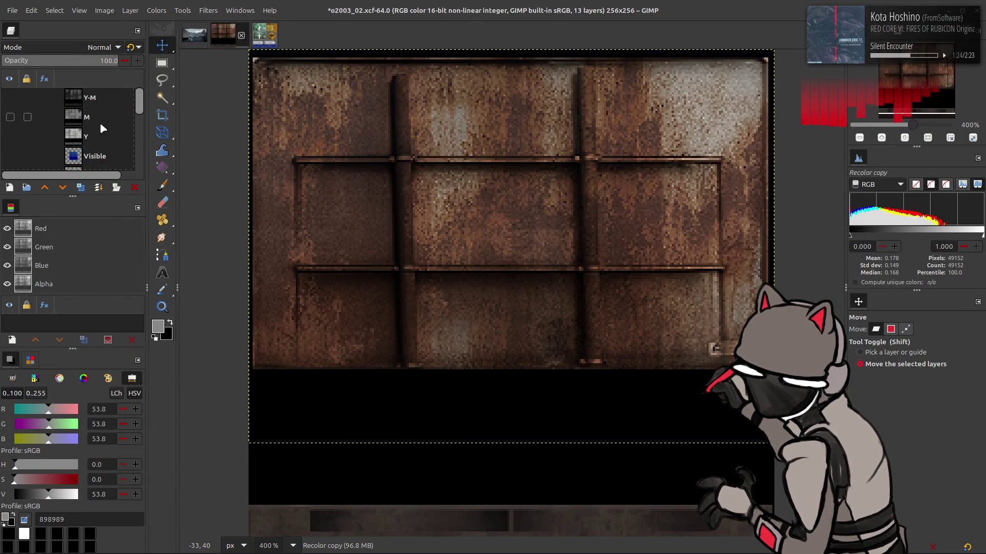
{"action": "left_click", "coordinate": [113, 118]}
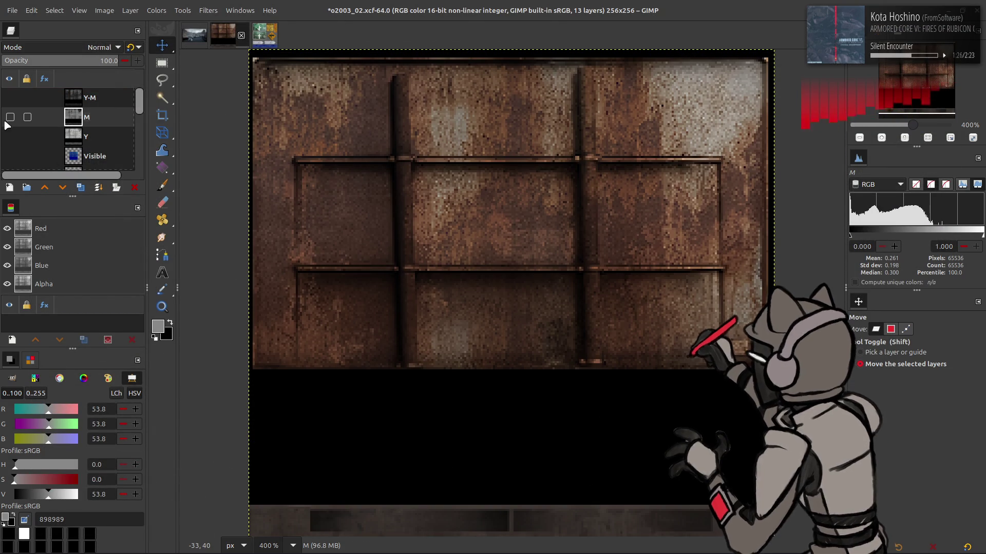
{"action": "left_click", "coordinate": [10, 136]}
{"action": "left_click", "coordinate": [10, 118]}
{"action": "left_click", "coordinate": [10, 118]}
{"action": "left_click", "coordinate": [8, 136]}
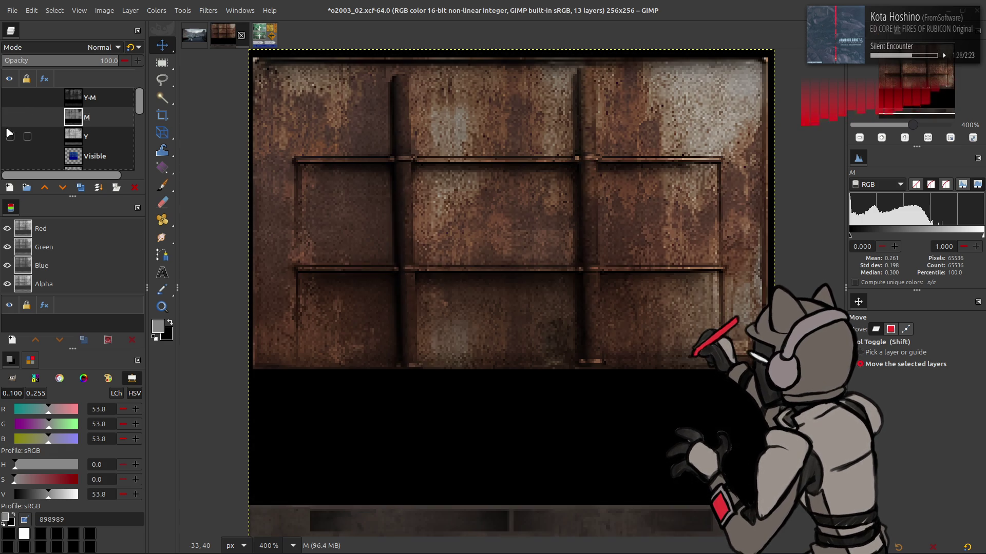
{"action": "left_click", "coordinate": [10, 123]}
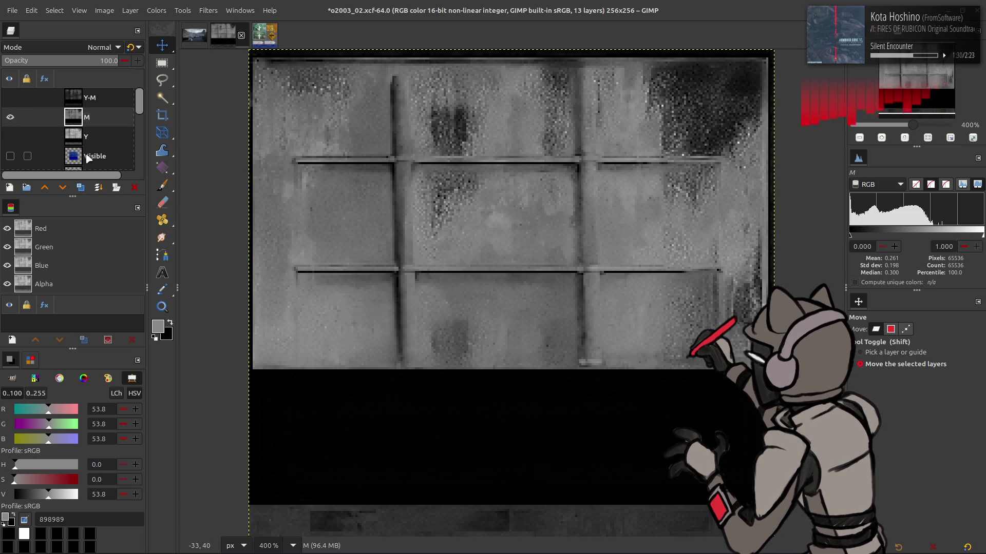
- Duplicate M, move the copy above Recolor copy, and brighten it with Levels high input 50
{"action": "left_click", "coordinate": [81, 188]}
{"action": "mouse_move", "coordinate": [87, 118]}
{"action": "left_mouse_down"}
{"action": "mouse_move", "coordinate": [87, 164]}
{"action": "mouse_move", "coordinate": [102, 96]}
{"action": "left_mouse_up"}
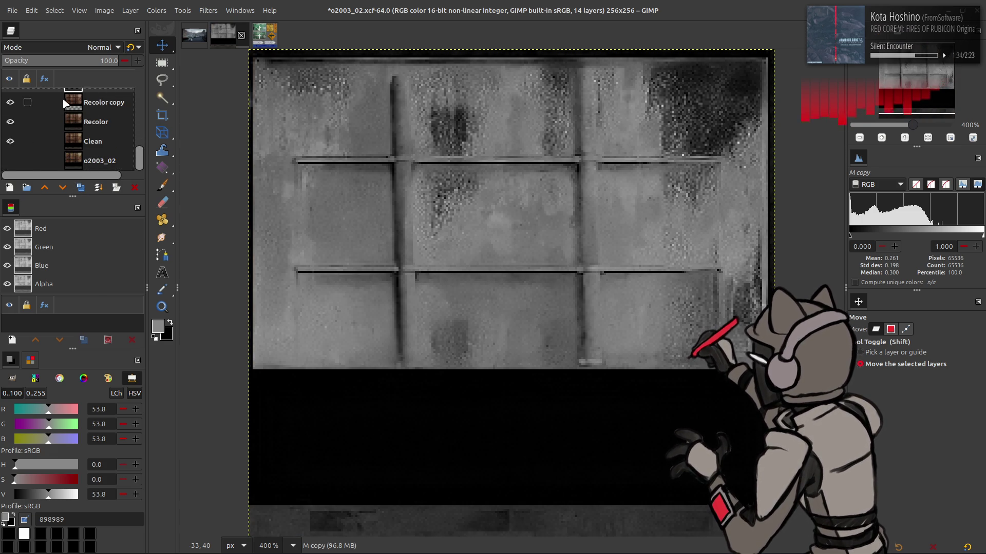
{"action": "left_click", "coordinate": [159, 14]}
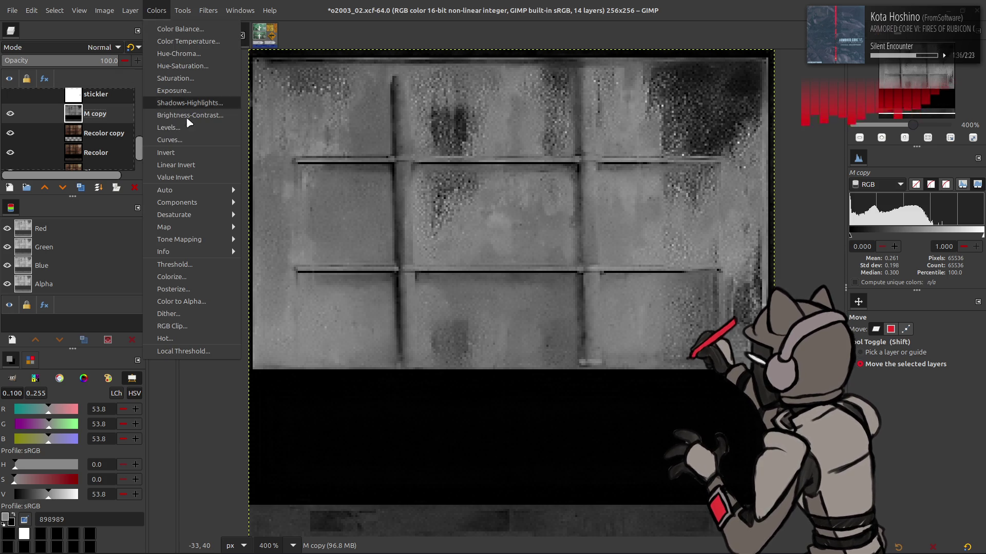
{"action": "left_click", "coordinate": [193, 127]}
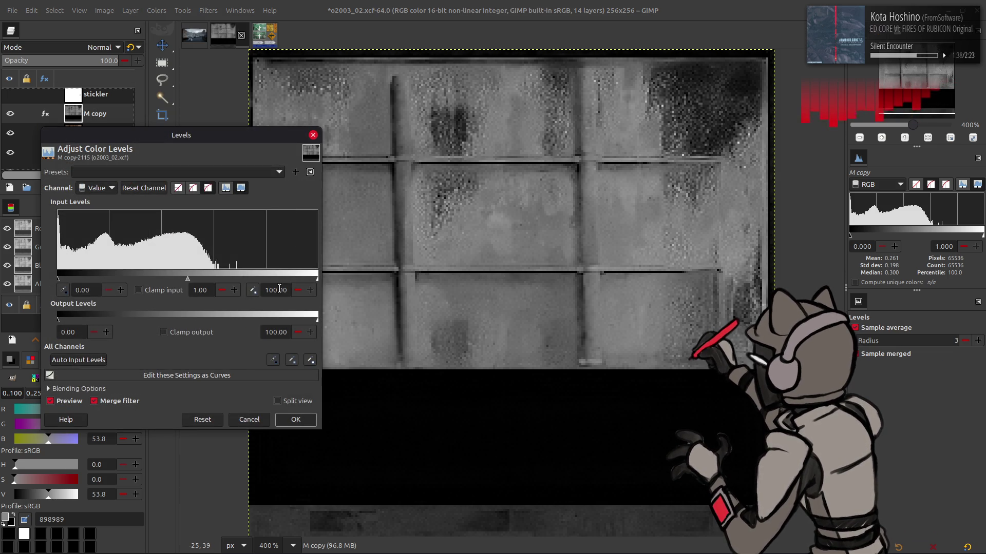
{"action": "type", "text": "0"}
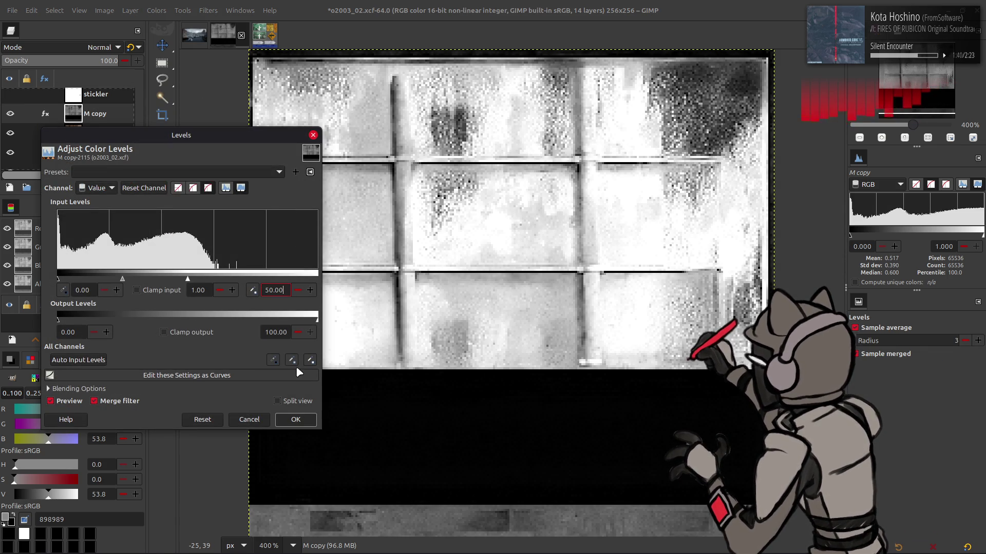
{"action": "left_click", "coordinate": [296, 419]}
{"action": "left_click", "coordinate": [80, 188]}
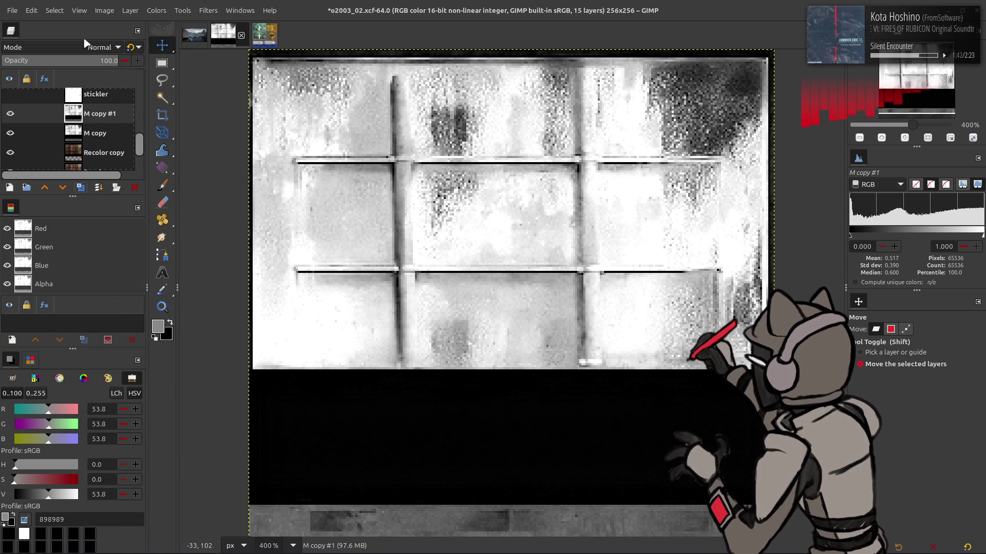
- Delete the extra M copy #1 and set M copy to Multiply at 50% opacity
{"action": "left_click", "coordinate": [106, 47]}
{"action": "left_click", "coordinate": [74, 150]}
{"action": "right_click", "coordinate": [91, 114]}
{"action": "left_click", "coordinate": [118, 288]}
{"action": "left_click", "coordinate": [105, 47]}
{"action": "left_click", "coordinate": [98, 107]}
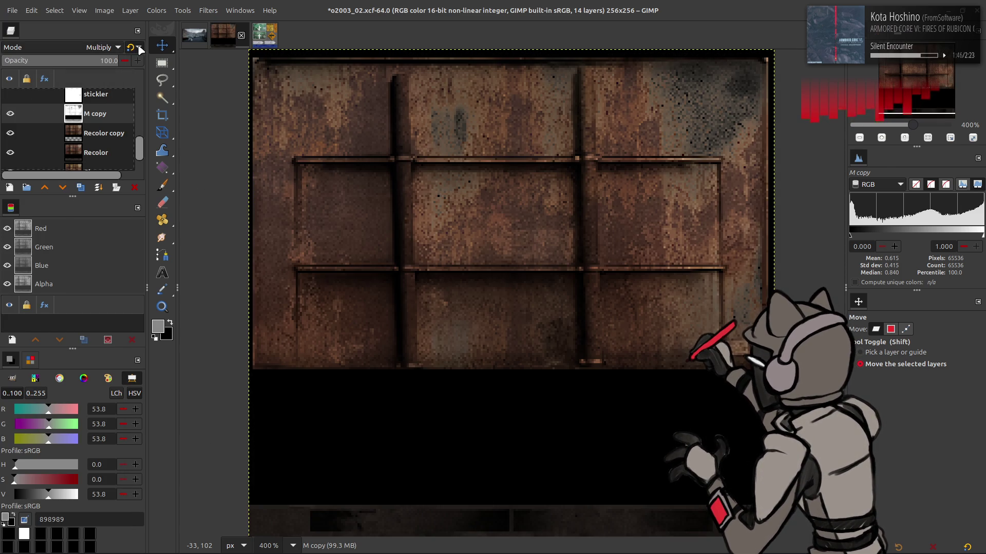
{"action": "type", "text": "50"}
{"action": "key", "text": "Return"}
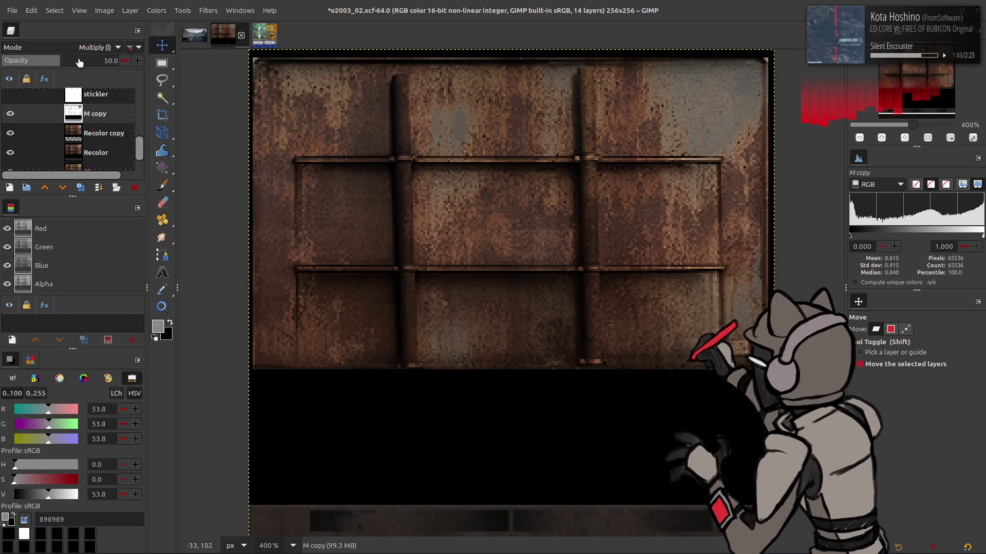
- Compare the texture with M copy hidden and shown, then open Layer Boundary Size
{"action": "left_click", "coordinate": [10, 113]}
{"action": "left_click", "coordinate": [11, 118]}
{"action": "left_click", "coordinate": [11, 117]}
{"action": "left_click", "coordinate": [11, 118]}
{"action": "left_click", "coordinate": [10, 117]}
{"action": "left_click", "coordinate": [10, 118]}
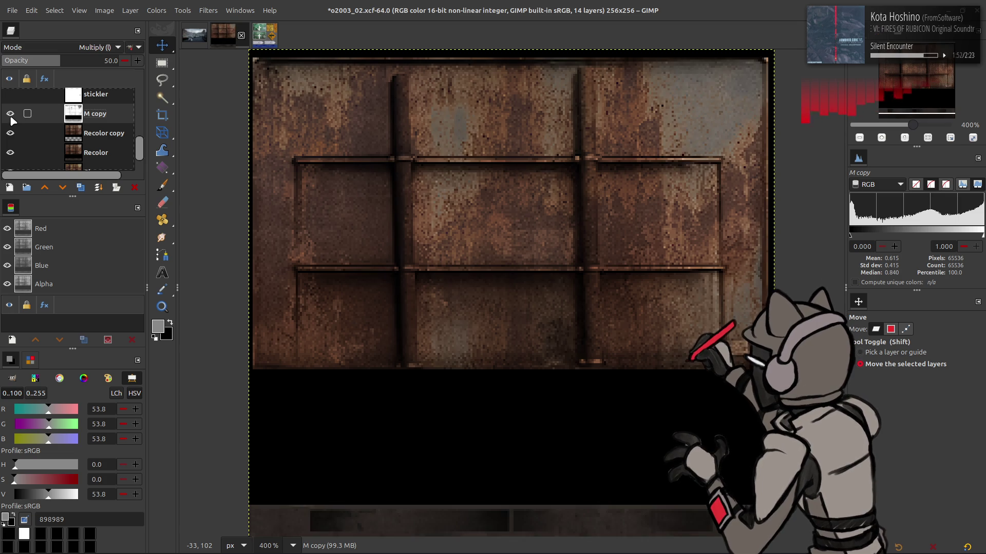
{"action": "left_click", "coordinate": [11, 118]}
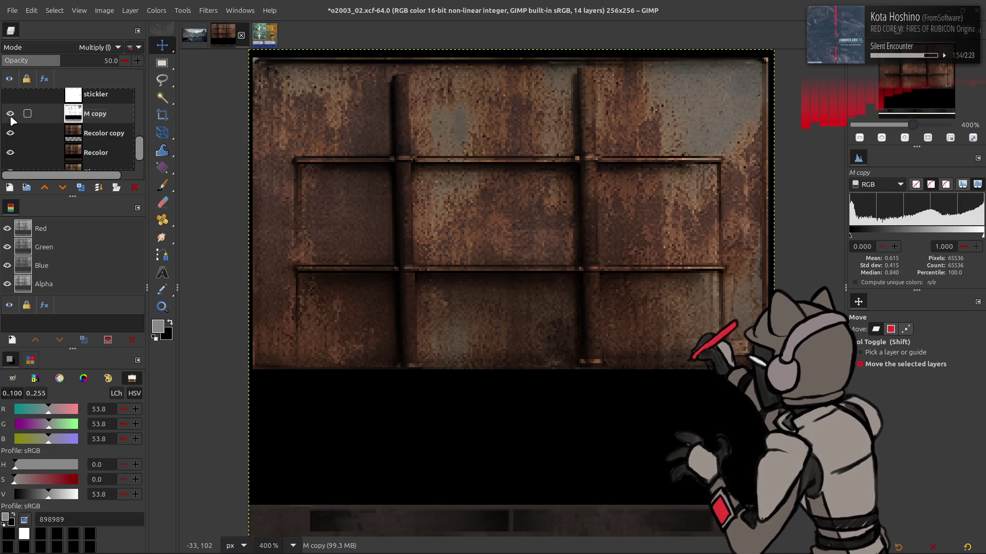
{"action": "left_click", "coordinate": [11, 117]}
{"action": "left_click", "coordinate": [11, 118]}
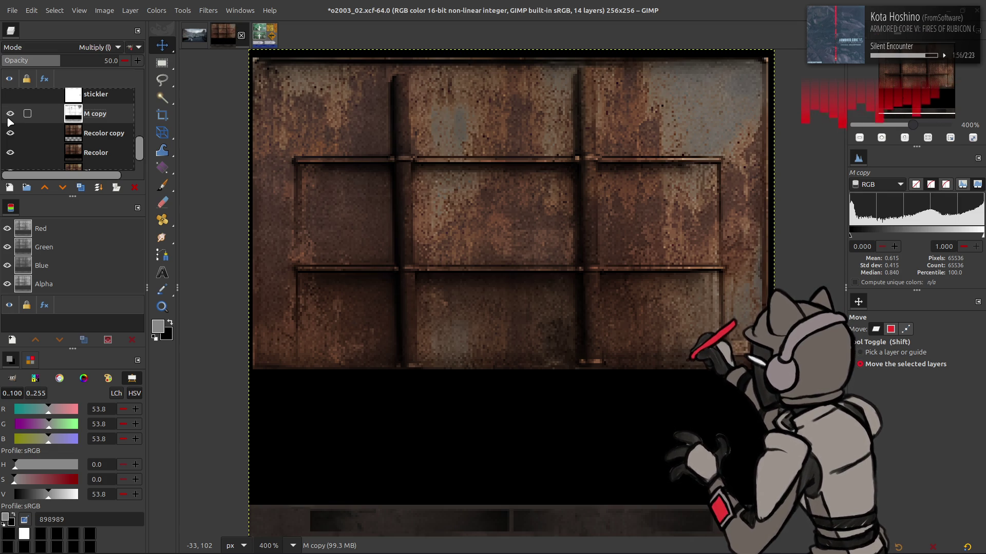
{"action": "left_click", "coordinate": [130, 10]}
{"action": "left_click", "coordinate": [168, 153]}
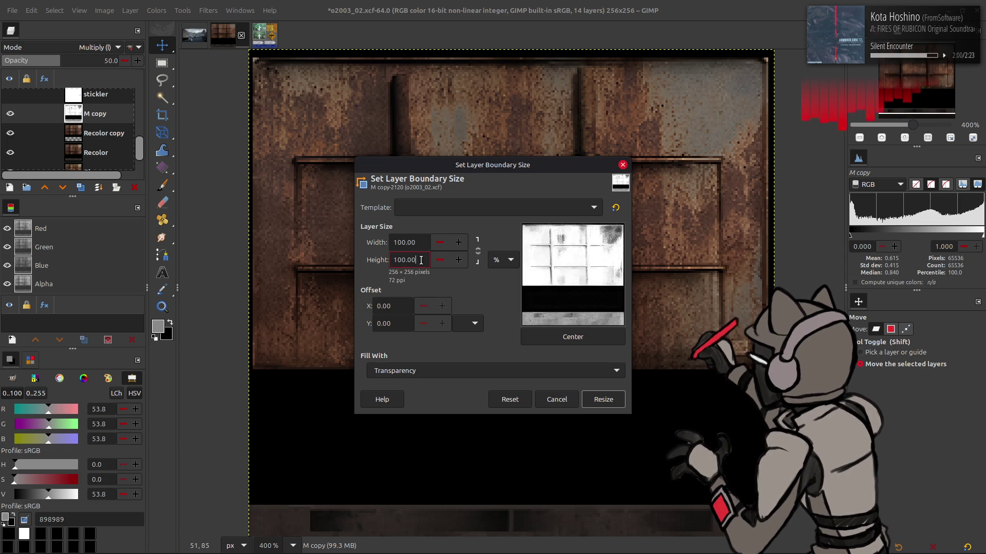
- Apply a 75% height layer boundary and set M copy to non-legacy Multiply at 66.7 opacity
{"action": "type", "text": "5"}
{"action": "left_click", "coordinate": [604, 400]}
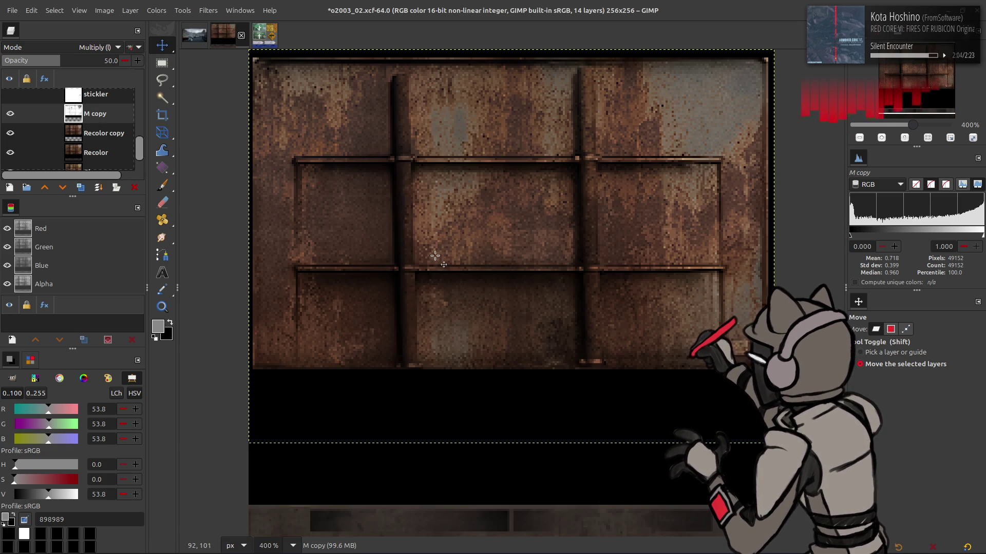
{"action": "left_click_drag", "start_coordinate": [60, 60], "coordinate": [54, 59]}
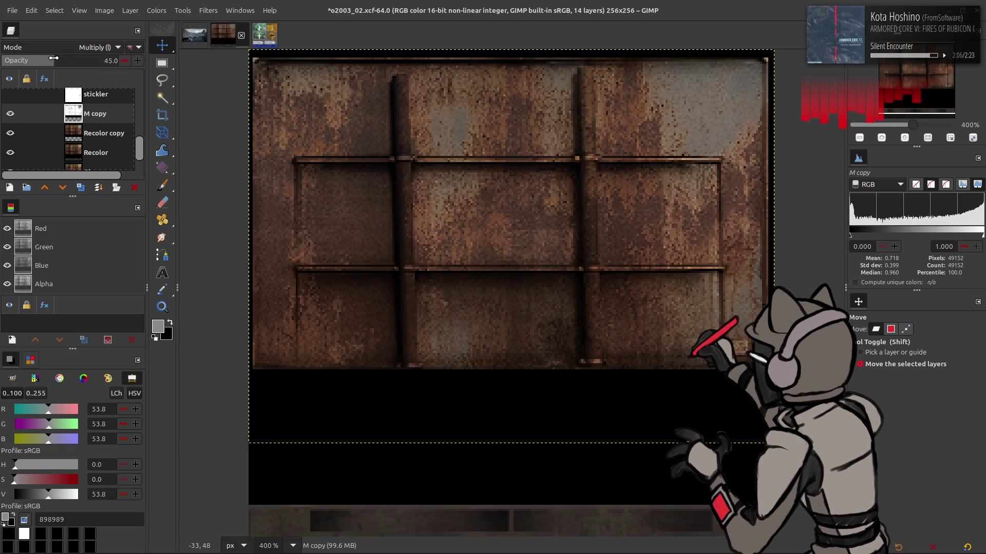
{"action": "left_click", "coordinate": [131, 47]}
{"action": "left_click", "coordinate": [94, 61]}
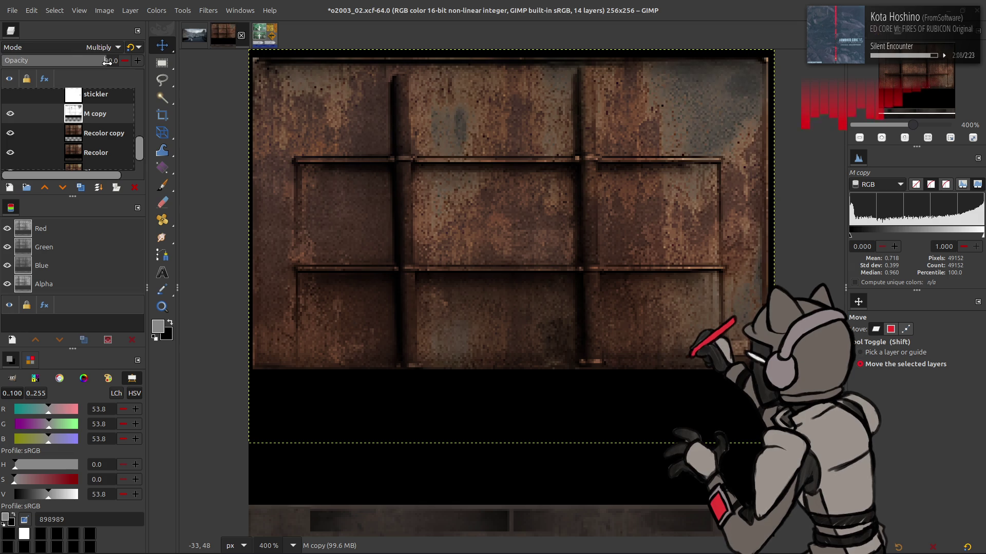
{"action": "left_click_drag", "start_coordinate": [93, 63], "coordinate": [85, 63]}
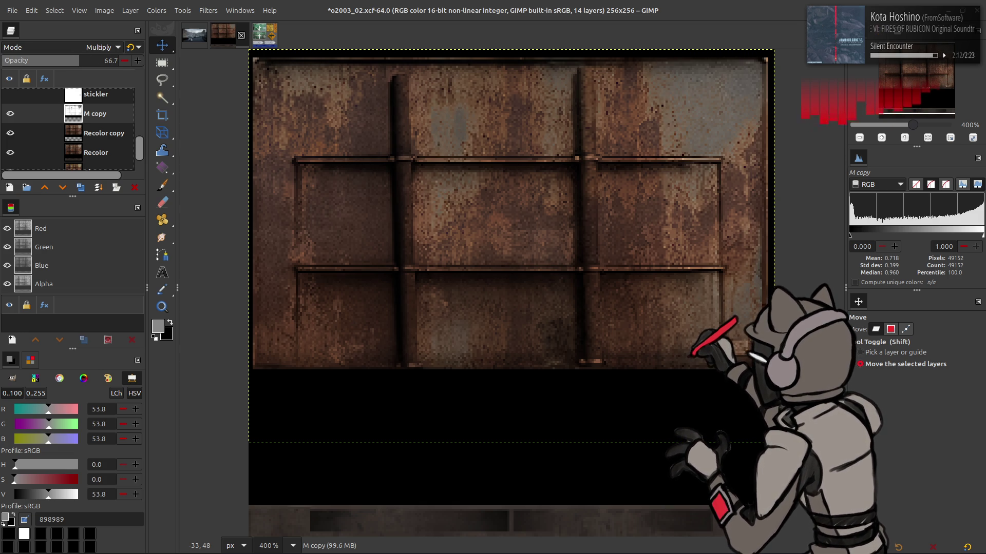
- Save o2003_02.xcf, comparing the panel with M copy on and off
{"action": "left_click", "coordinate": [10, 114]}
{"action": "left_click", "coordinate": [11, 114]}
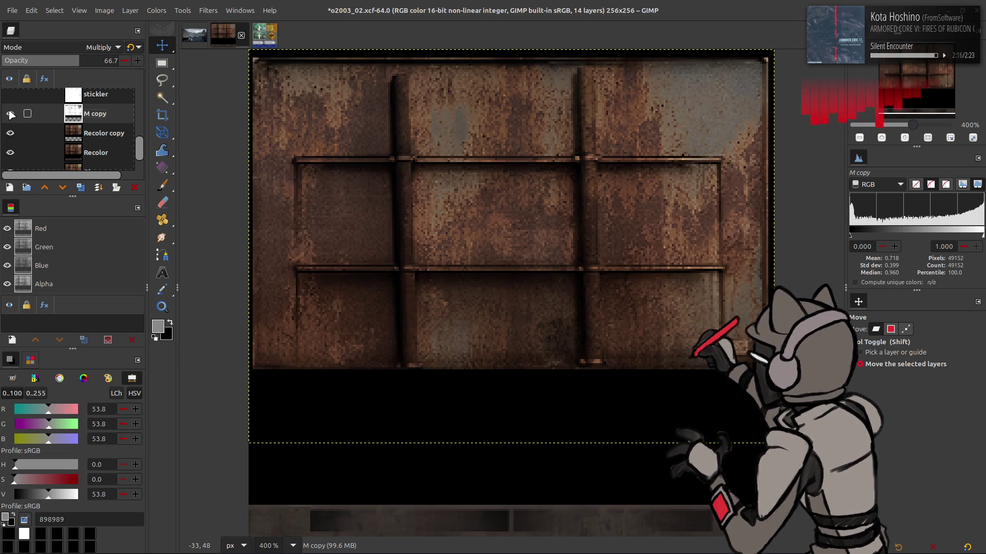
{"action": "key", "text": "ctrl+s"}
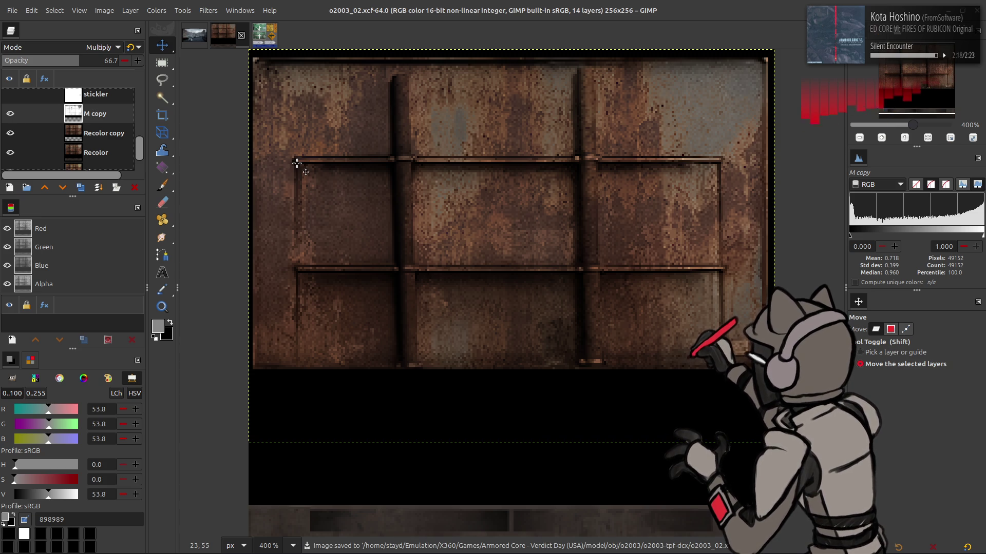
{"action": "left_click", "coordinate": [11, 114]}
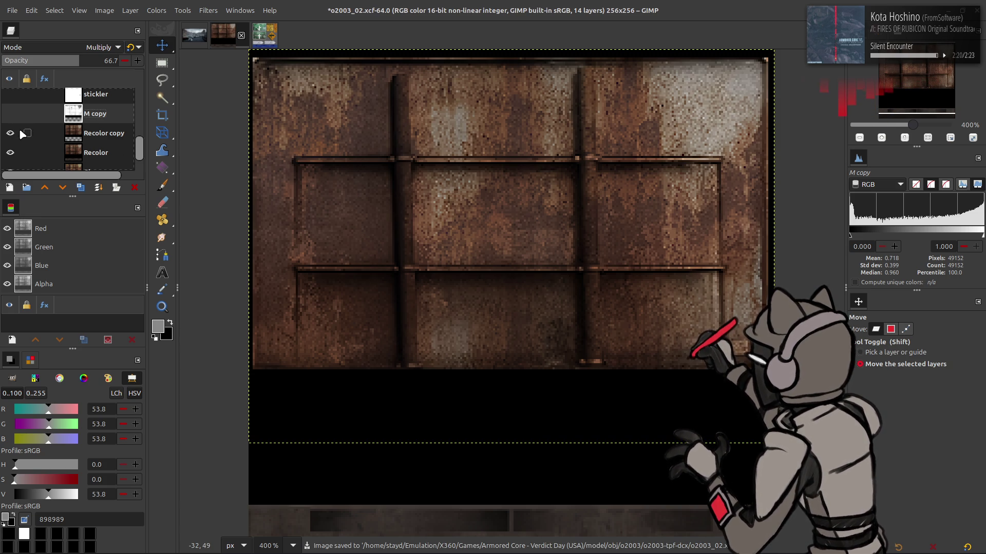
{"action": "left_click", "coordinate": [13, 114]}
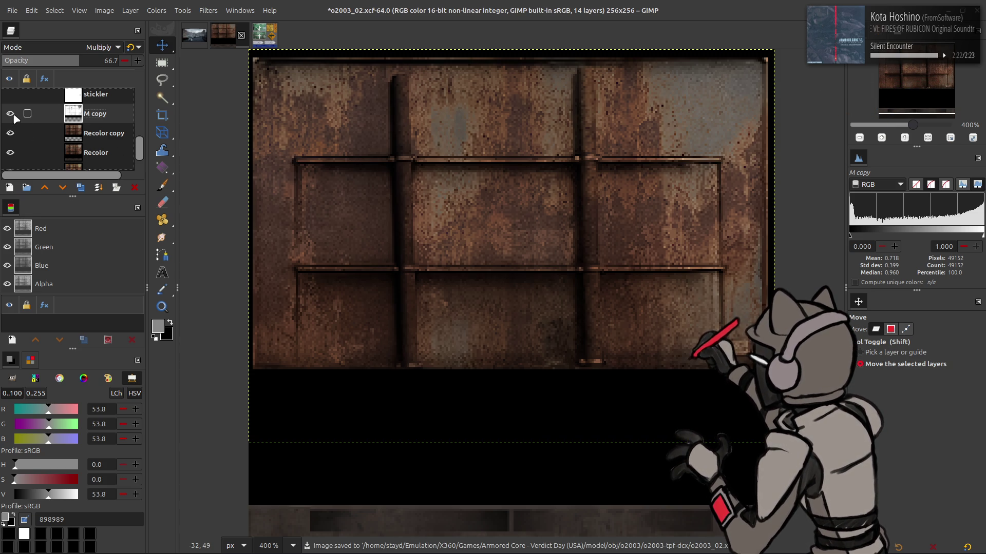
{"action": "left_click", "coordinate": [78, 134]}
- Darken Recolor copy with a Levels output high of 90 and compare with M copy toggled
{"action": "left_click", "coordinate": [157, 10]}
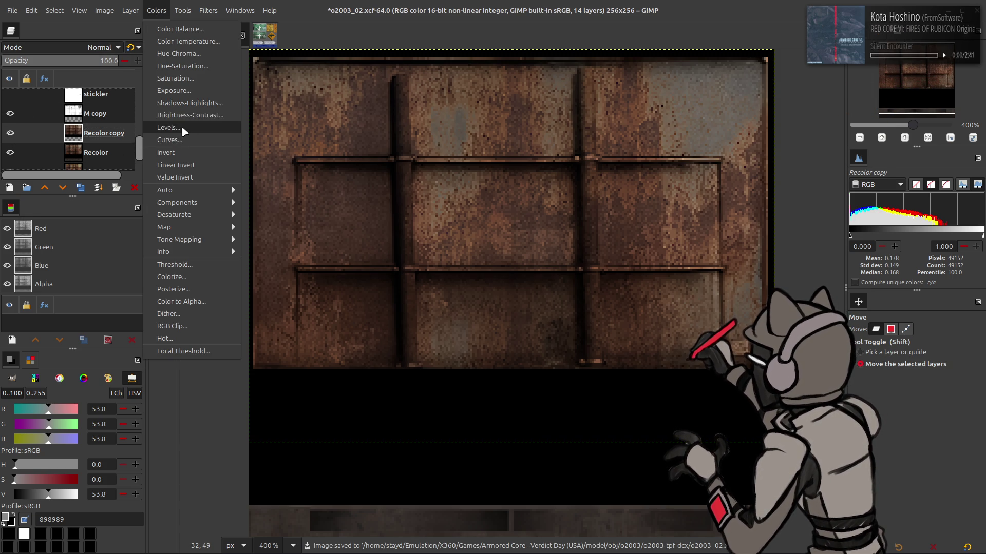
{"action": "left_click", "coordinate": [181, 125]}
{"action": "key", "text": "Return"}
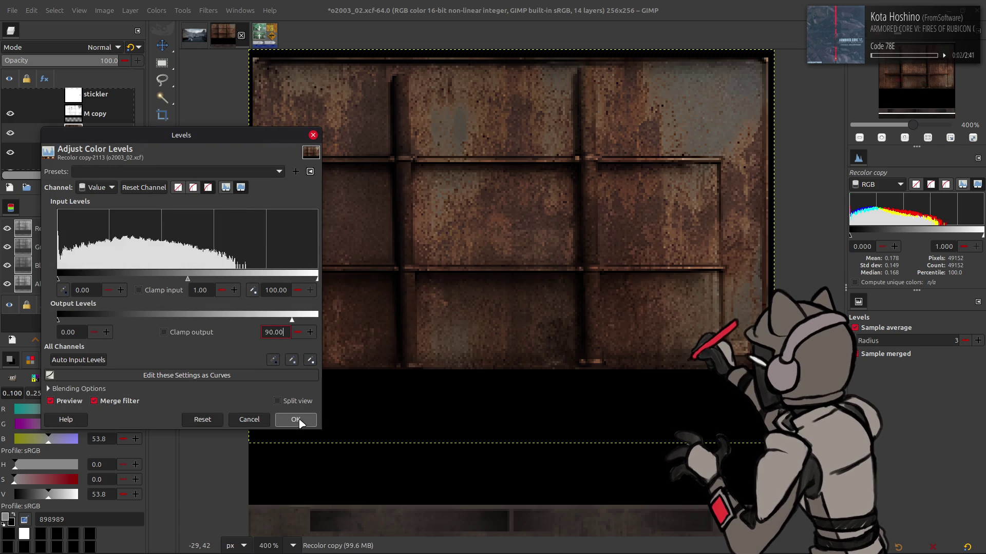
{"action": "left_click", "coordinate": [11, 113]}
{"action": "left_click", "coordinate": [12, 113]}
{"action": "left_click", "coordinate": [14, 111]}
{"action": "left_click", "coordinate": [13, 112]}
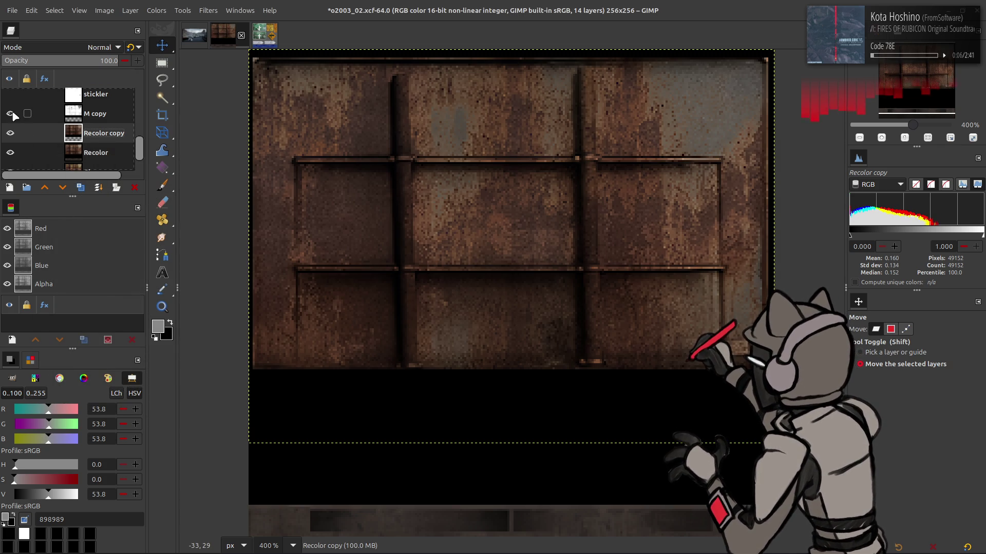
{"action": "left_click", "coordinate": [84, 119]}
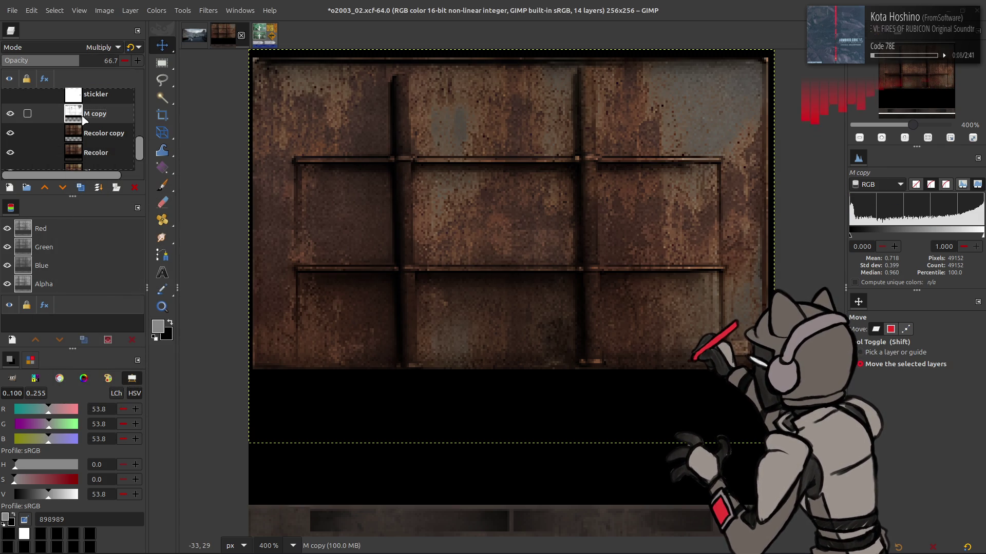
- Merge Recolor copy and M copy down into the Recolor layer
{"action": "right_click", "coordinate": [85, 126]}
{"action": "left_click", "coordinate": [113, 241]}
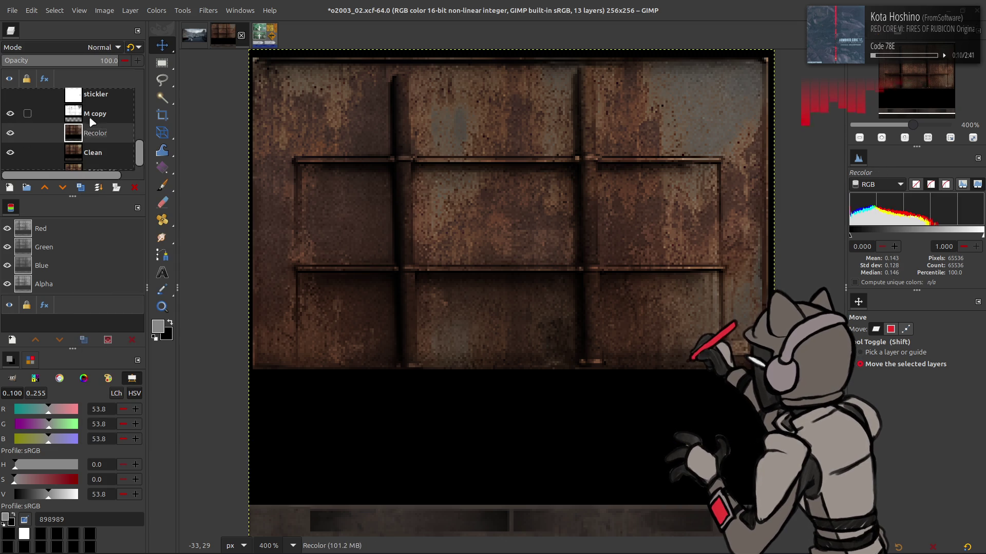
{"action": "left_click", "coordinate": [91, 123]}
{"action": "key", "text": "ctrl+shift+m"}
{"action": "left_click", "coordinate": [12, 13]}
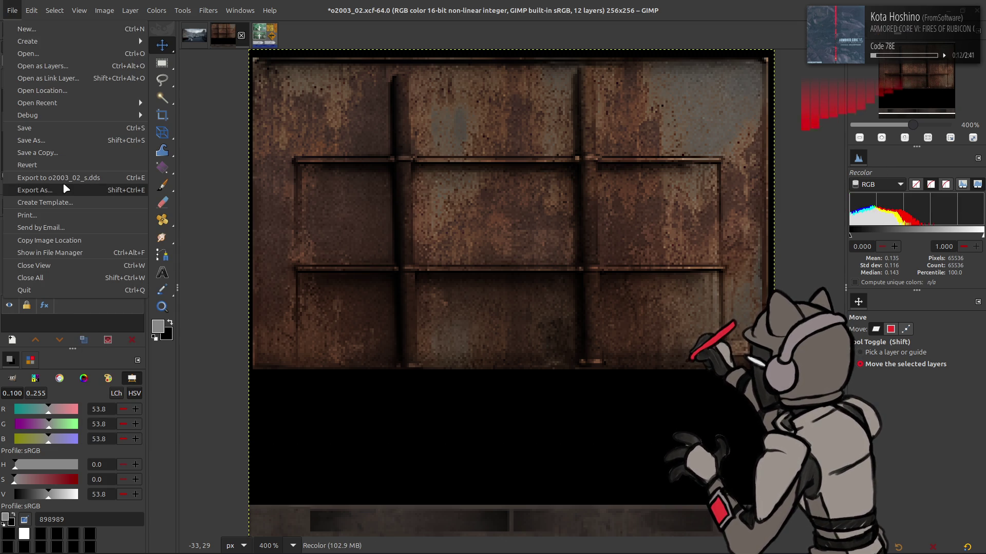
- Export over o2003_02.dds as BC1/DXT1 with mipmaps
{"action": "left_click", "coordinate": [66, 188]}
{"action": "key", "text": "Return"}
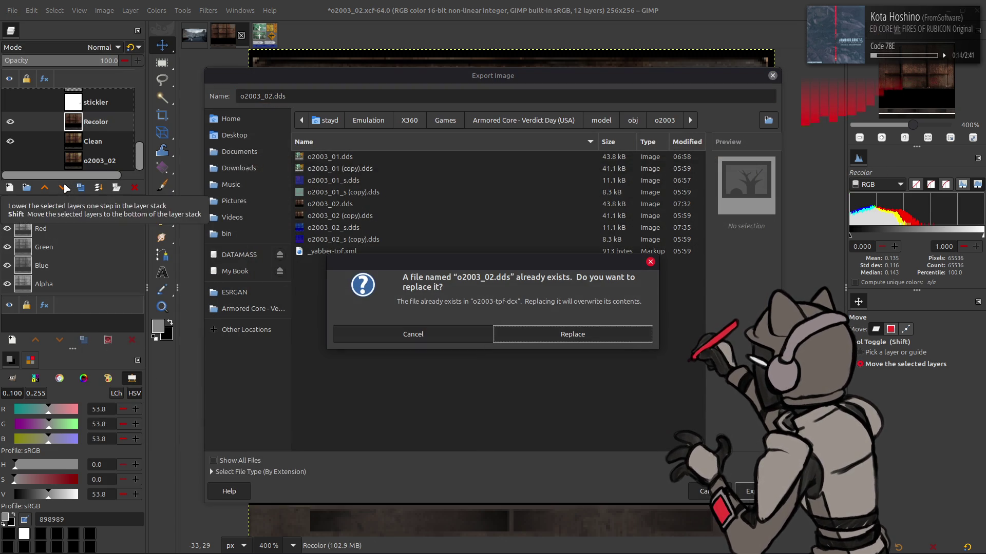
{"action": "left_click", "coordinate": [562, 328]}
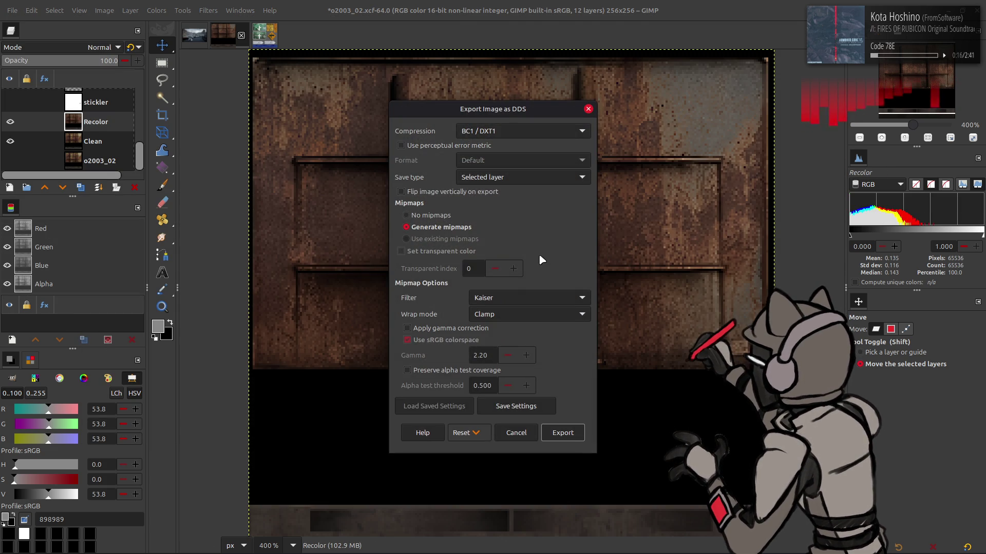
{"action": "left_click", "coordinate": [562, 433]}
- Undo both merges, save o2003_02.xcf, and switch to the o2003_01 image
{"action": "key", "text": "shift+ctrl+d"}
{"action": "key", "text": "ctrl+s"}
{"action": "key", "text": "alt+Tab"}
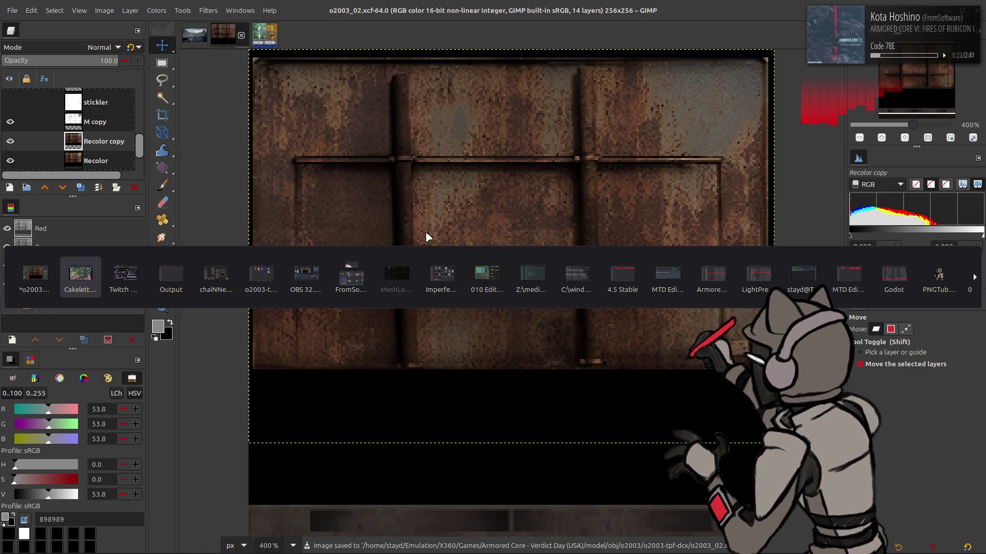
{"action": "key", "text": "alt+Tab"}
{"action": "key", "text": "alt+shift+Tab"}
{"action": "key", "text": "alt+shift+Tab"}
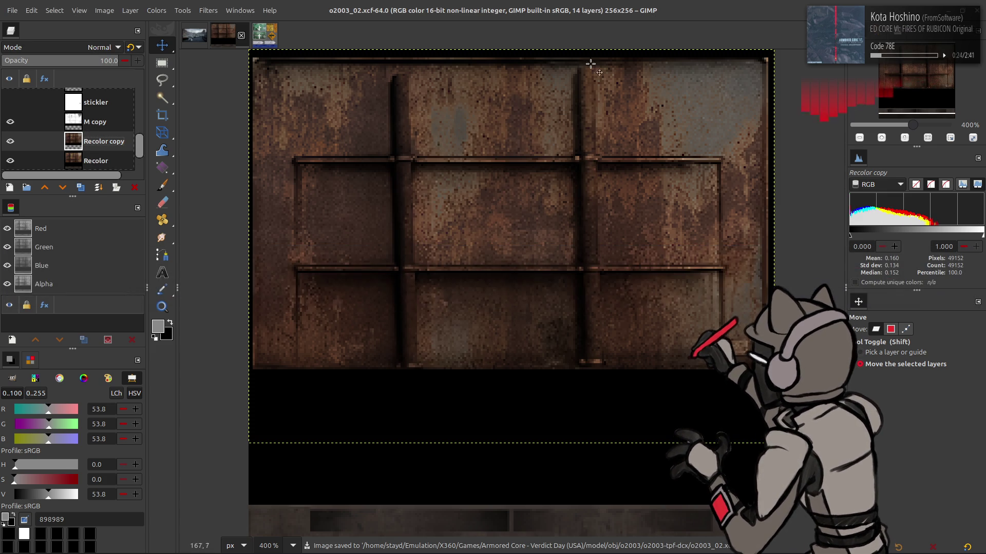
{"action": "left_click", "coordinate": [273, 35]}
- Close o2003_01 discarding its unsaved changes, then close o2003_02, leaving the Untitled screenshot
{"action": "left_click", "coordinate": [271, 35]}
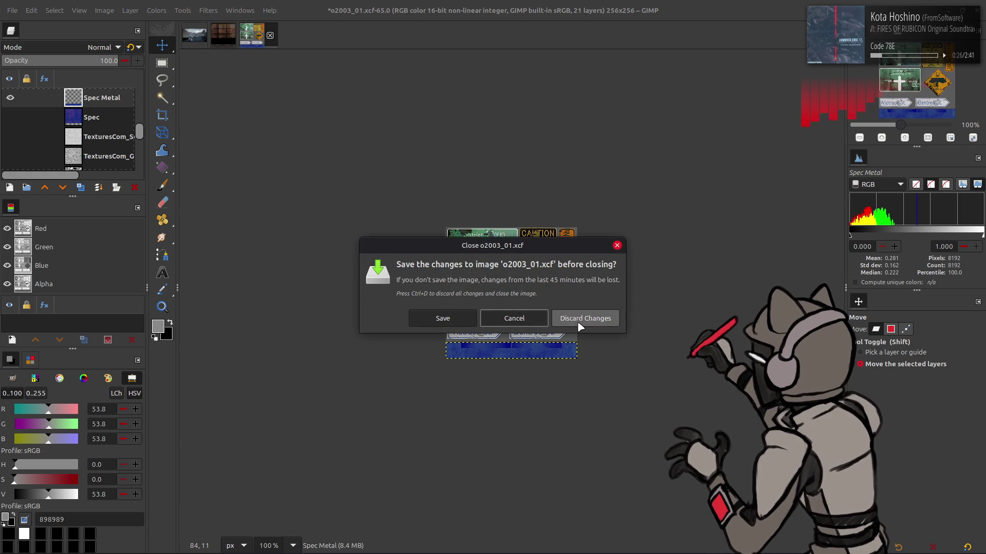
{"action": "left_click", "coordinate": [543, 319]}
{"action": "scroll", "coordinate": [552, 316], "scroll_direction": "up", "scroll_amount": 6}
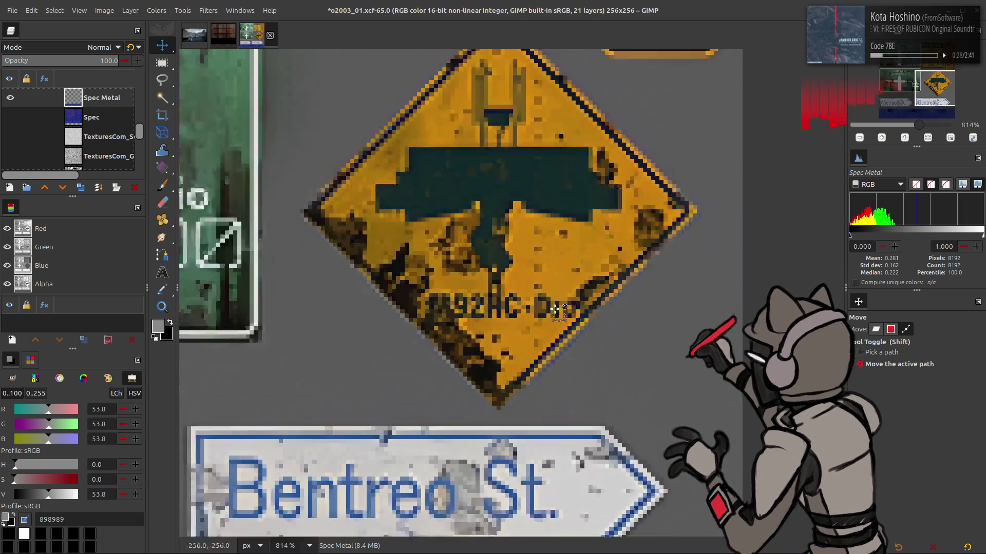
{"action": "scroll", "coordinate": [565, 298], "scroll_direction": "up", "scroll_amount": 2}
{"action": "scroll", "coordinate": [586, 282], "scroll_direction": "down", "scroll_amount": 4}
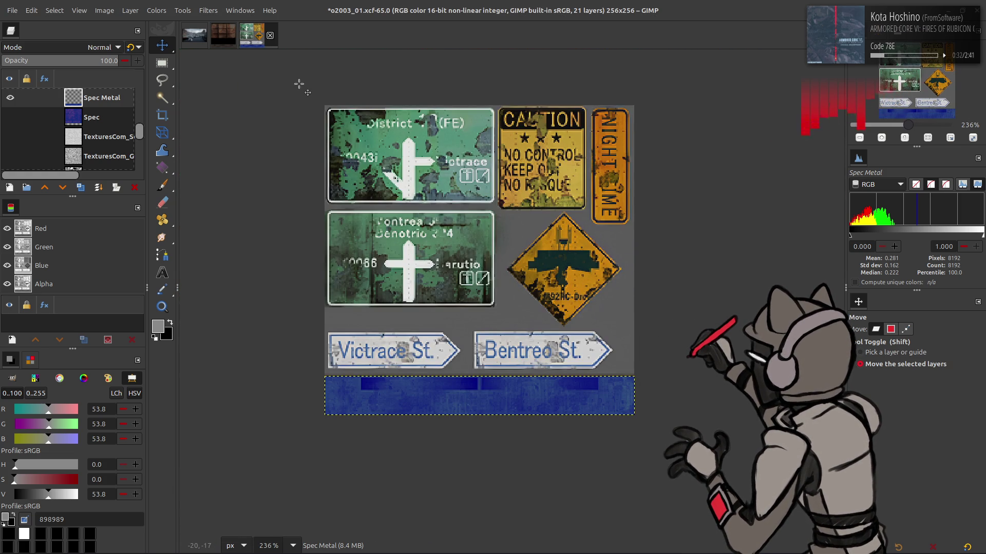
{"action": "left_click", "coordinate": [270, 36]}
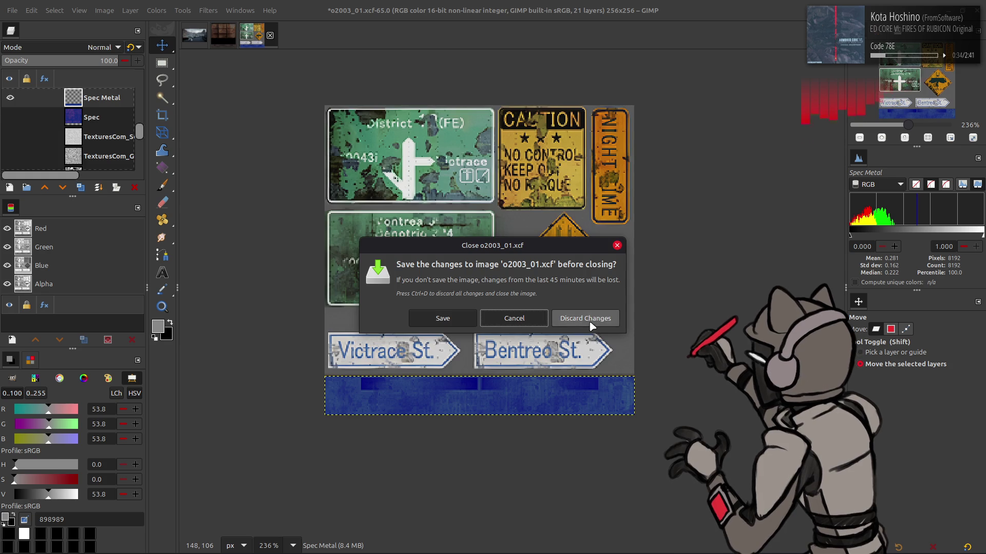
{"action": "left_click", "coordinate": [586, 319]}
{"action": "left_click", "coordinate": [241, 35]}
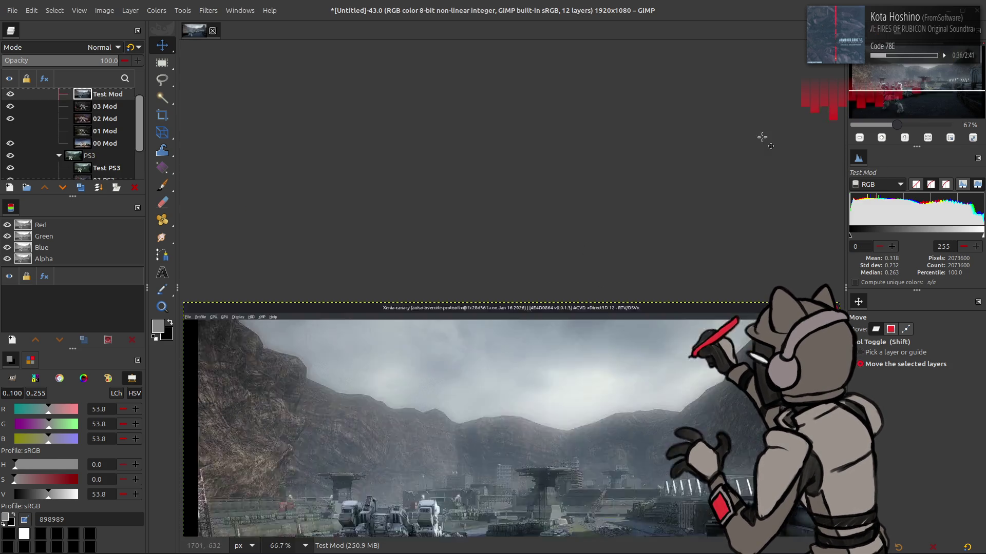
- Quit chaiNNer without saving the upscaling chain
{"action": "key", "text": "alt+Tab"}
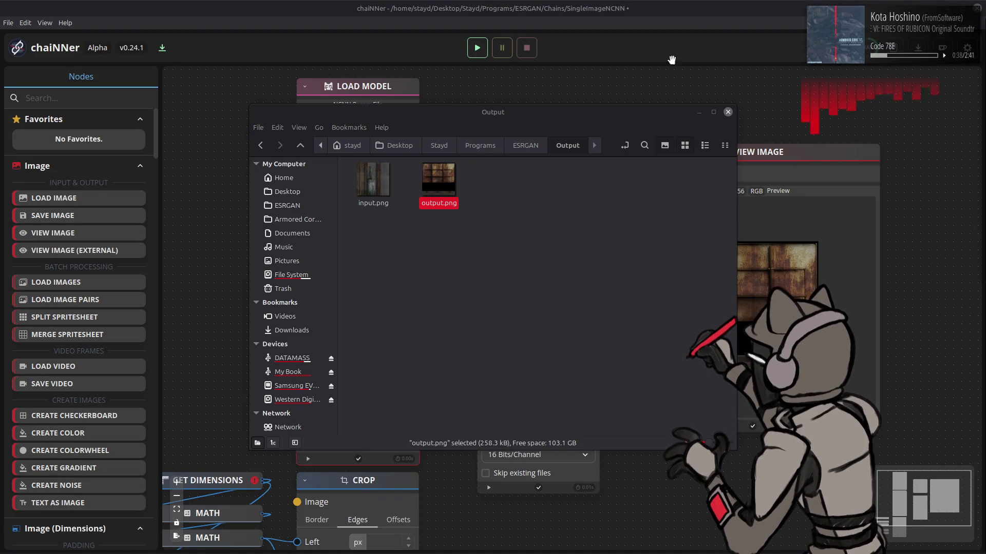
{"action": "key", "text": "alt+Tab"}
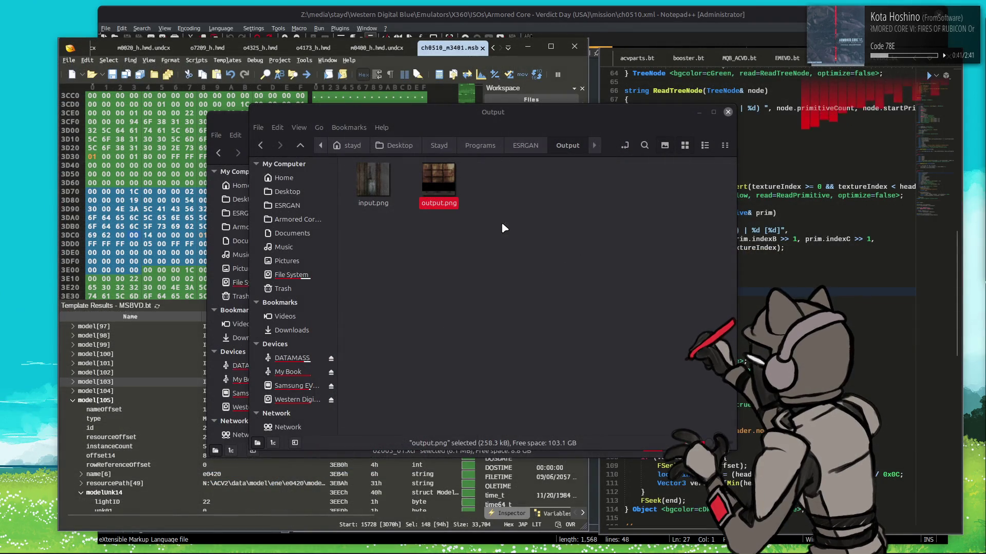
{"action": "left_click", "coordinate": [502, 228]}
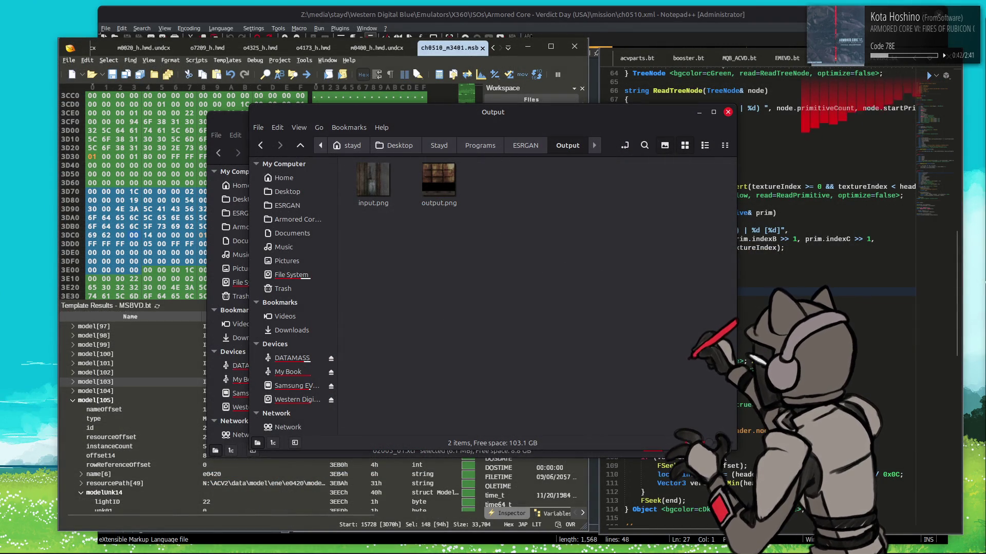
- Launch Xenia Canary from the Steam tray menu
{"action": "mouse_move", "coordinate": [693, 553]}
{"action": "right_click", "coordinate": [755, 541]}
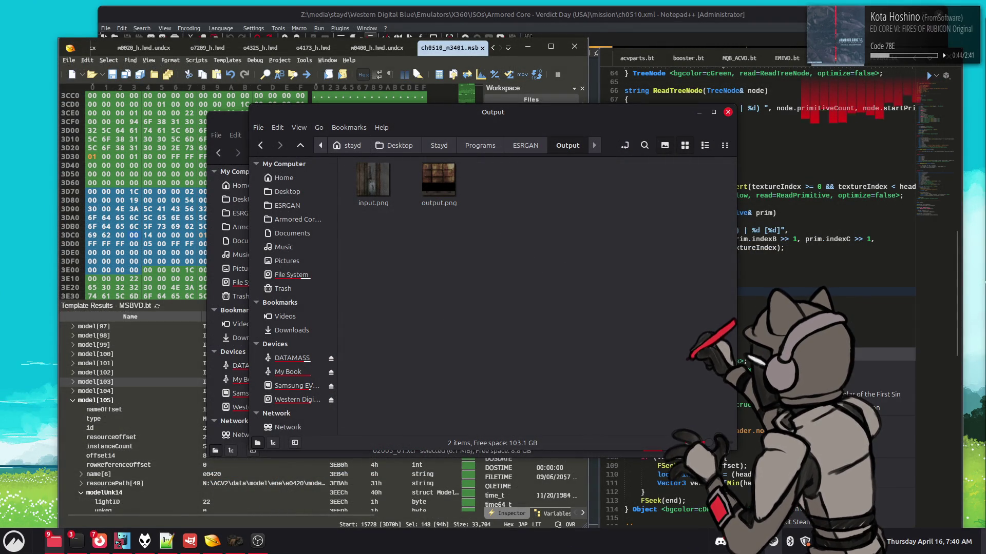
{"action": "left_click", "coordinate": [800, 370]}
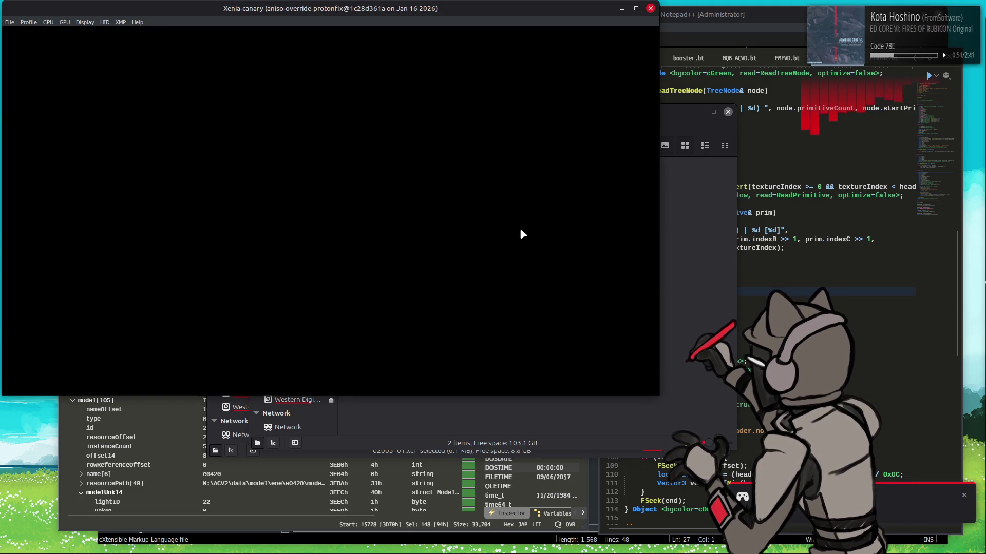
- Boot Armored Core V from recent games, maximize the Xenia window, and pass the title screen
{"action": "left_click", "coordinate": [9, 22]}
{"action": "mouse_move", "coordinate": [32, 45]}
{"action": "left_click", "coordinate": [149, 44]}
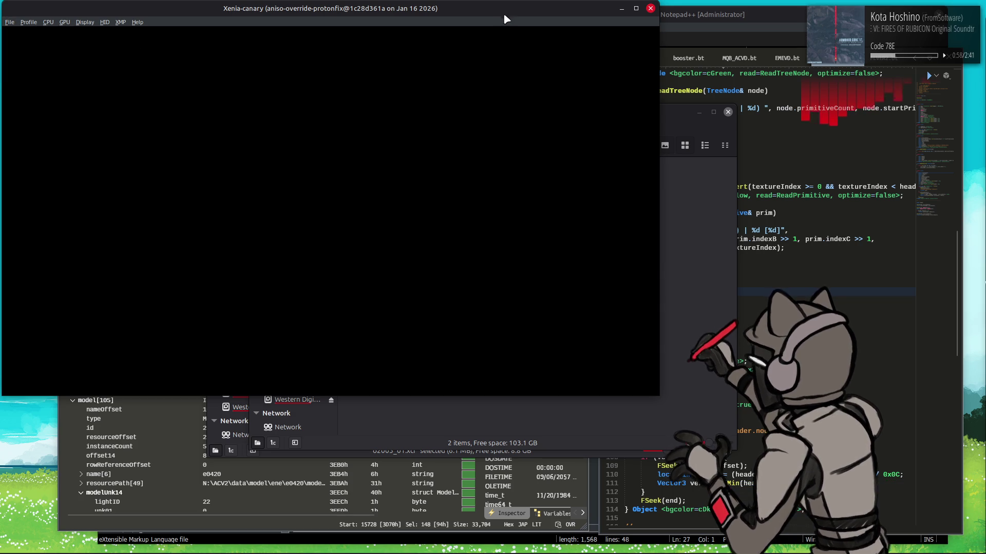
{"action": "double_click", "coordinate": [502, 8]}
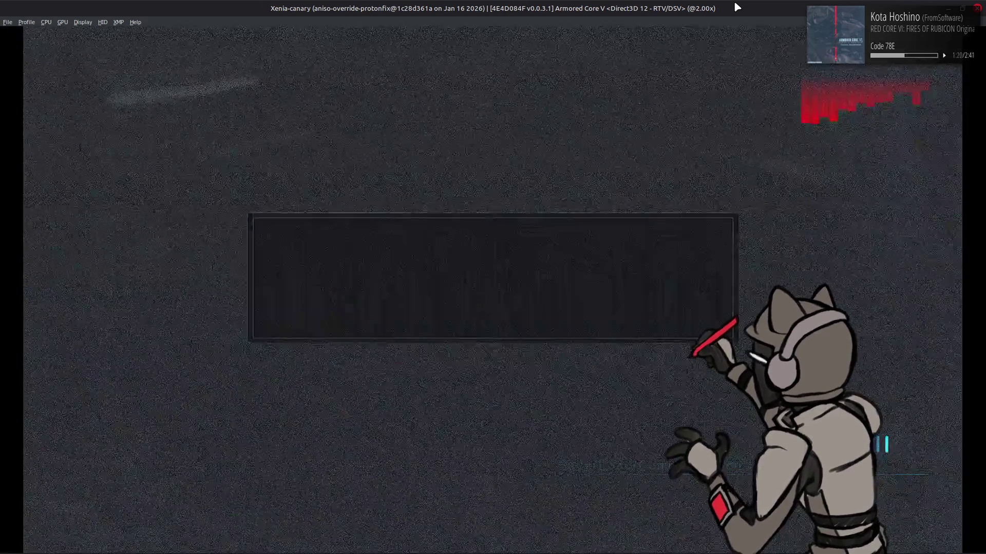
{"action": "key", "text": "Return"}
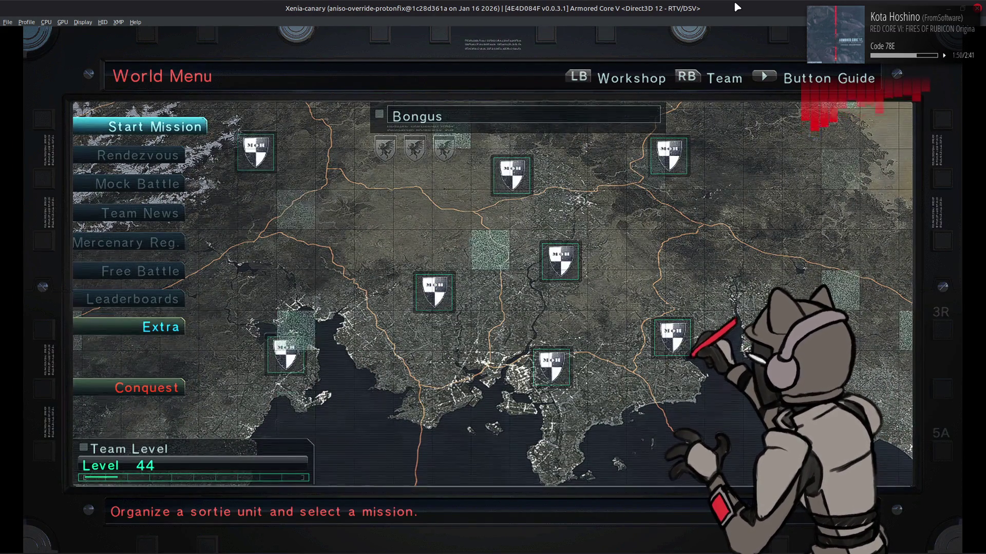
- Move from the World Menu into the Workshop and enter the full-screen AC view
{"action": "key", "text": "Return"}
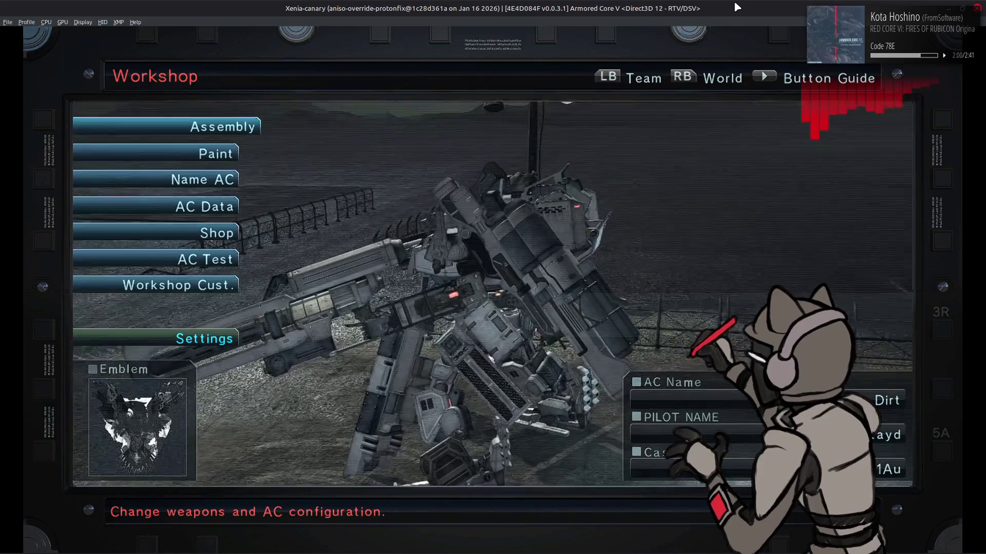
{"action": "key", "text": "Down"}
{"action": "key", "text": "BackSpace"}
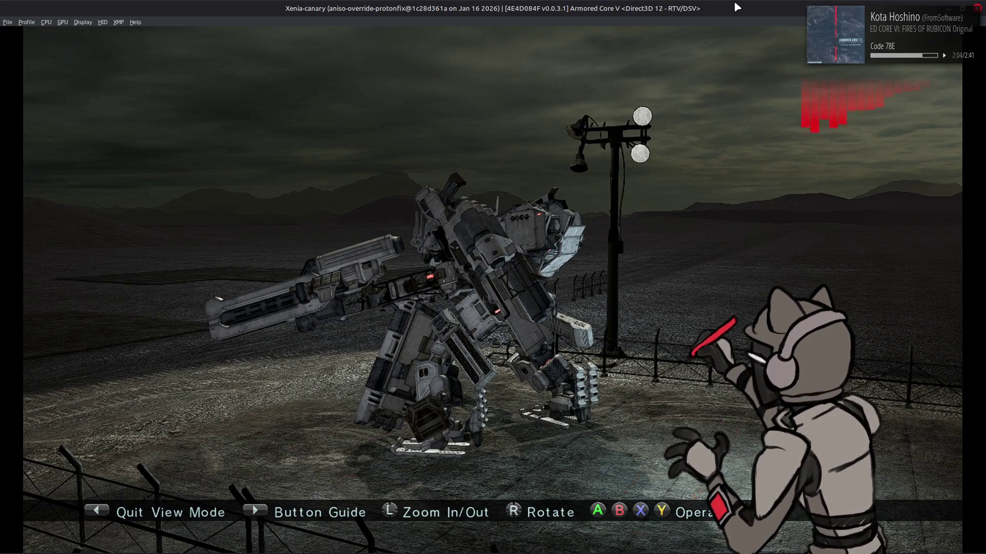
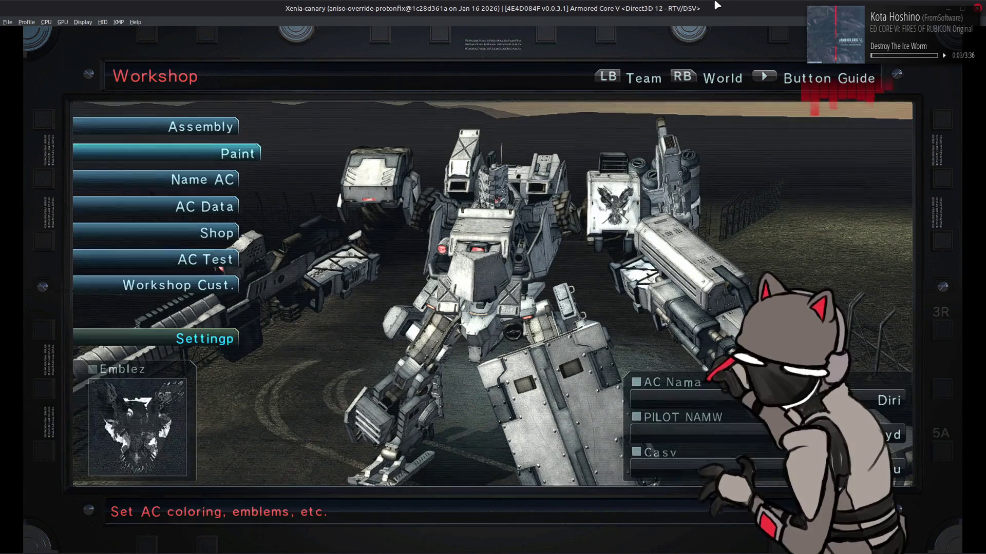
- Enter the workshop customization screen, then back out to the Workshop menu
{"action": "key", "text": "Down"}
{"action": "key", "text": "Down"}
{"action": "key", "text": "Down"}
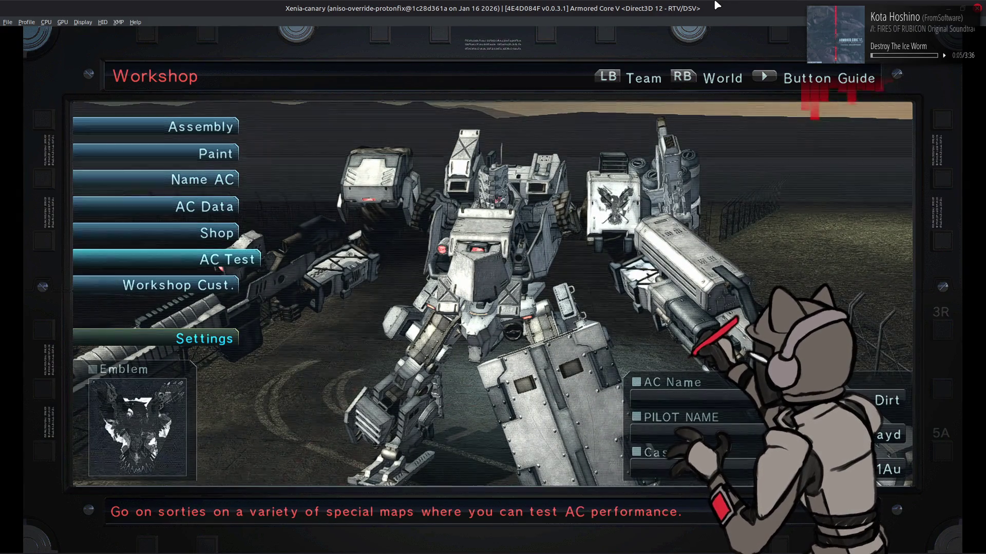
{"action": "key", "text": "Down"}
{"action": "key", "text": "Return"}
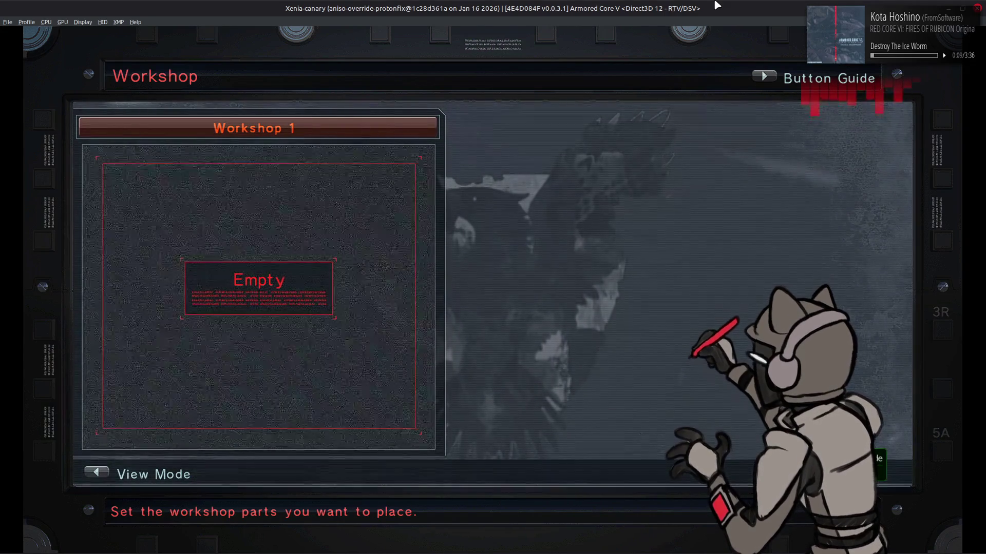
{"action": "key", "text": "Escape"}
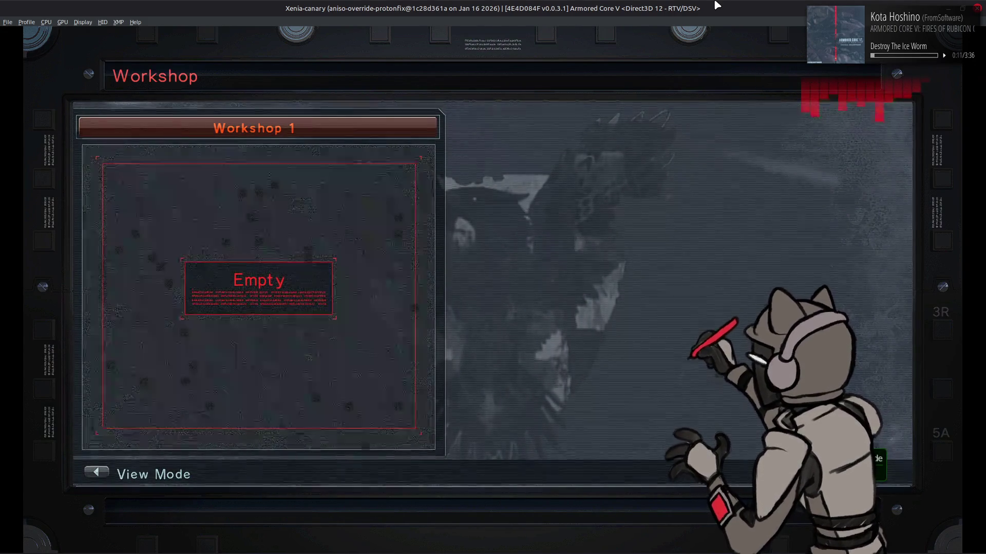
- Go to Shop > Buy Workshop and browse the workshops to Workshop 4
{"action": "key", "text": "Up"}
{"action": "key", "text": "Up"}
{"action": "key", "text": "Return"}
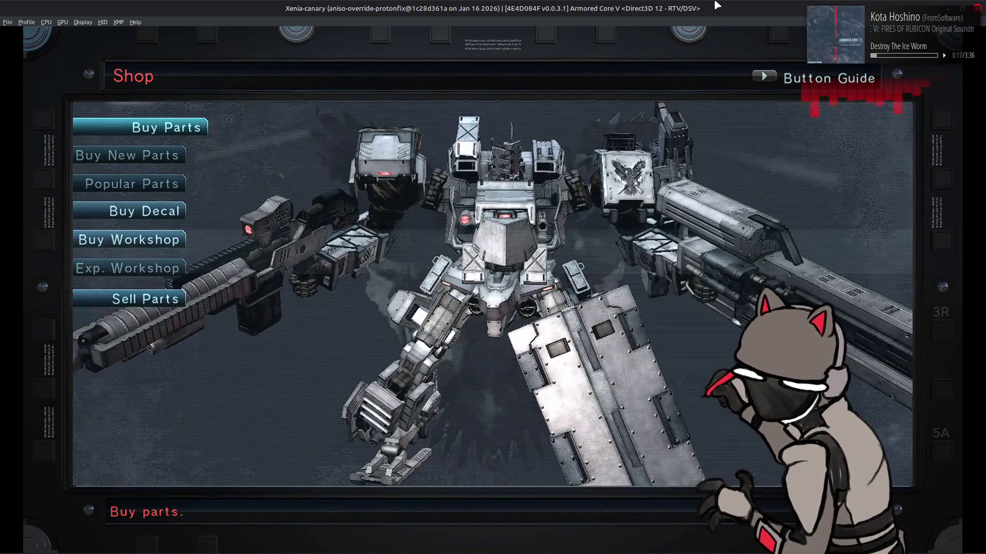
{"action": "key", "text": "Down"}
{"action": "key", "text": "Down"}
{"action": "key", "text": "Down"}
{"action": "key", "text": "Return"}
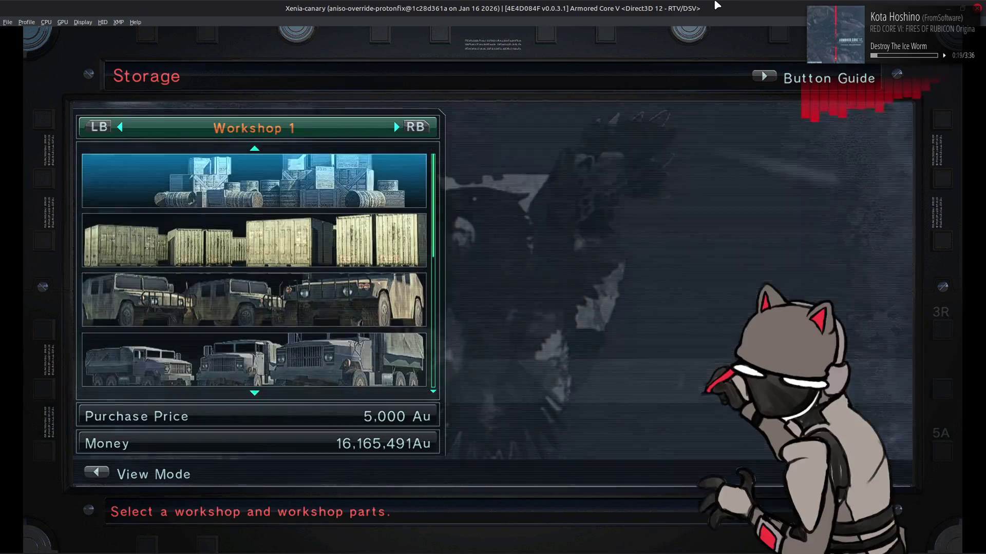
{"action": "key", "text": "3"}
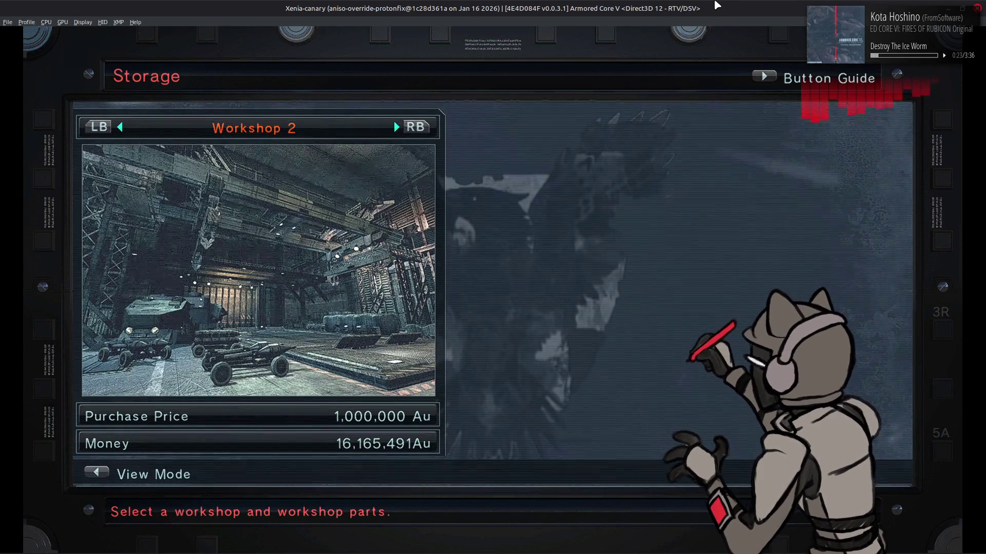
{"action": "key", "text": "3"}
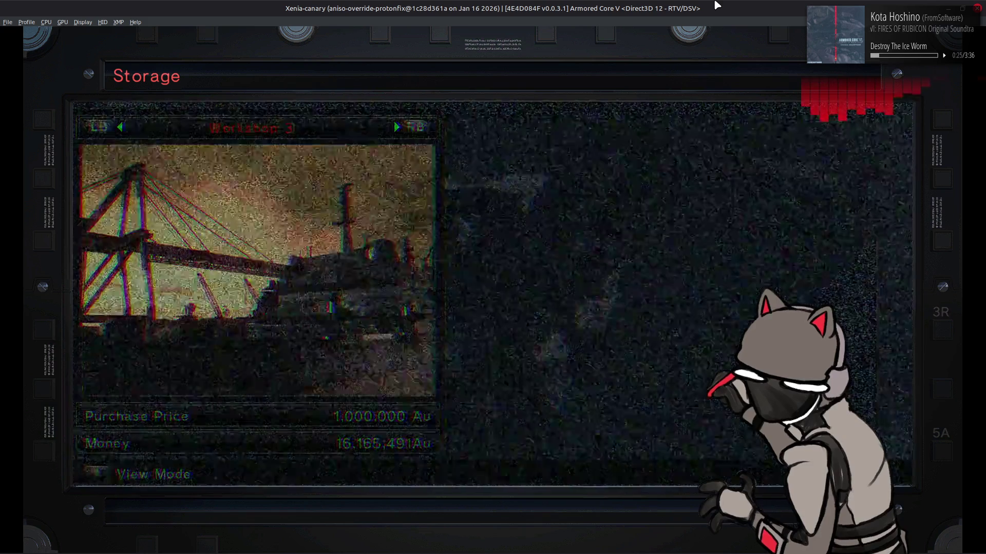
{"action": "key", "text": "3"}
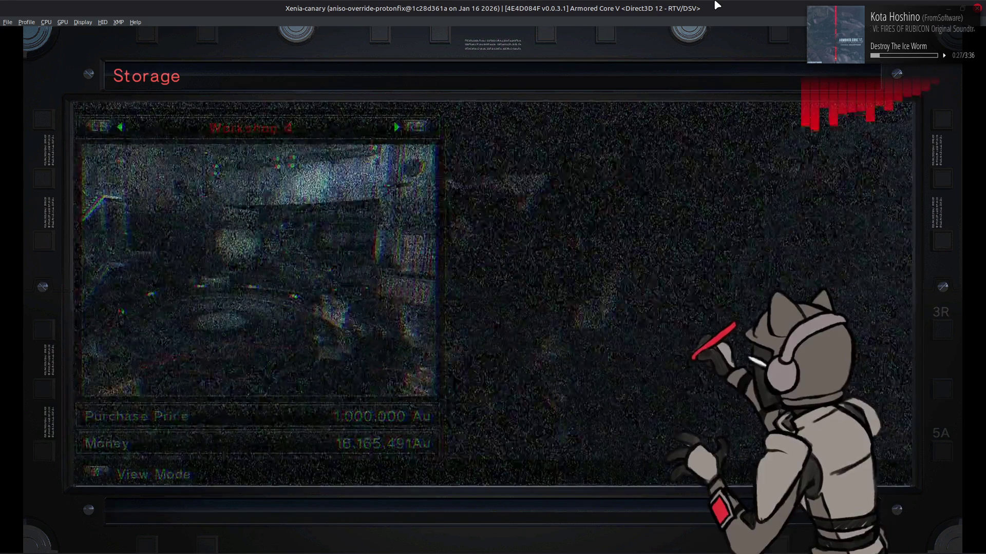
{"action": "key", "text": "3"}
{"action": "key", "text": "1"}
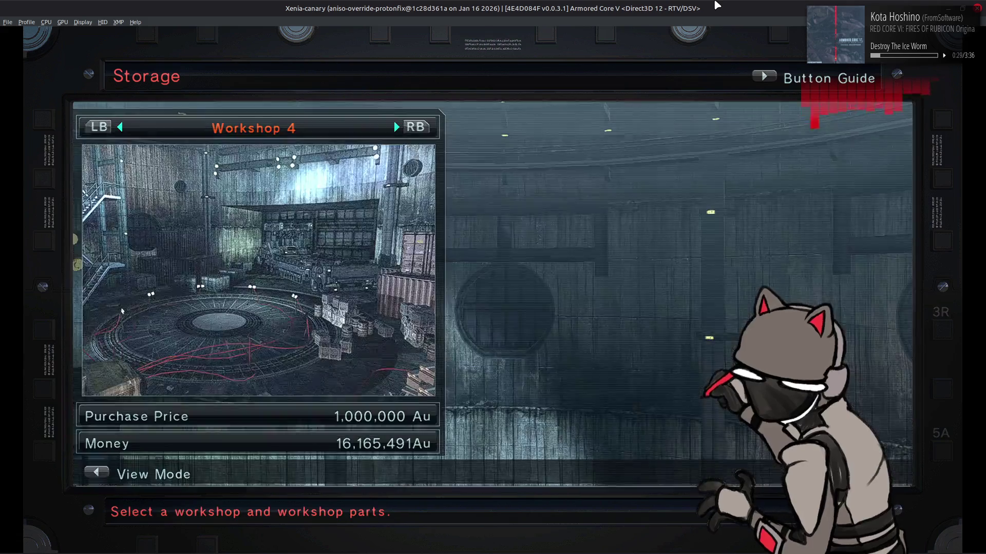
- Buy Workshop 4 for 1,000,000 Au and return to the Workshop menu
{"action": "key", "text": "semicolon"}
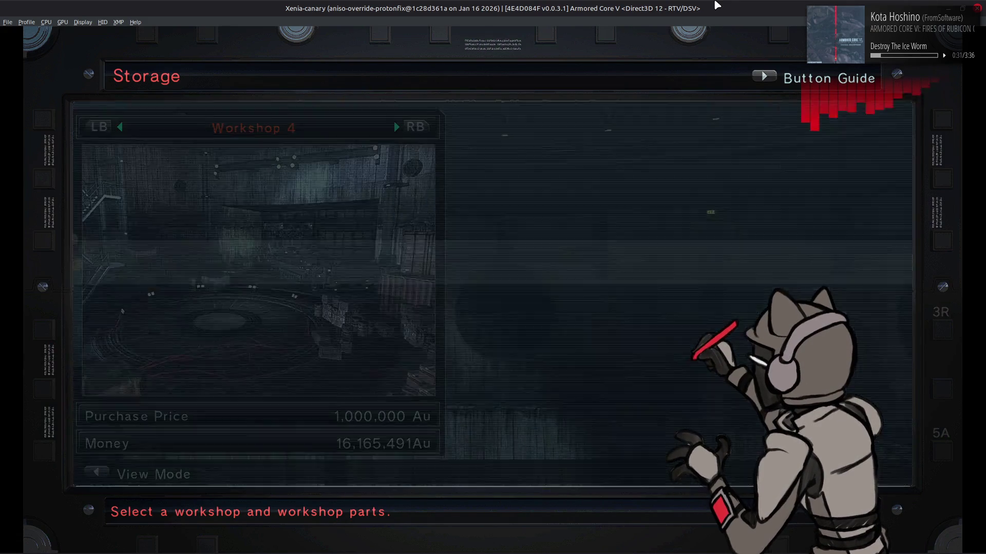
{"action": "key", "text": "semicolon"}
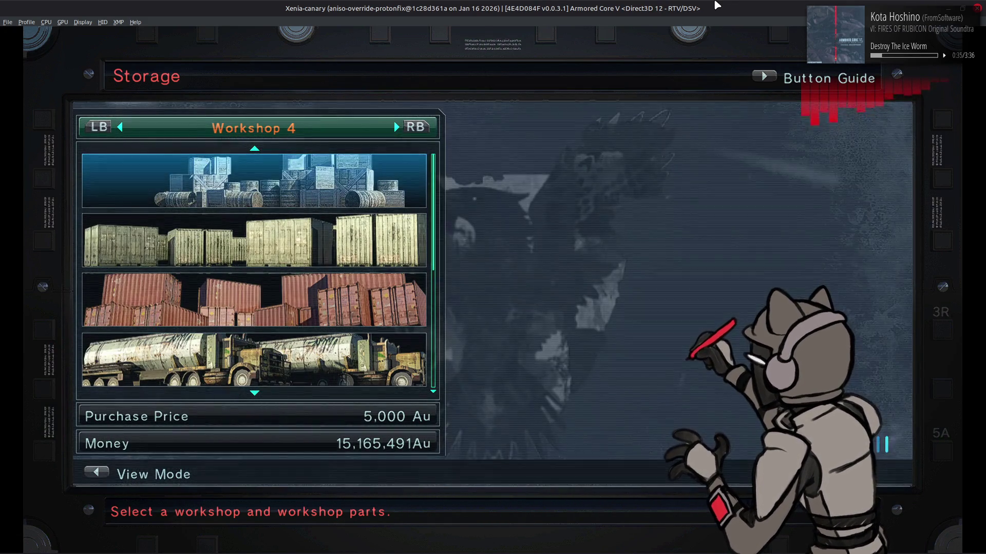
{"action": "key", "text": "apostrophe"}
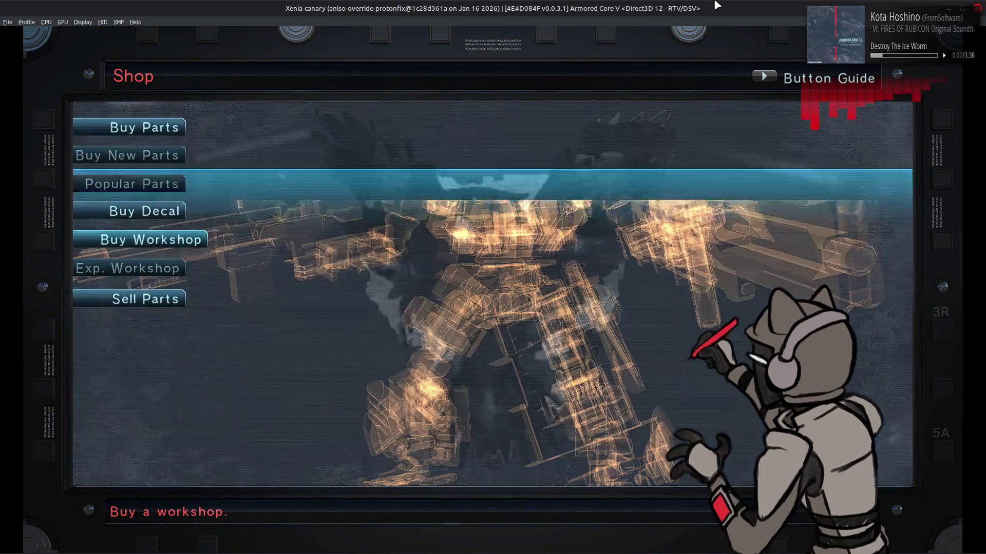
{"action": "key", "text": "semicolon"}
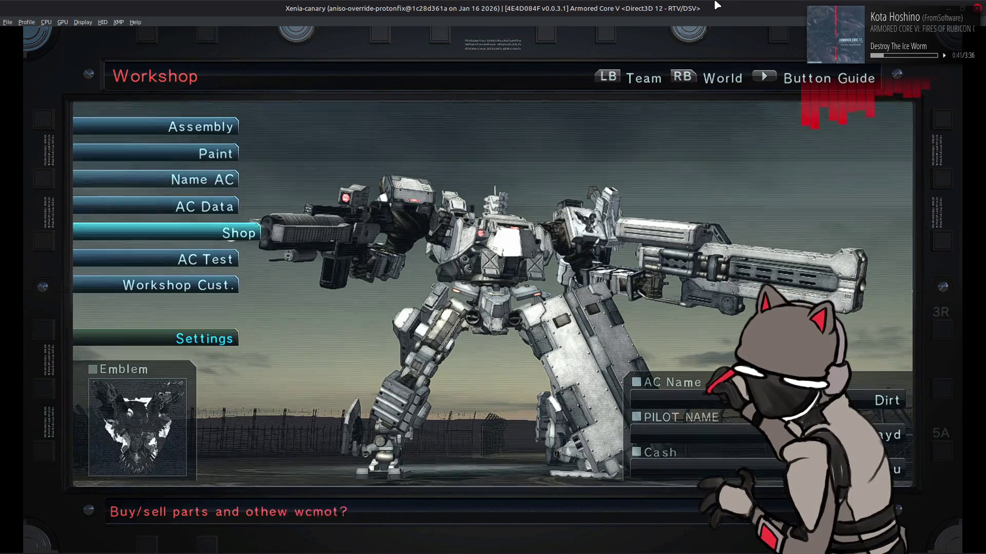
- In GIMP, hide the top mod layers plus the Test PS3, 03 PS3 and 02 PS3 layers
{"action": "mouse_move", "coordinate": [190, 543]}
{"action": "left_click", "coordinate": [309, 451]}
{"action": "scroll", "coordinate": [18, 107], "scroll_direction": "up", "scroll_amount": 1}
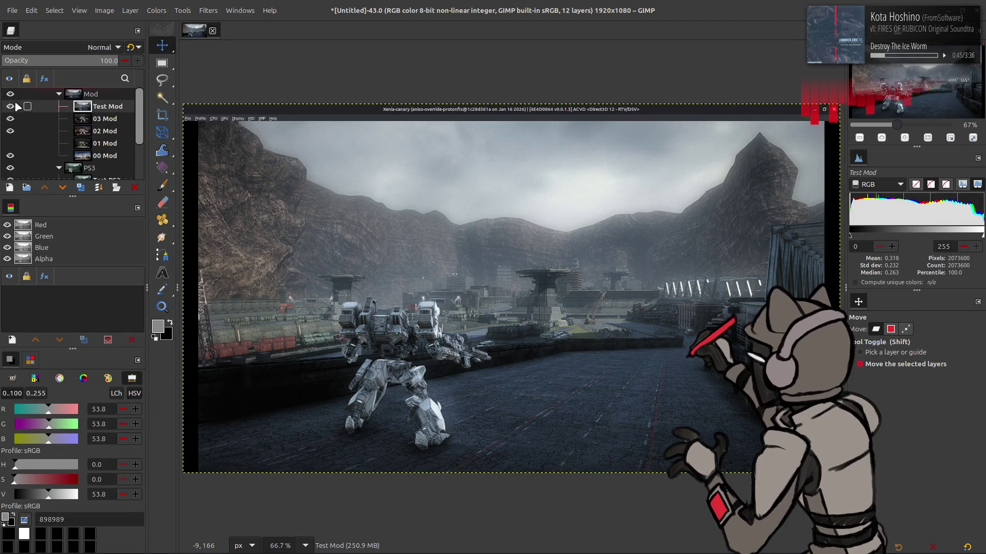
{"action": "left_click", "coordinate": [9, 107]}
{"action": "left_click", "coordinate": [10, 119]}
{"action": "scroll", "coordinate": [13, 135], "scroll_direction": "down", "scroll_amount": 4}
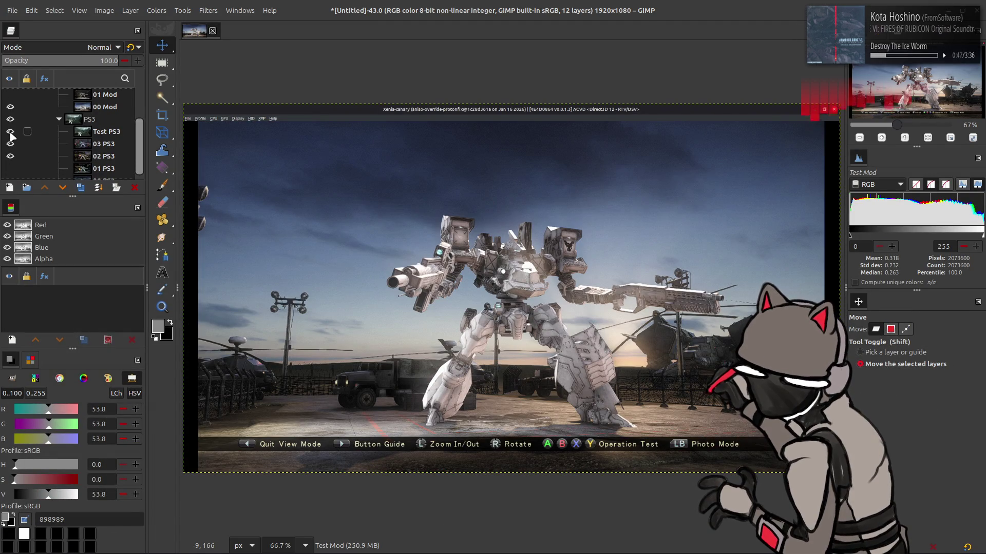
{"action": "left_click", "coordinate": [10, 132]}
{"action": "left_click", "coordinate": [10, 144]}
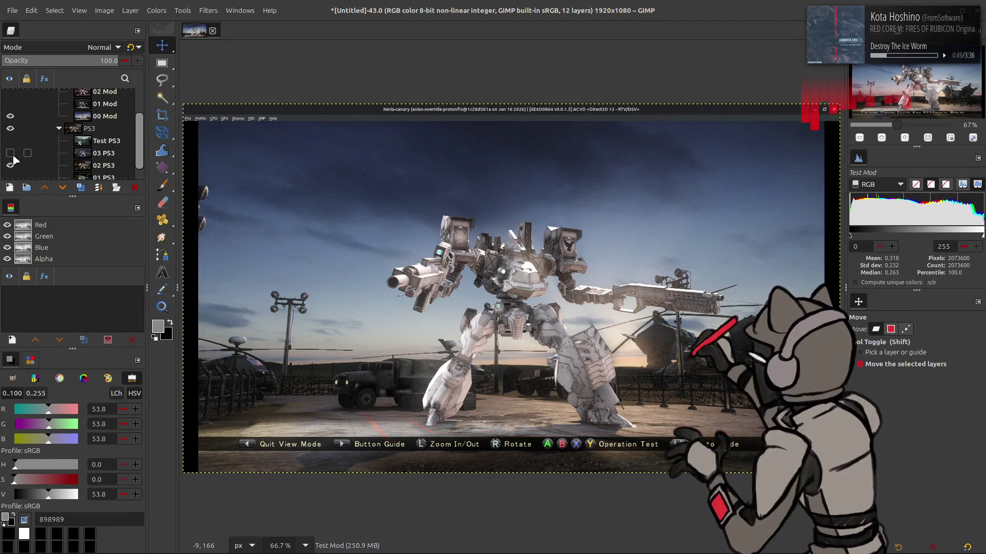
{"action": "scroll", "coordinate": [11, 154], "scroll_direction": "down", "scroll_amount": 1}
{"action": "left_click", "coordinate": [10, 149]}
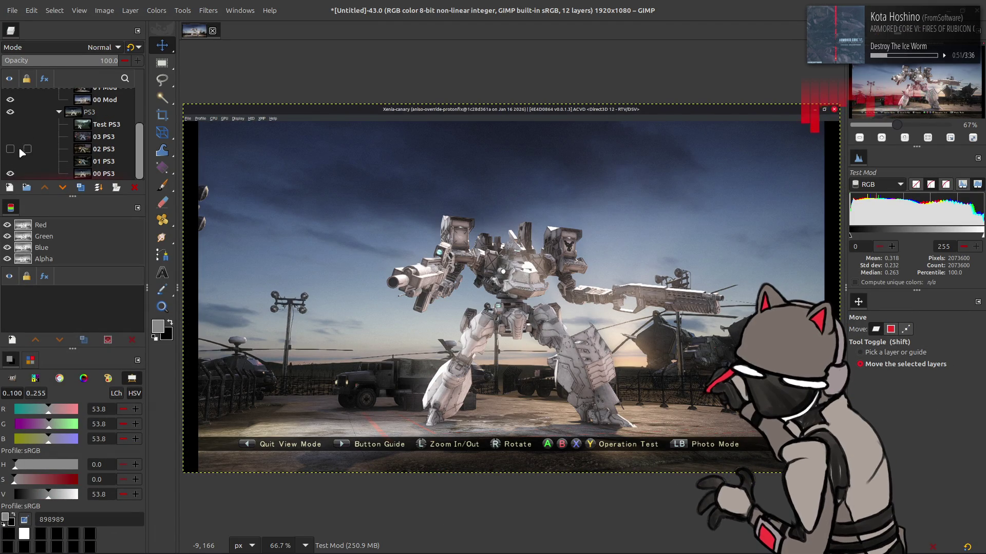
{"action": "scroll", "coordinate": [14, 128], "scroll_direction": "up", "scroll_amount": 1}
- Flip the 00 Mod layer on and off against the PS3 shot, leaving it hidden
{"action": "left_click", "coordinate": [10, 113]}
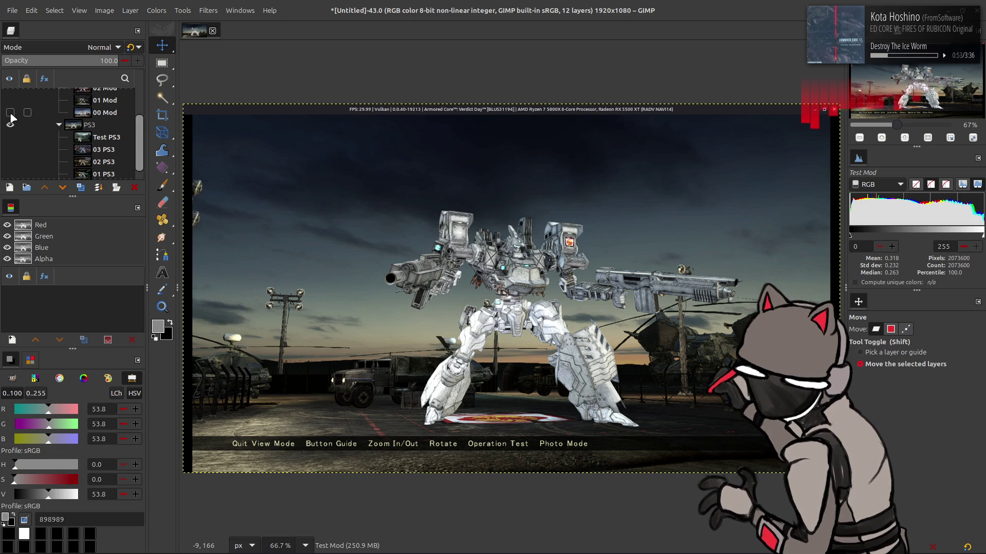
{"action": "left_click", "coordinate": [11, 113]}
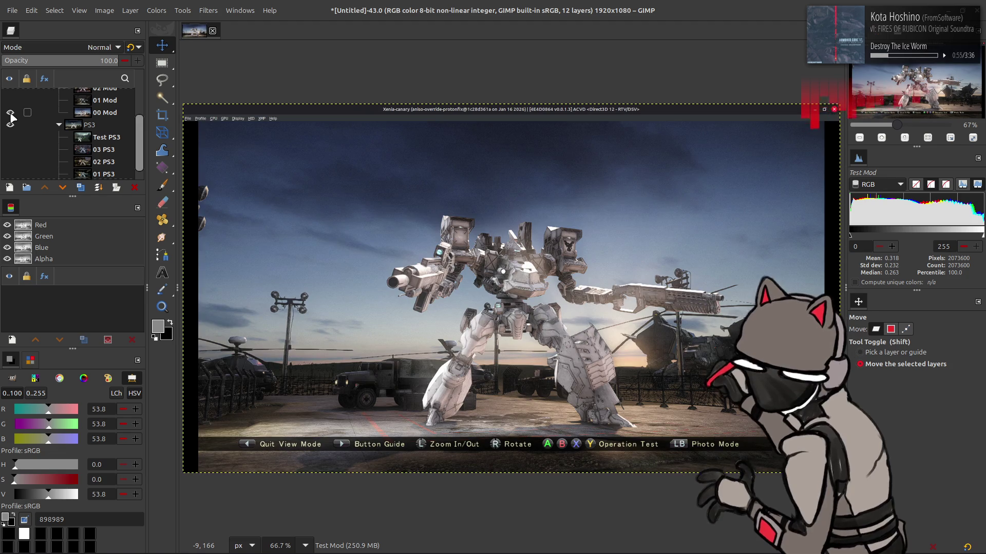
{"action": "left_click", "coordinate": [10, 114]}
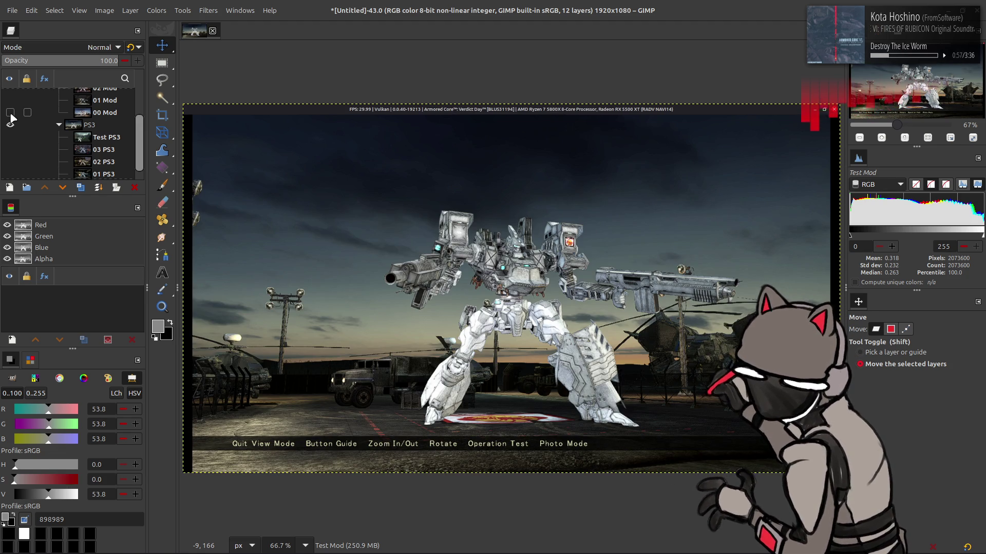
{"action": "left_click", "coordinate": [10, 113]}
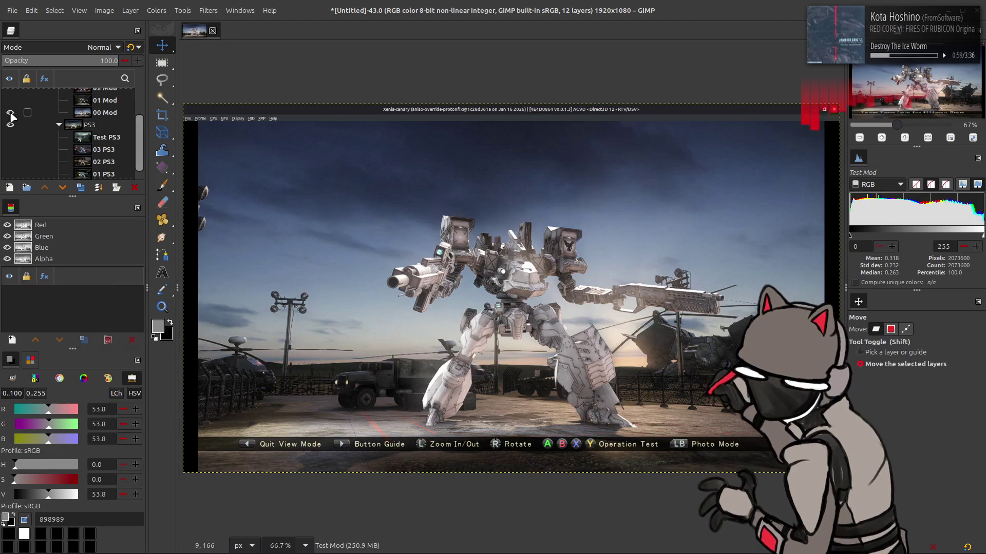
{"action": "left_click", "coordinate": [10, 113]}
{"action": "left_click", "coordinate": [10, 113]}
{"action": "left_click", "coordinate": [10, 113]}
{"action": "left_click", "coordinate": [11, 113]}
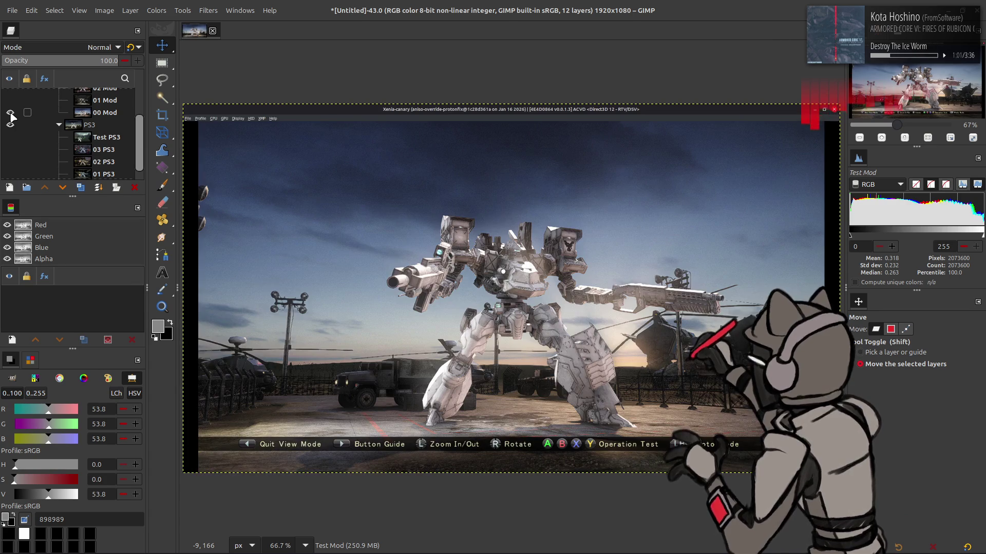
{"action": "left_click", "coordinate": [11, 114]}
{"action": "left_click", "coordinate": [11, 113]}
{"action": "left_click", "coordinate": [11, 113]}
{"action": "left_click", "coordinate": [11, 114]}
{"action": "left_click", "coordinate": [10, 114]}
{"action": "left_click", "coordinate": [11, 114]}
{"action": "left_click", "coordinate": [10, 114]}
{"action": "left_click", "coordinate": [10, 113]}
{"action": "left_click", "coordinate": [10, 114]}
{"action": "left_click", "coordinate": [11, 113]}
{"action": "left_click", "coordinate": [10, 114]}
{"action": "left_click", "coordinate": [11, 114]}
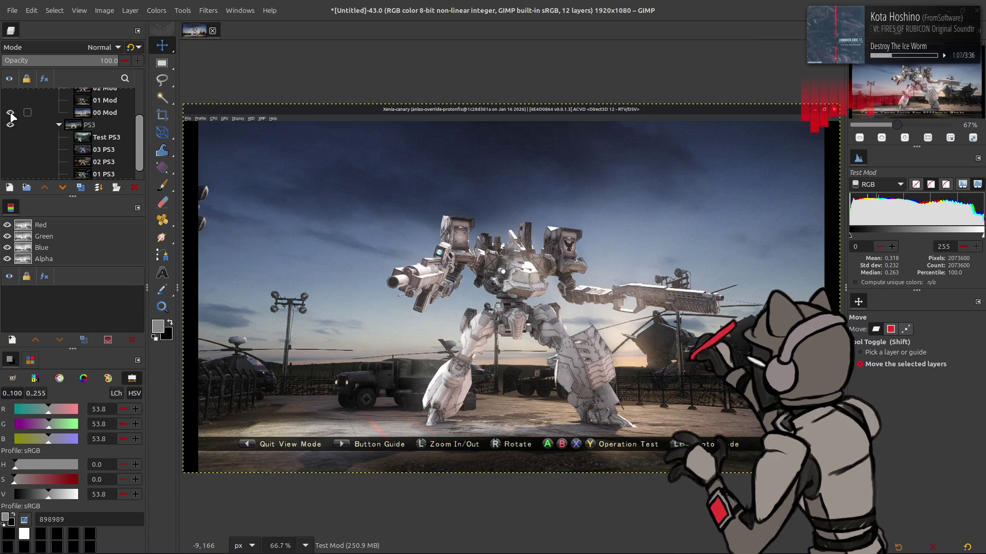
{"action": "left_click", "coordinate": [11, 113]}
{"action": "left_click", "coordinate": [10, 114]}
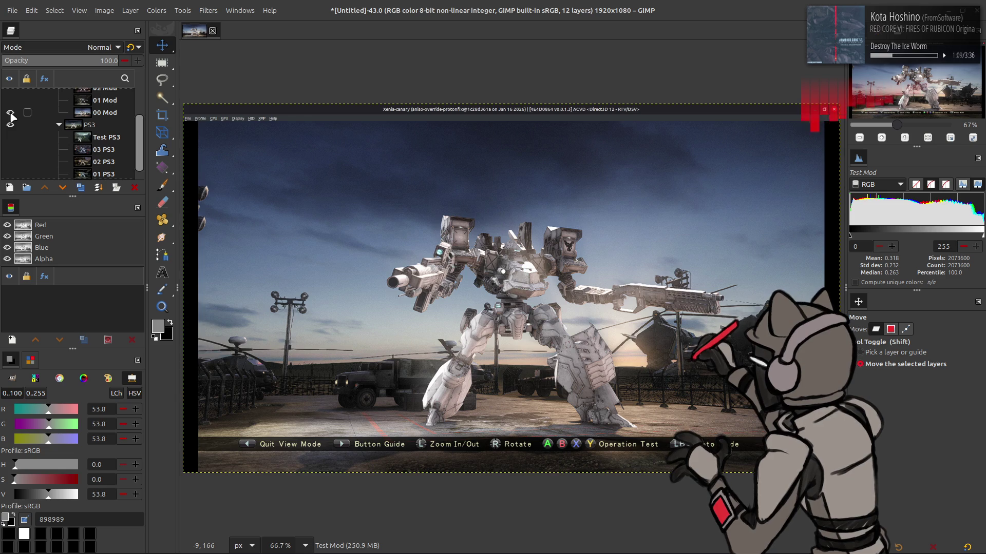
{"action": "left_click", "coordinate": [10, 113]}
{"action": "left_click", "coordinate": [11, 114]}
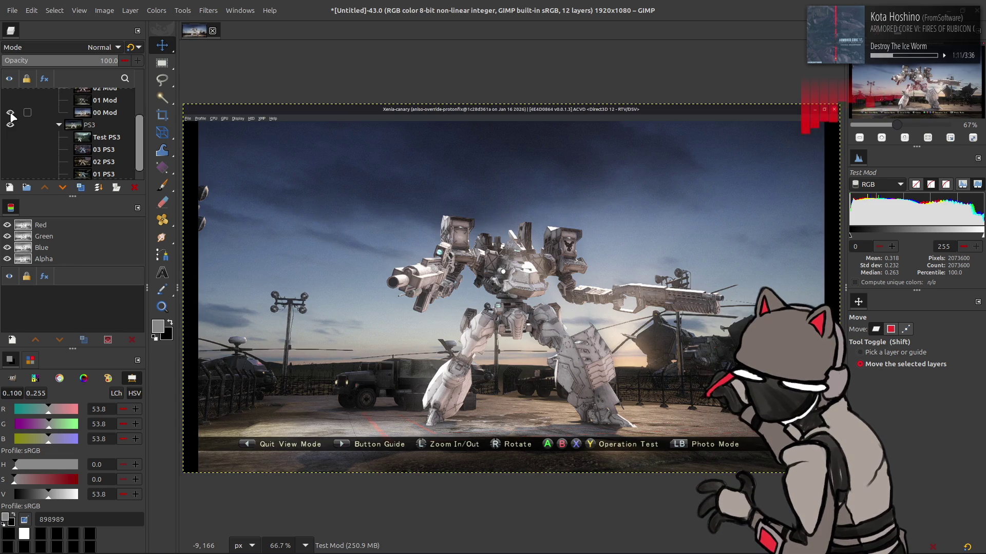
{"action": "left_click", "coordinate": [11, 113]}
{"action": "left_click", "coordinate": [11, 113]}
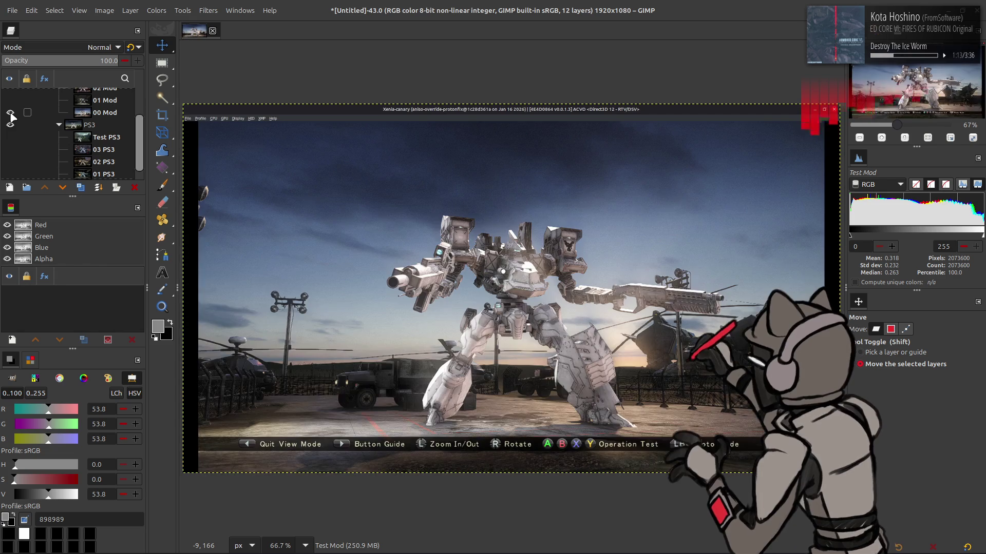
{"action": "left_click", "coordinate": [10, 113]}
{"action": "left_click", "coordinate": [11, 113]}
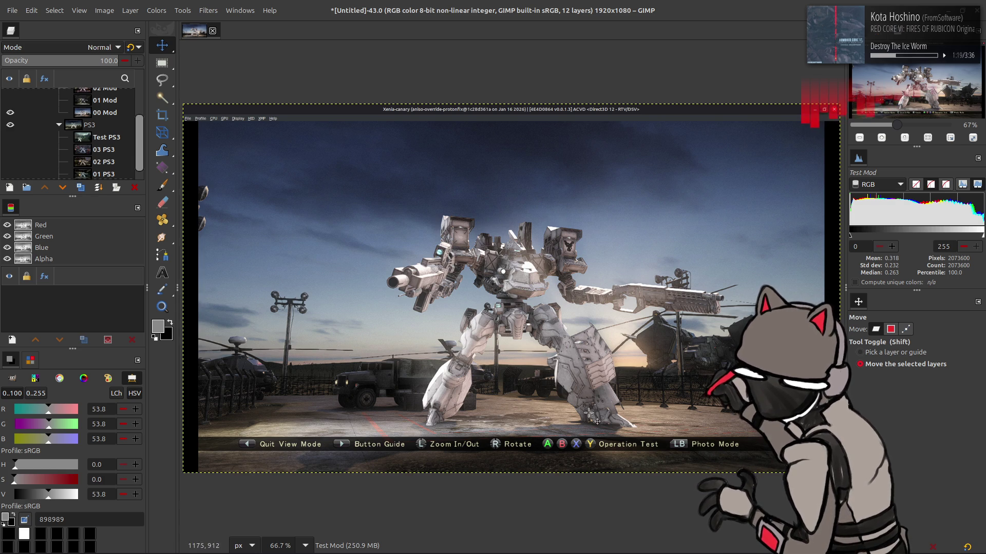
{"action": "left_click", "coordinate": [10, 112]}
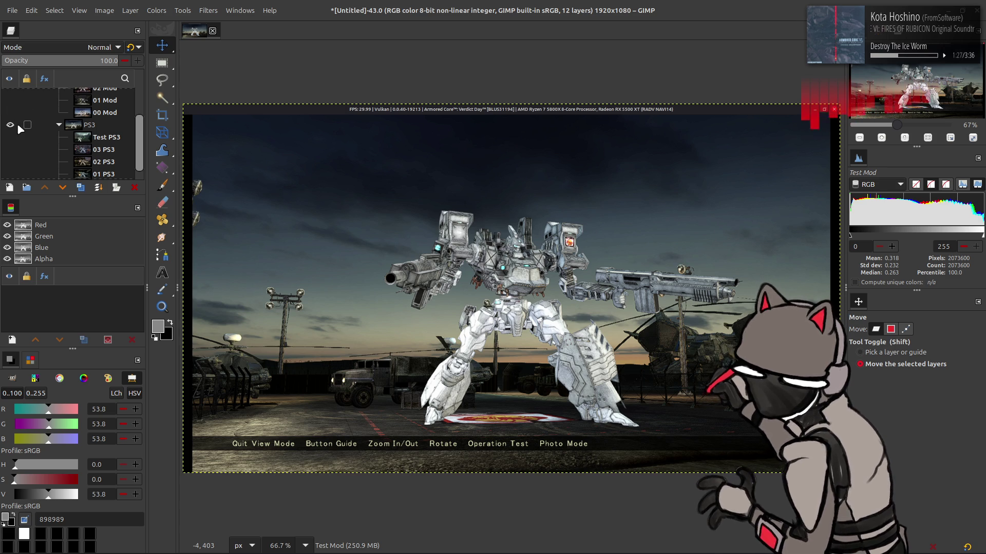
- Turn on the 01 PS3 hangar layer and make it the active layer
{"action": "scroll", "coordinate": [21, 128], "scroll_direction": "down", "scroll_amount": 1}
{"action": "left_click", "coordinate": [10, 161]}
{"action": "left_click", "coordinate": [65, 161]}
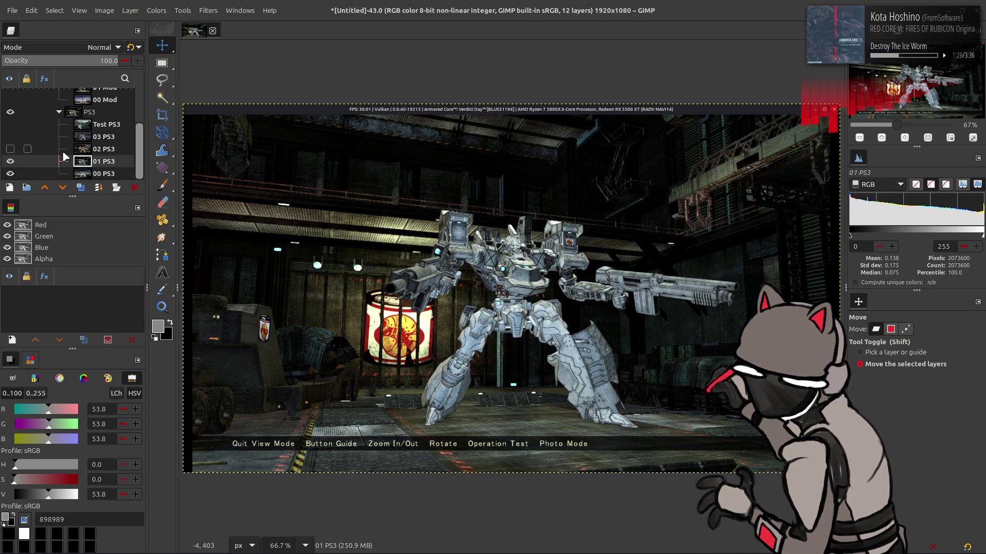
{"action": "scroll", "coordinate": [63, 152], "scroll_direction": "up", "scroll_amount": 3}
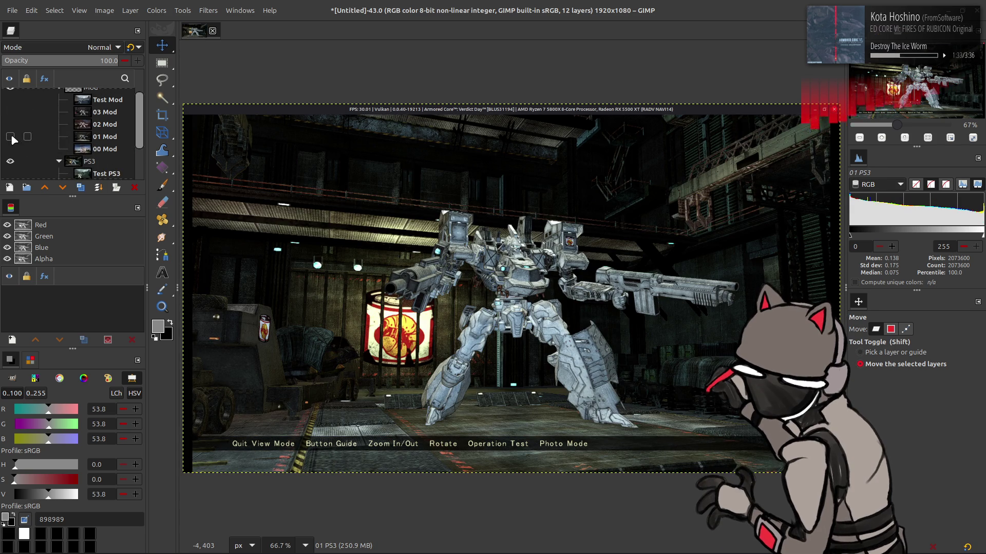
- Toggle the 01 Mod Xenia layer repeatedly against 01 PS3, ending with it hidden
{"action": "left_click", "coordinate": [10, 136]}
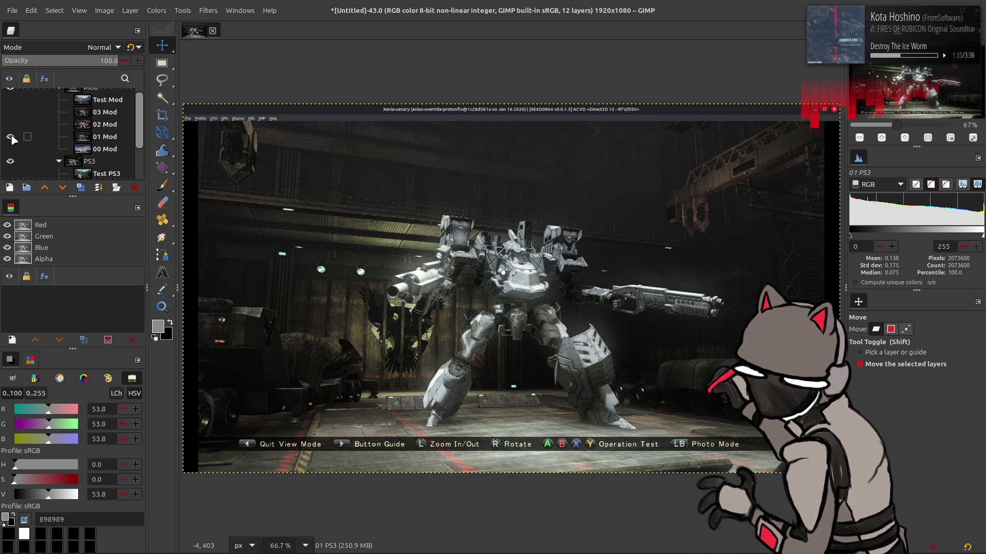
{"action": "left_click", "coordinate": [11, 136]}
{"action": "left_click", "coordinate": [11, 136]}
{"action": "left_click", "coordinate": [10, 137]}
{"action": "left_click", "coordinate": [11, 137]}
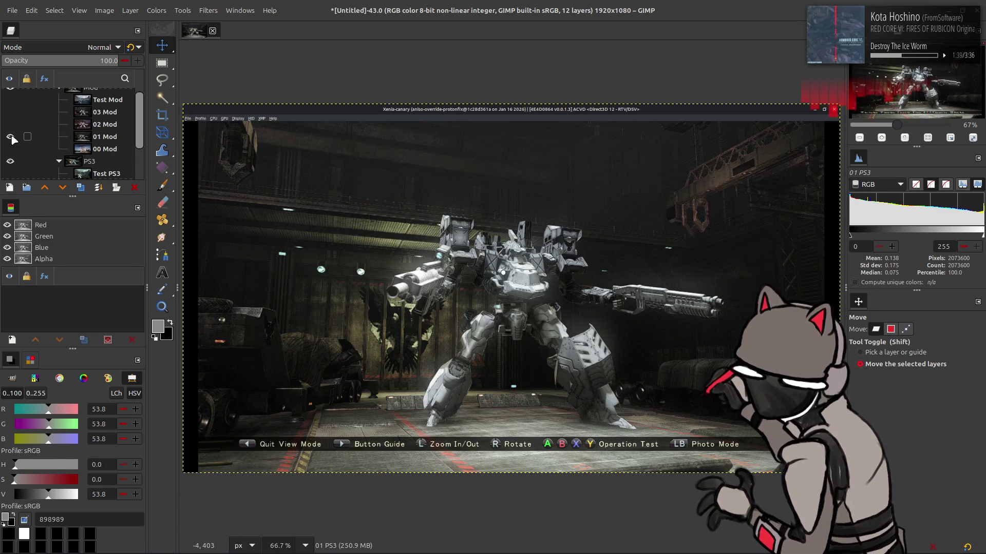
{"action": "left_click", "coordinate": [11, 137]}
{"action": "left_click", "coordinate": [11, 136]}
{"action": "left_click", "coordinate": [11, 136]}
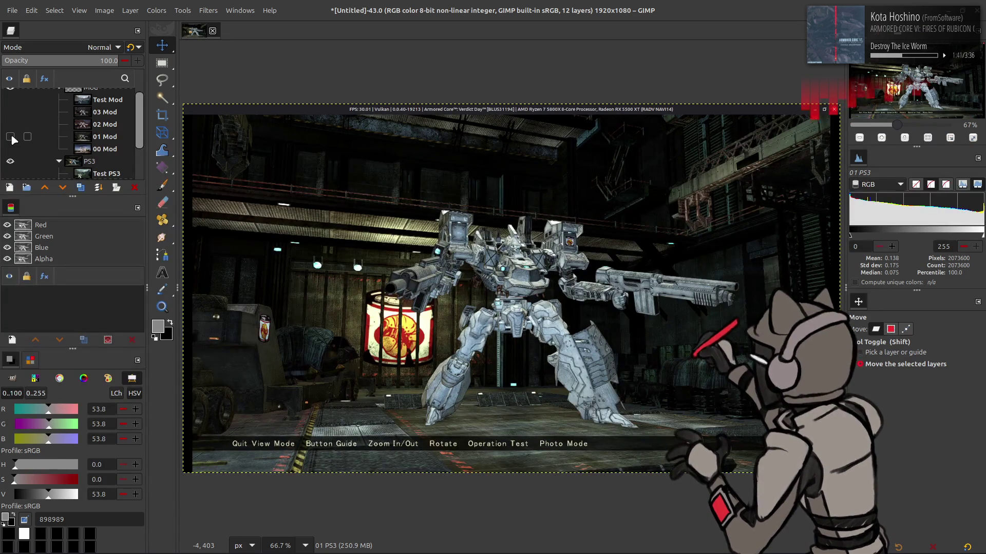
{"action": "left_click", "coordinate": [11, 137]}
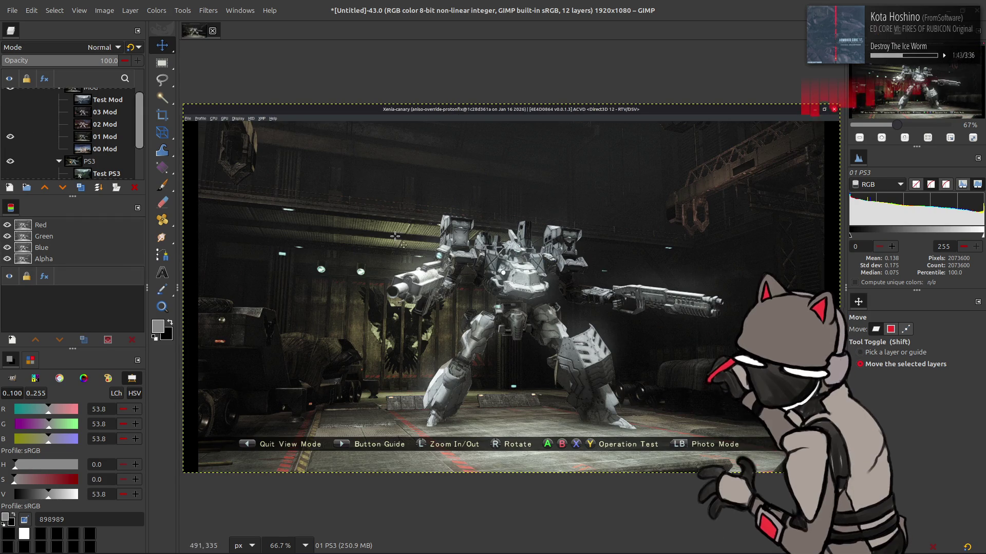
{"action": "left_click", "coordinate": [10, 137]}
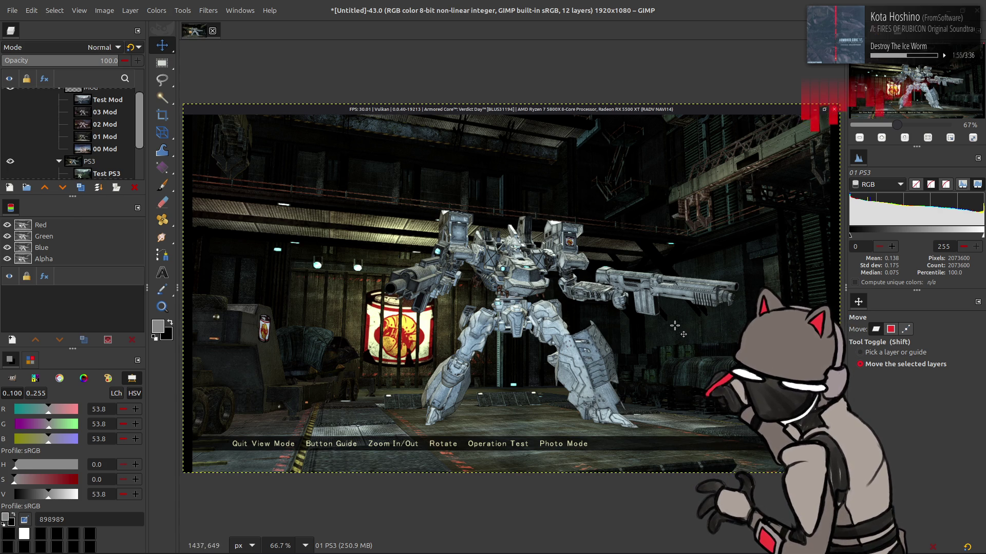
{"action": "left_click", "coordinate": [10, 137]}
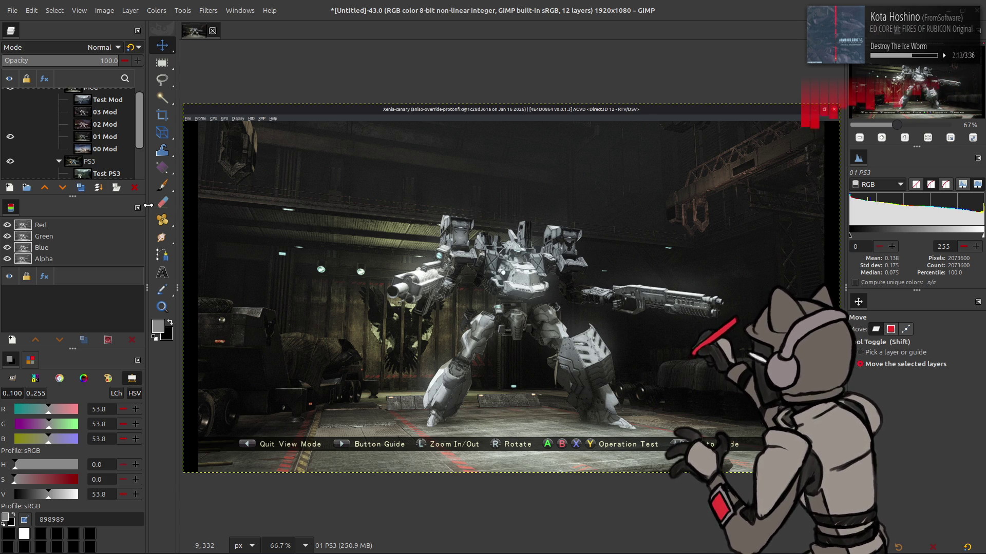
{"action": "left_click", "coordinate": [11, 136]}
{"action": "scroll", "coordinate": [11, 141], "scroll_direction": "down", "scroll_amount": 2}
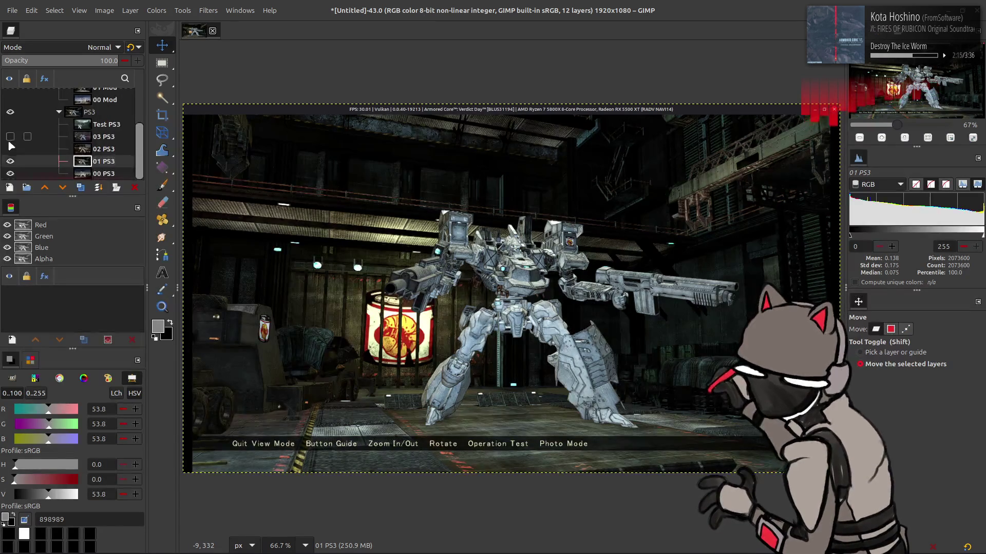
- Hide the 01 PS3 layer and make 02 PS3 the active layer
{"action": "left_click", "coordinate": [11, 161]}
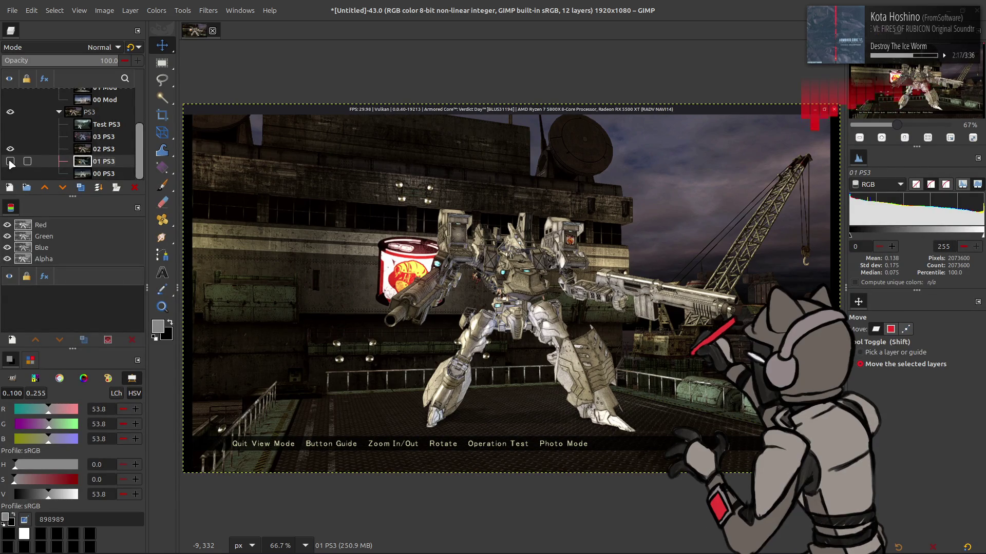
{"action": "left_click", "coordinate": [108, 151]}
{"action": "scroll", "coordinate": [83, 149], "scroll_direction": "up", "scroll_amount": 3}
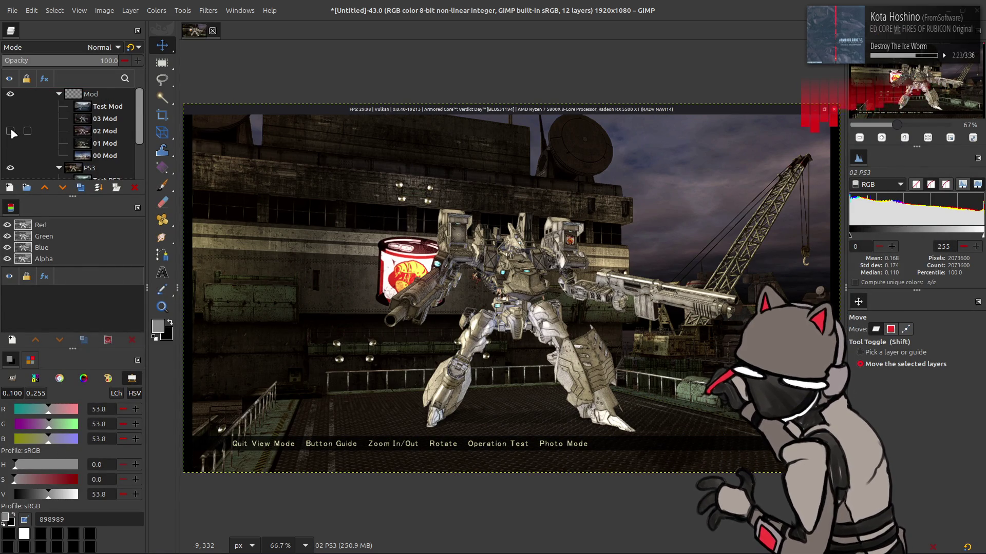
- Flip the 02 Mod Xenia layer on and off against 02 PS3, leaving it hidden
{"action": "left_click", "coordinate": [10, 131]}
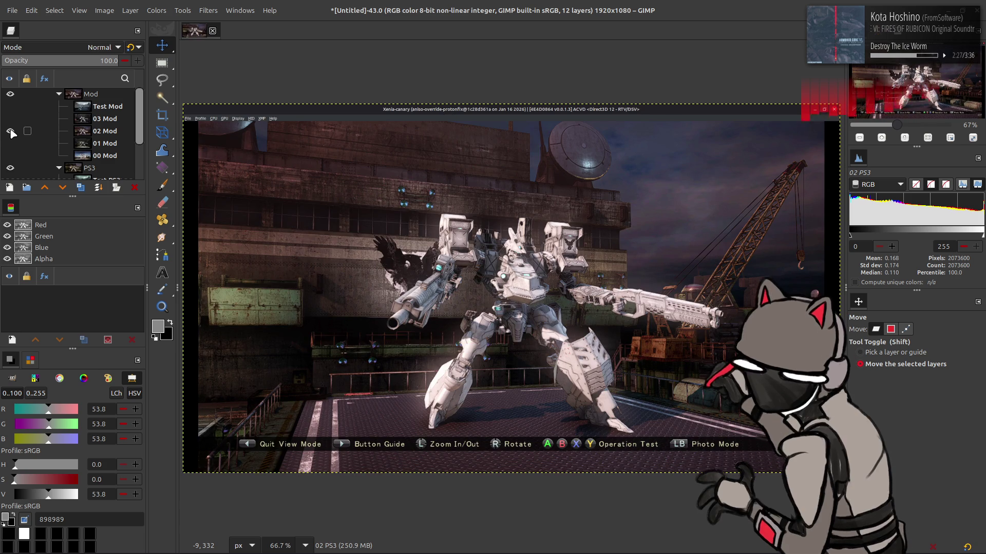
{"action": "left_click", "coordinate": [10, 131]}
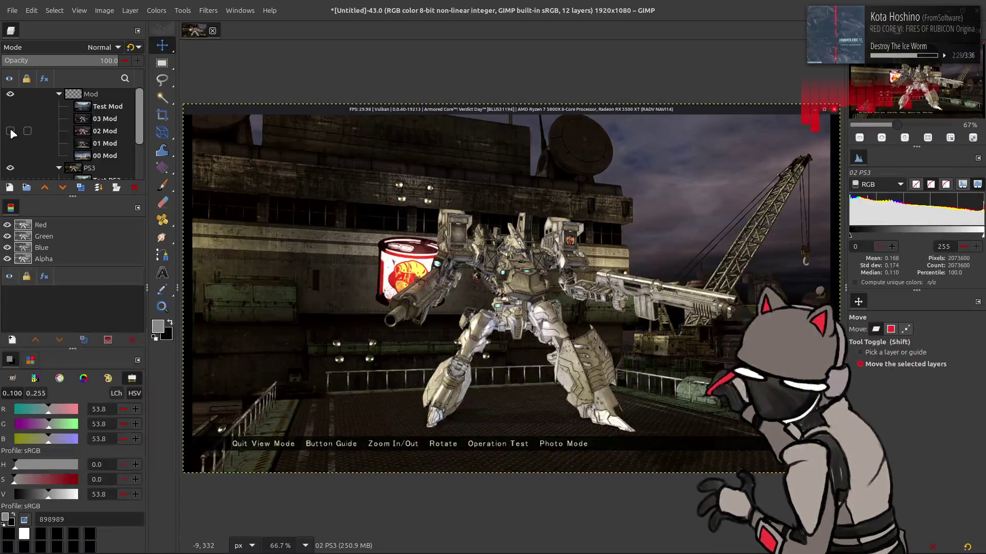
{"action": "left_click", "coordinate": [10, 131]}
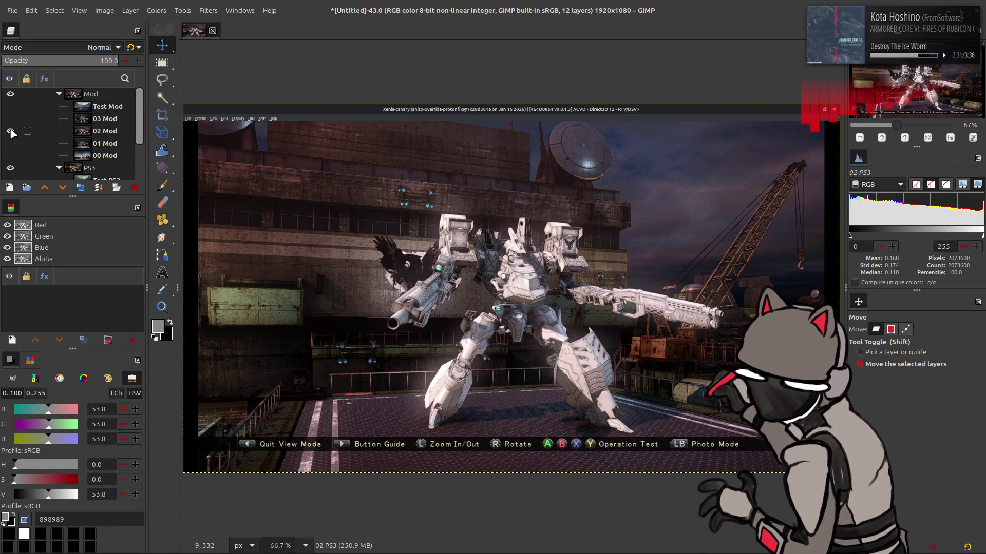
{"action": "left_click", "coordinate": [10, 131]}
{"action": "left_click", "coordinate": [10, 132]}
{"action": "left_click", "coordinate": [10, 131]}
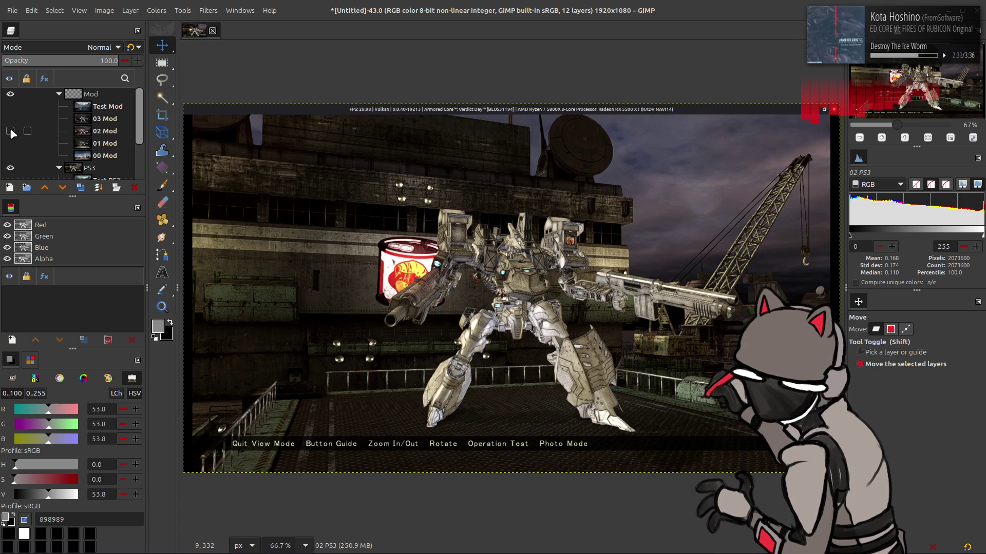
{"action": "left_click", "coordinate": [11, 131]}
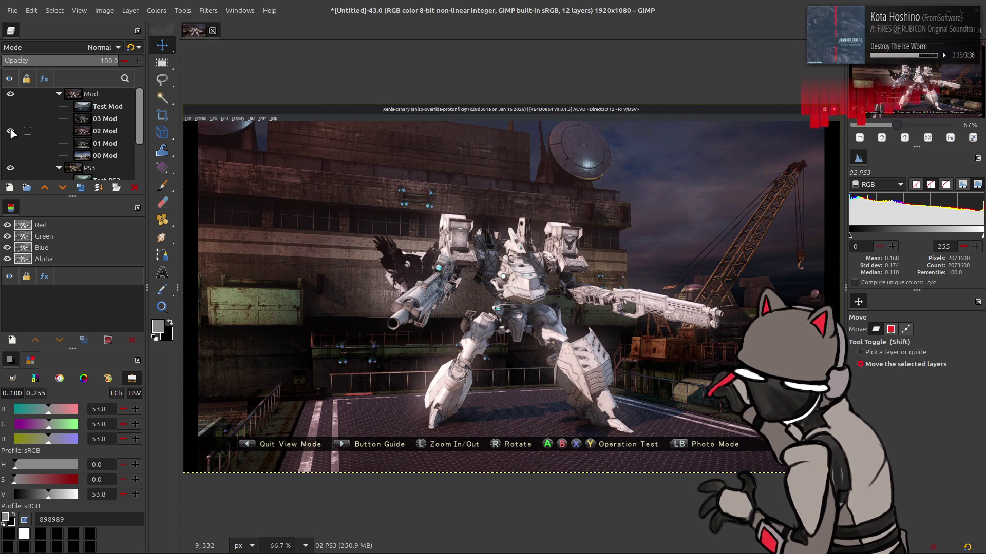
{"action": "left_click", "coordinate": [10, 131]}
{"action": "left_click", "coordinate": [10, 131]}
{"action": "left_click", "coordinate": [10, 131]}
{"action": "left_click", "coordinate": [11, 131]}
{"action": "left_click", "coordinate": [11, 131]}
{"action": "left_click", "coordinate": [10, 132]}
{"action": "left_click", "coordinate": [10, 131]}
{"action": "left_click", "coordinate": [10, 131]}
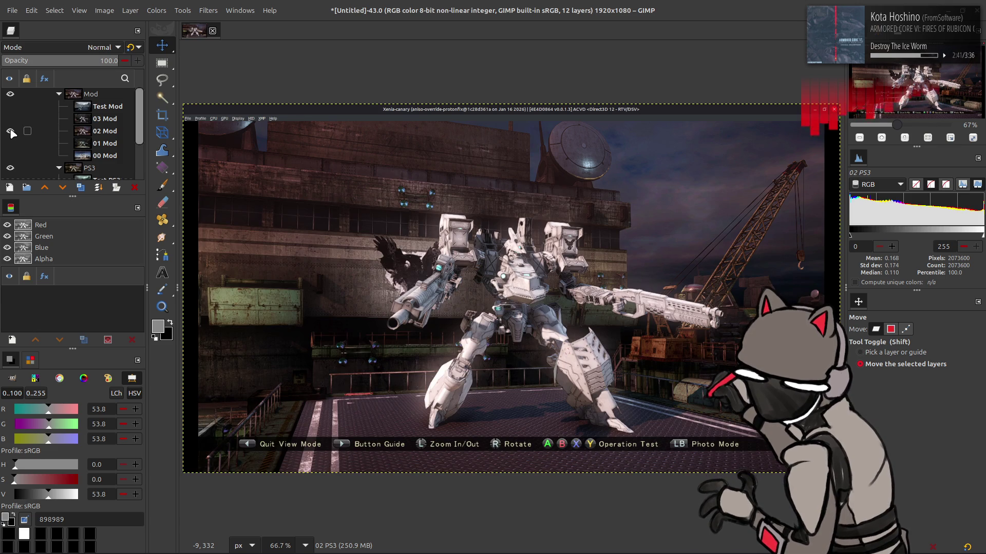
{"action": "left_click", "coordinate": [10, 132]}
{"action": "left_click", "coordinate": [10, 132]}
{"action": "left_click", "coordinate": [10, 131]}
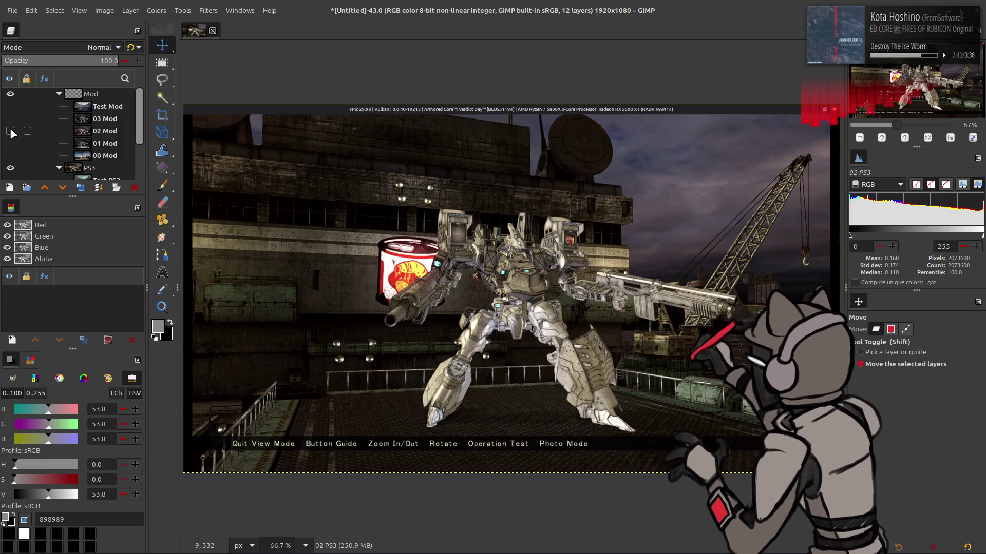
{"action": "left_click", "coordinate": [10, 132]}
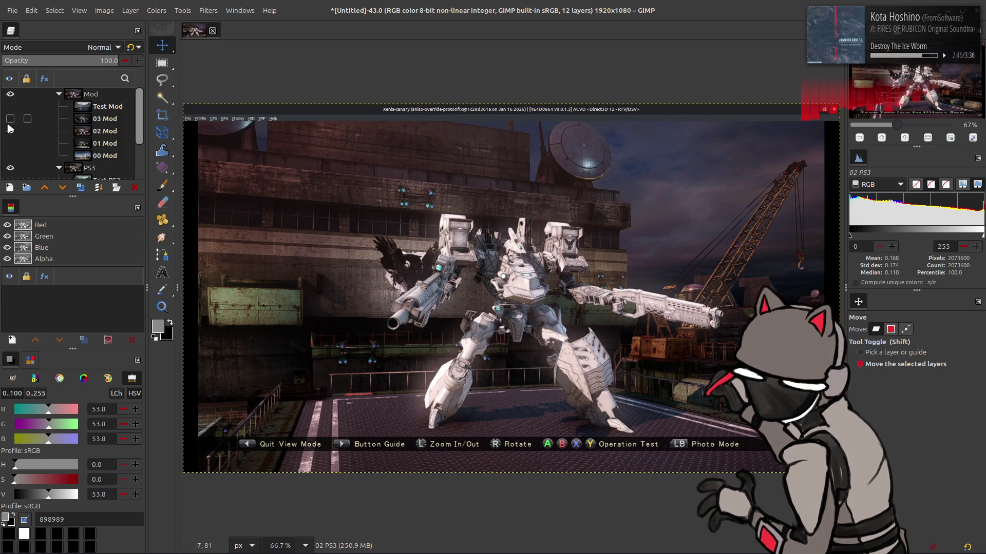
{"action": "left_click", "coordinate": [7, 135]}
{"action": "left_click", "coordinate": [7, 135]}
{"action": "left_click", "coordinate": [7, 135]}
{"action": "left_click", "coordinate": [6, 135]}
{"action": "left_click", "coordinate": [6, 135]}
{"action": "left_click", "coordinate": [7, 134]}
{"action": "left_click", "coordinate": [6, 135]}
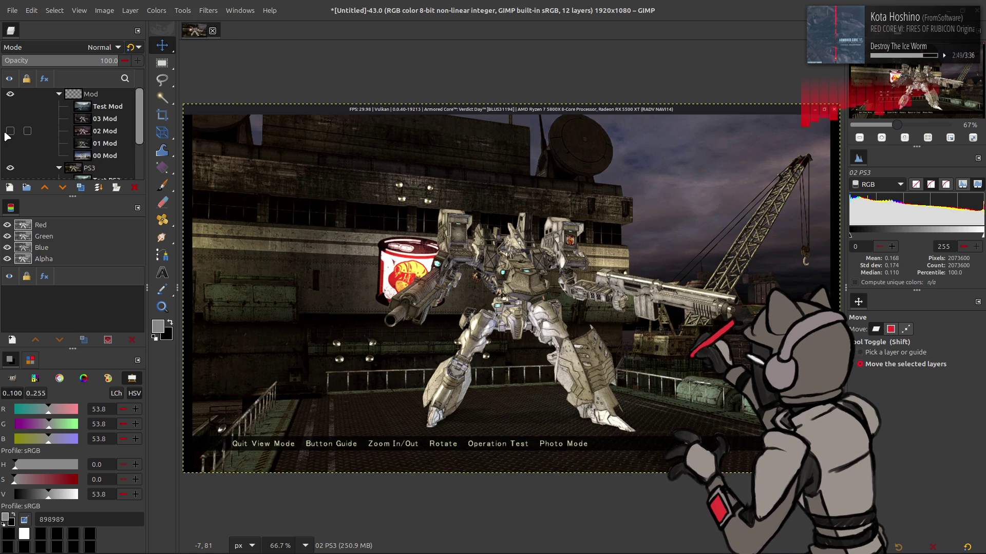
{"action": "left_click", "coordinate": [7, 135]}
{"action": "left_click", "coordinate": [6, 135]}
{"action": "left_click", "coordinate": [7, 134]}
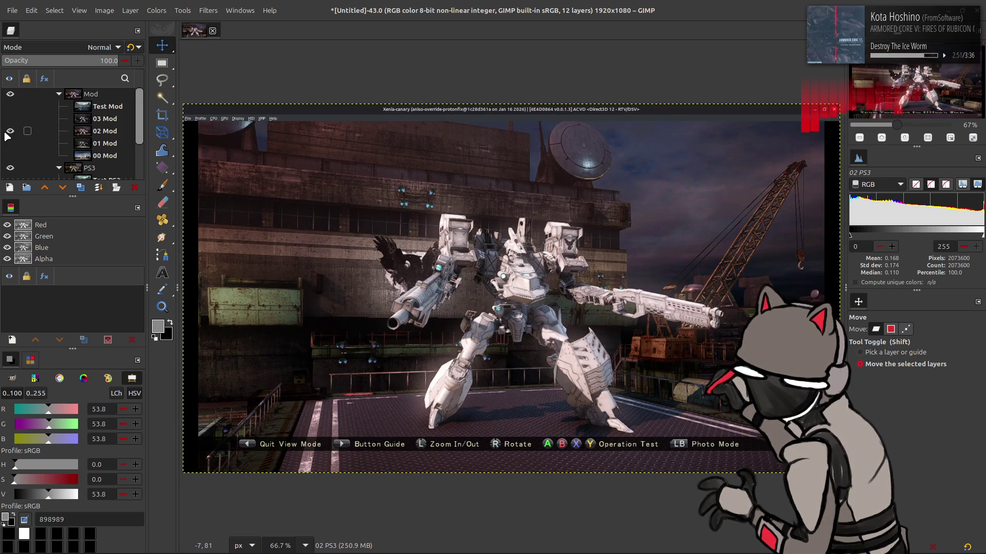
{"action": "left_click", "coordinate": [7, 134]}
{"action": "left_click", "coordinate": [7, 135]}
{"action": "left_click", "coordinate": [7, 135]}
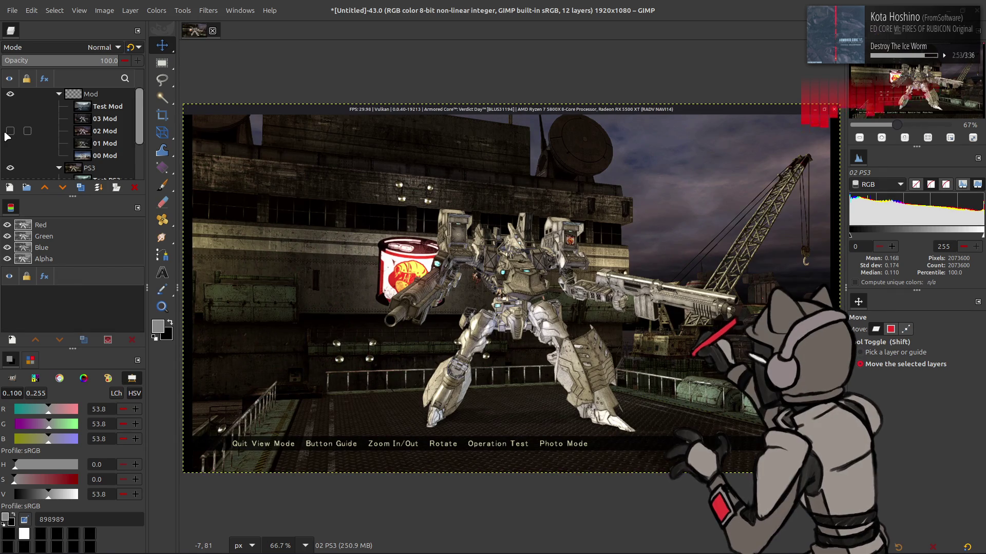
{"action": "left_click", "coordinate": [10, 132]}
{"action": "left_click", "coordinate": [7, 135]}
{"action": "left_click", "coordinate": [7, 135]}
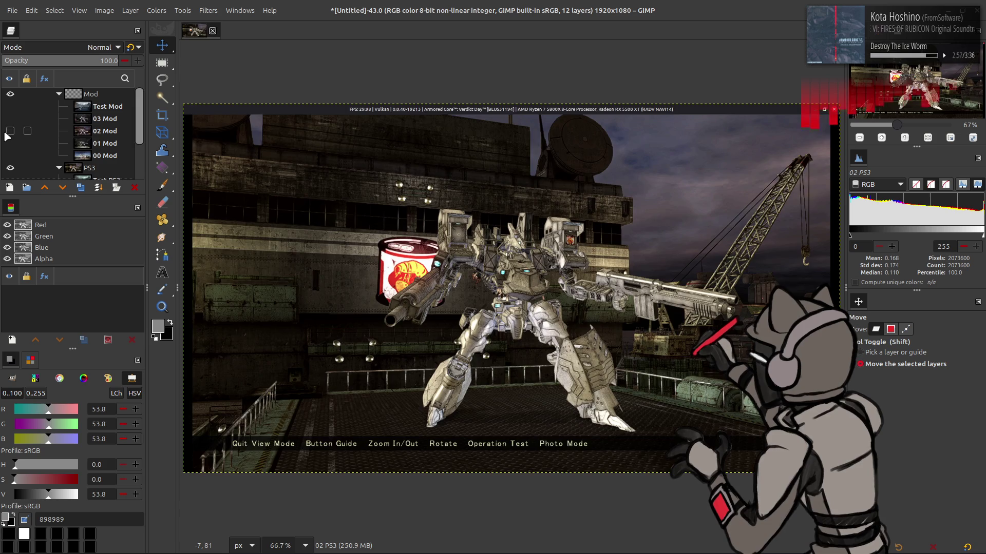
{"action": "left_click", "coordinate": [7, 136]}
{"action": "left_click", "coordinate": [7, 135]}
{"action": "left_click", "coordinate": [7, 135]}
{"action": "left_click", "coordinate": [7, 135]}
{"action": "left_click", "coordinate": [8, 136]}
{"action": "left_click", "coordinate": [7, 136]}
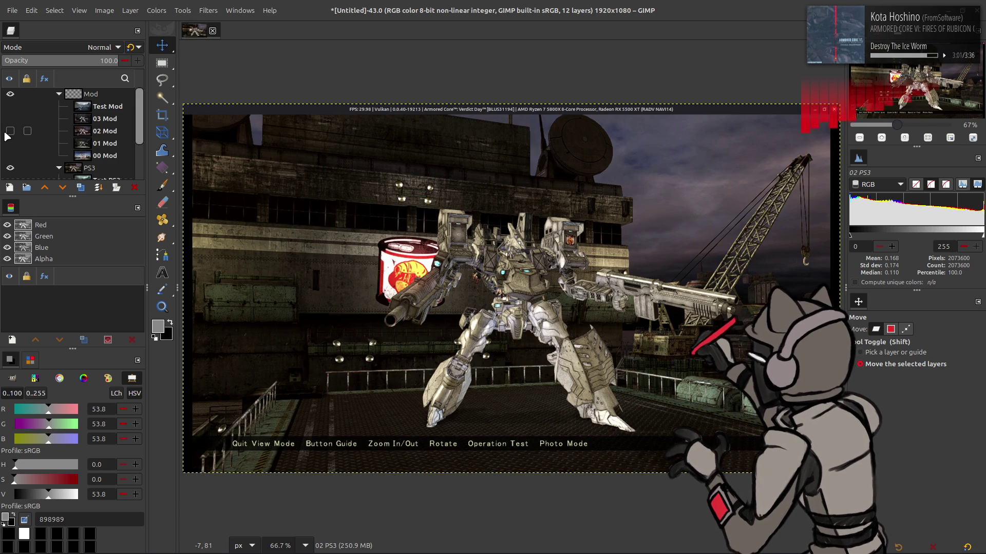
{"action": "left_click", "coordinate": [8, 136]}
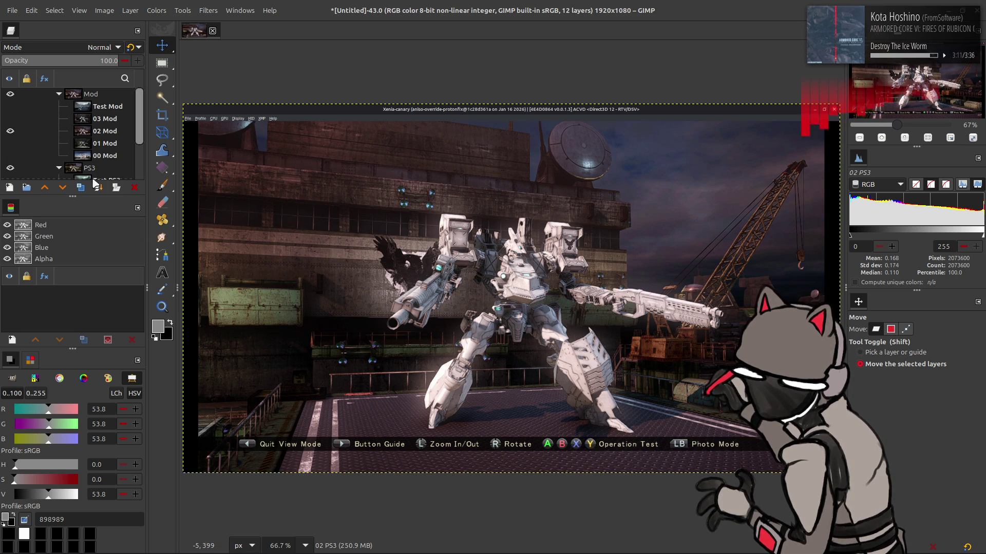
{"action": "left_click", "coordinate": [10, 131]}
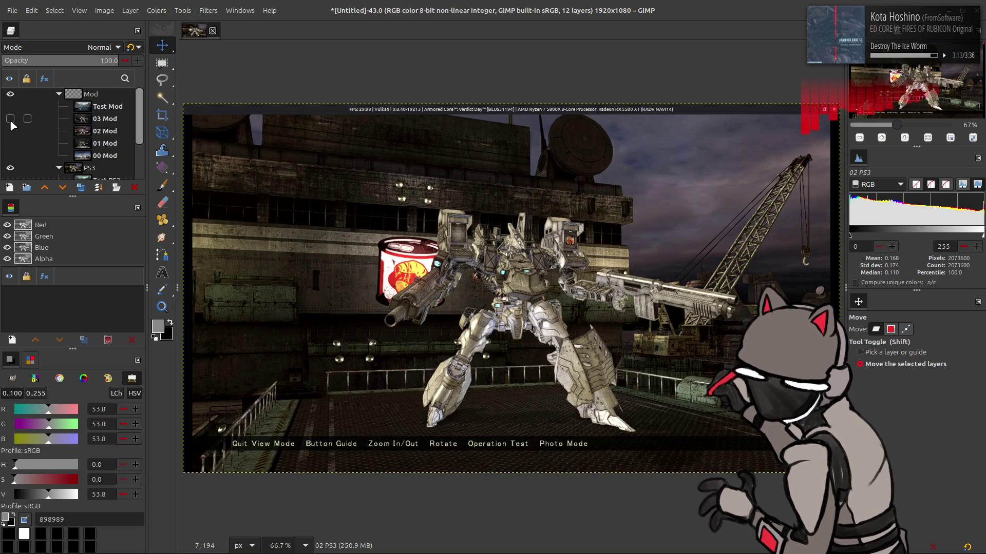
- Briefly show the 03 Mod layer, then hide it again
{"action": "left_click", "coordinate": [10, 119]}
{"action": "left_click", "coordinate": [10, 118]}
{"action": "scroll", "coordinate": [10, 131], "scroll_direction": "down", "scroll_amount": 3}
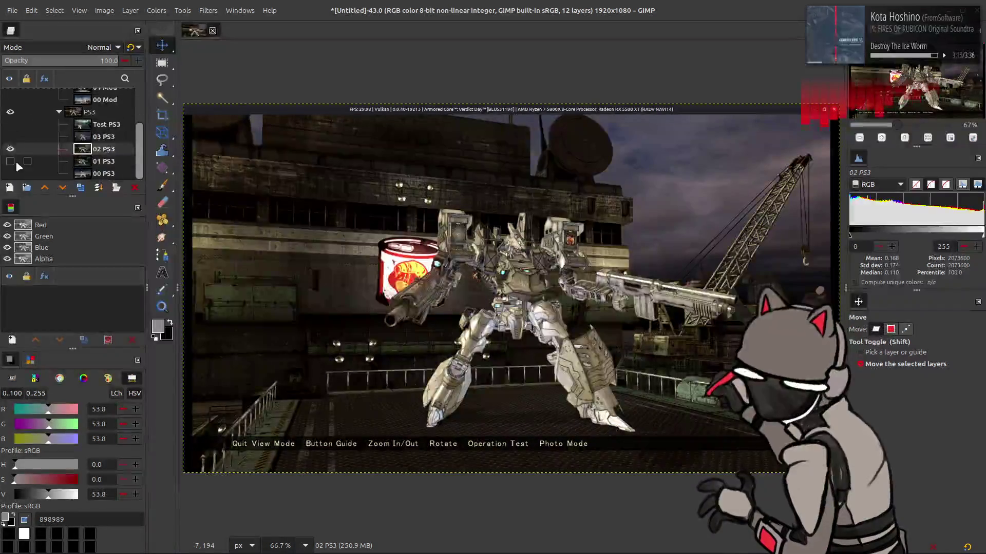
- Show the 03 PS3 hangar layer, hide 02 PS3, and make 03 PS3 the active layer
{"action": "left_click", "coordinate": [11, 136]}
{"action": "left_click", "coordinate": [10, 149]}
{"action": "left_click", "coordinate": [92, 137]}
{"action": "scroll", "coordinate": [51, 129], "scroll_direction": "up", "scroll_amount": 3}
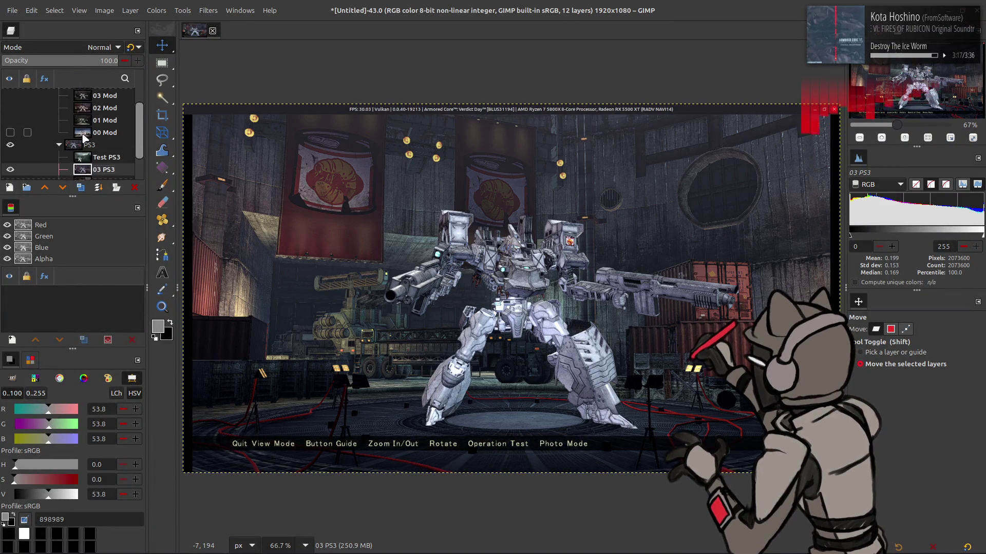
- Flip the 03 Mod layer on and off against 03 PS3, ending with it hidden
{"action": "left_click", "coordinate": [11, 118]}
{"action": "left_click", "coordinate": [10, 118]}
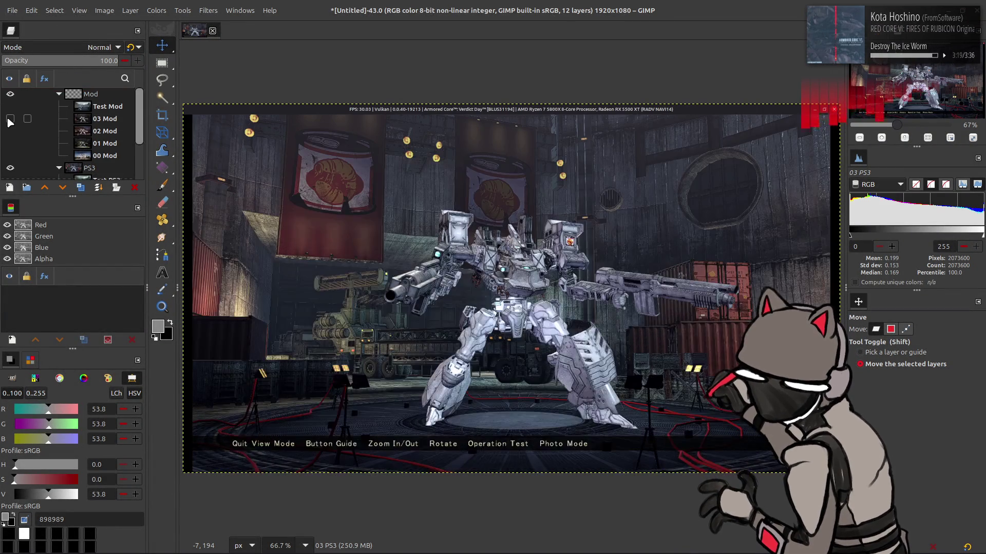
{"action": "left_click", "coordinate": [10, 119]}
{"action": "left_click", "coordinate": [10, 118]}
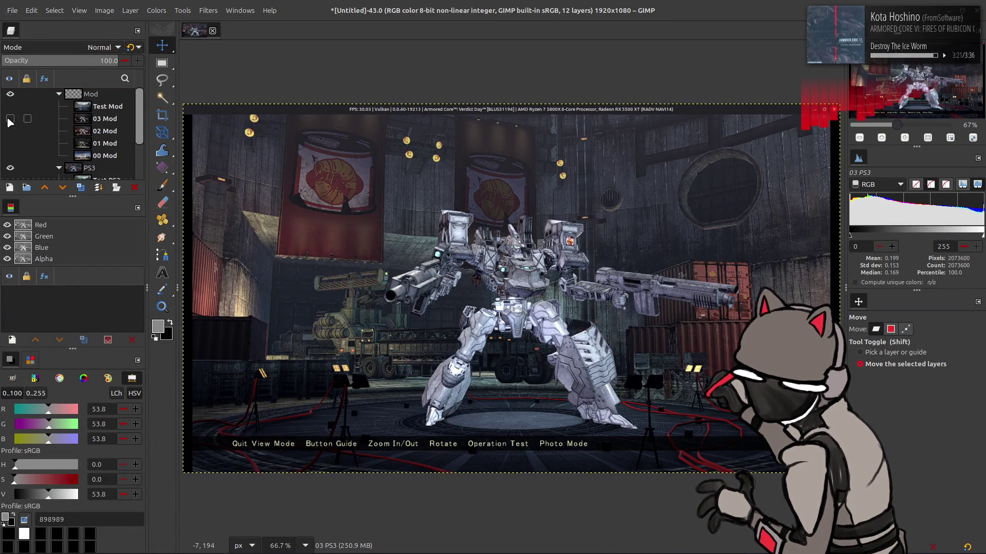
{"action": "left_click", "coordinate": [10, 119]}
{"action": "left_click", "coordinate": [11, 119]}
{"action": "left_click", "coordinate": [10, 119]}
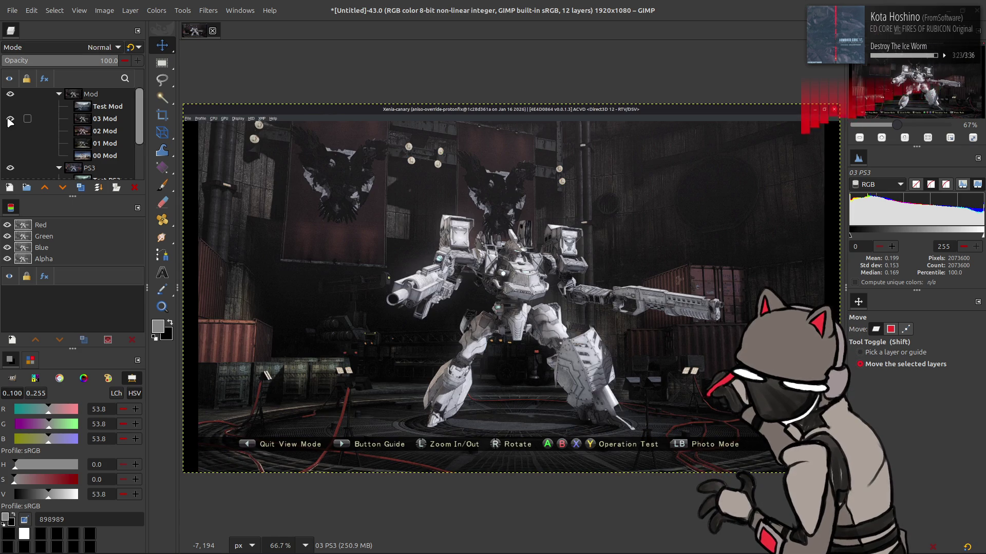
{"action": "left_click", "coordinate": [10, 118]}
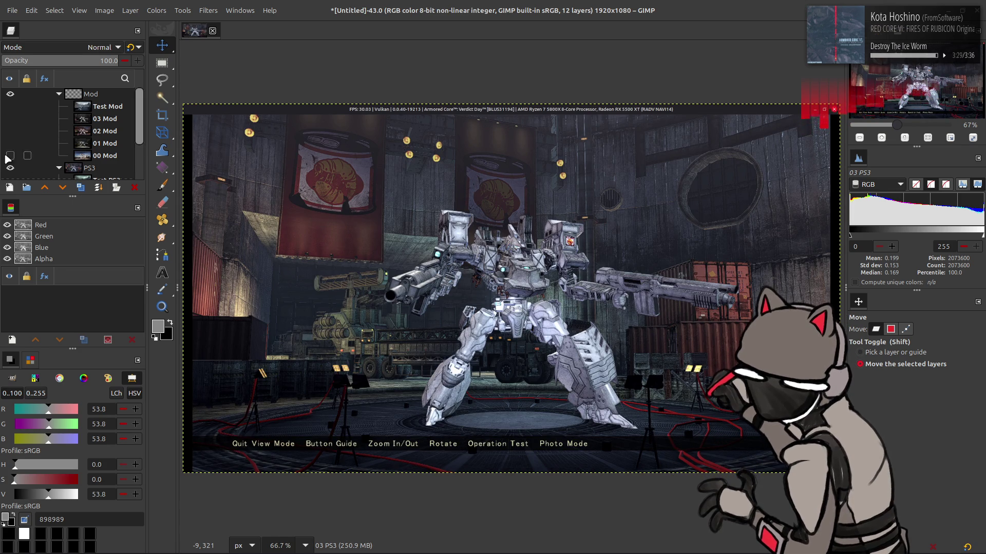
- Briefly toggle the 02 Mod, 03 Mod and Test Mod layers to compare scenes
{"action": "left_click", "coordinate": [10, 131]}
{"action": "left_click", "coordinate": [10, 131]}
{"action": "left_click", "coordinate": [10, 118]}
{"action": "left_click", "coordinate": [9, 106]}
{"action": "left_click", "coordinate": [10, 106]}
- Repeatedly flick 03 Mod visibility to compare the Xenia and PS3 hangar shots, leaving it hidden
{"action": "left_click", "coordinate": [11, 119]}
{"action": "left_click", "coordinate": [11, 118]}
{"action": "left_click", "coordinate": [11, 118]}
{"action": "left_click", "coordinate": [11, 119]}
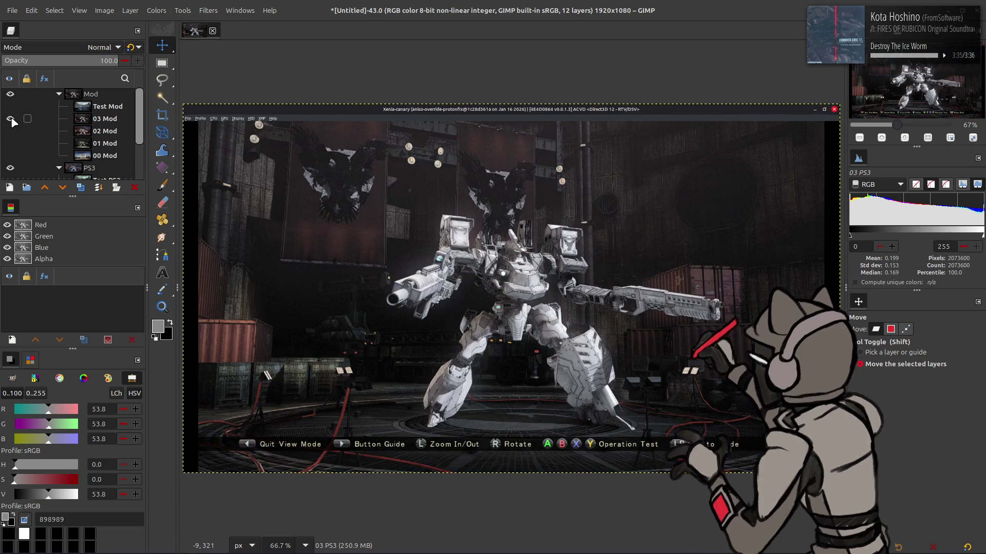
{"action": "left_click", "coordinate": [11, 119]}
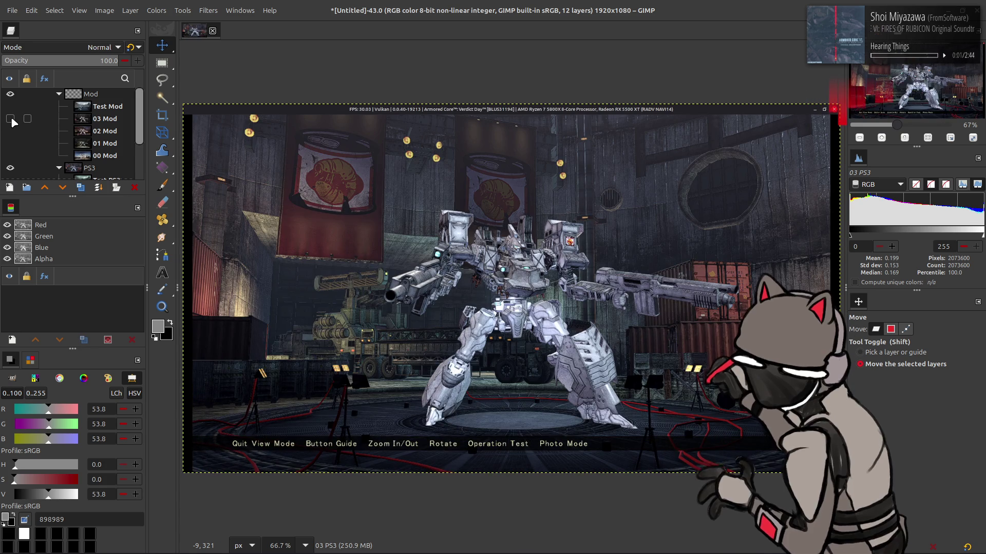
{"action": "left_click", "coordinate": [11, 119]}
{"action": "left_click", "coordinate": [11, 119]}
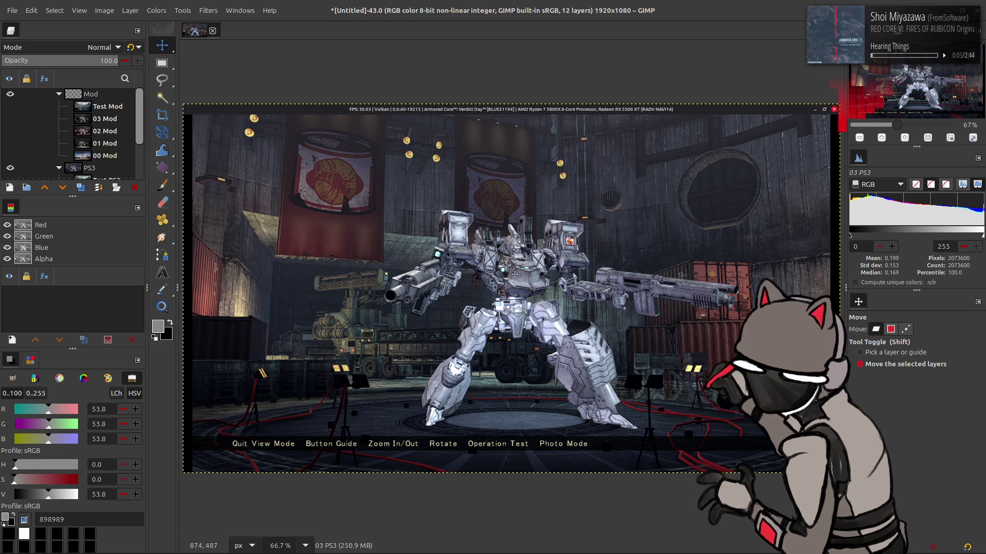
{"action": "left_click", "coordinate": [11, 119]}
{"action": "left_click", "coordinate": [11, 118]}
{"action": "left_click", "coordinate": [11, 118]}
{"action": "left_click", "coordinate": [11, 118]}
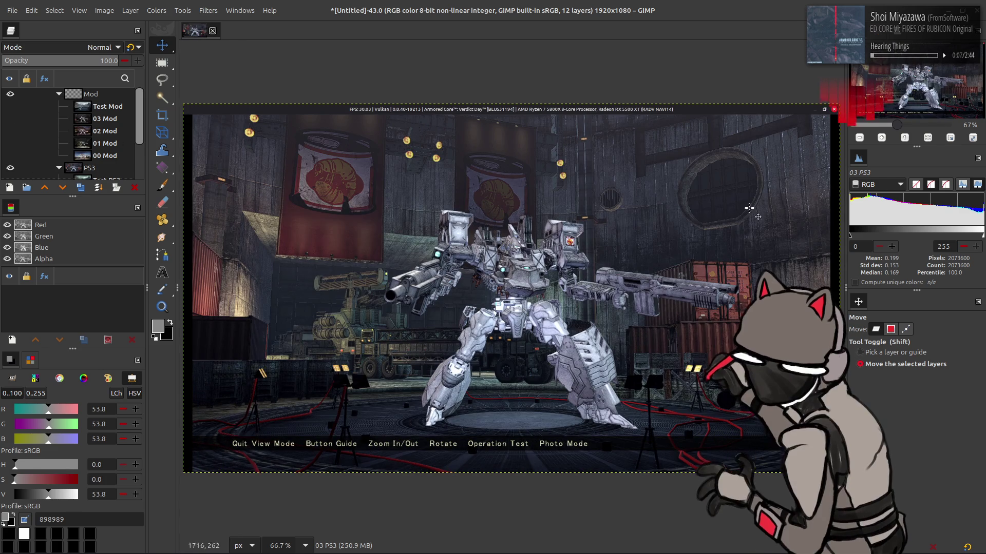
- Compare the hangar shots again by toggling 03 Mod, finishing with 03 Mod shown
{"action": "left_click", "coordinate": [11, 119]}
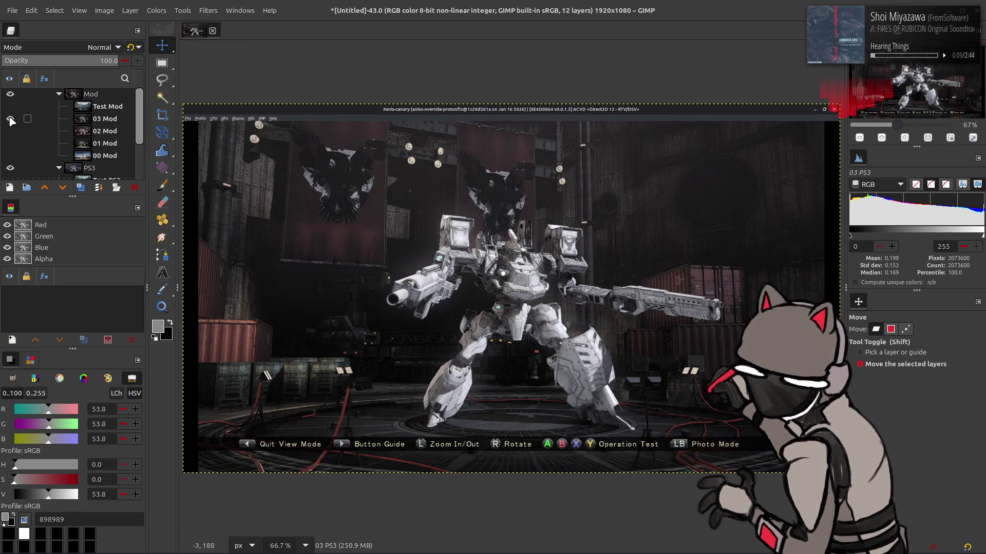
{"action": "left_click", "coordinate": [11, 119]}
{"action": "left_click", "coordinate": [10, 119]}
{"action": "left_click", "coordinate": [11, 118]}
{"action": "left_click", "coordinate": [11, 118]}
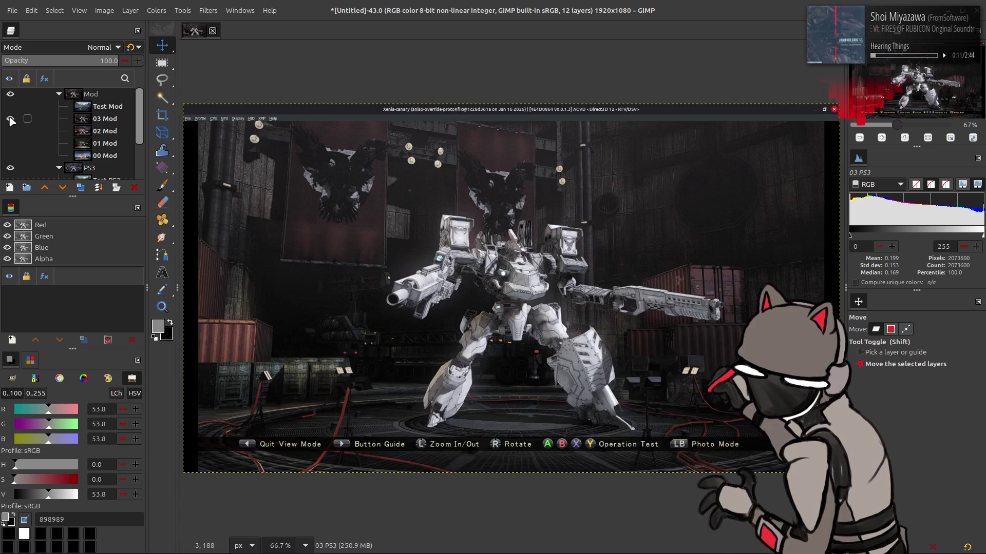
{"action": "left_click", "coordinate": [11, 119]}
{"action": "left_click", "coordinate": [11, 119]}
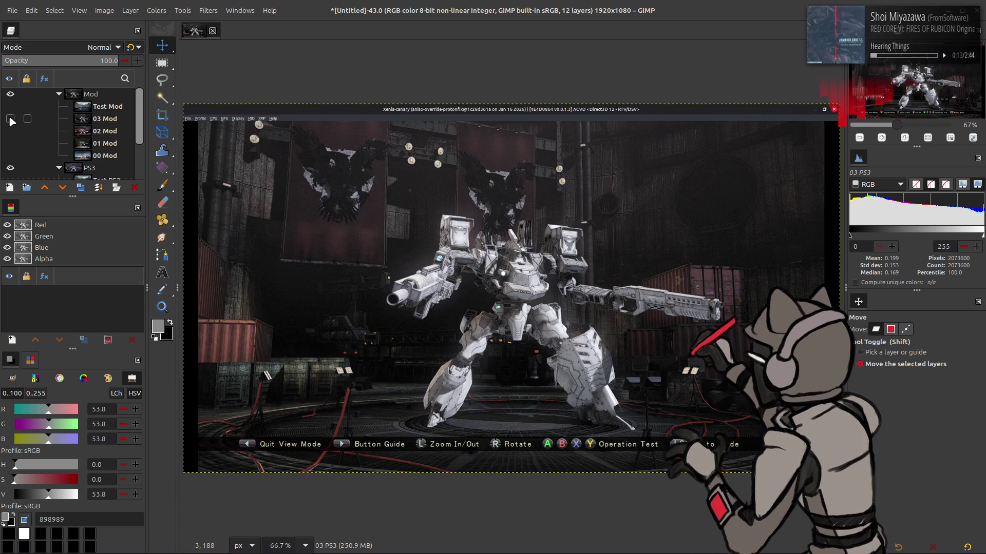
{"action": "left_click", "coordinate": [10, 119]}
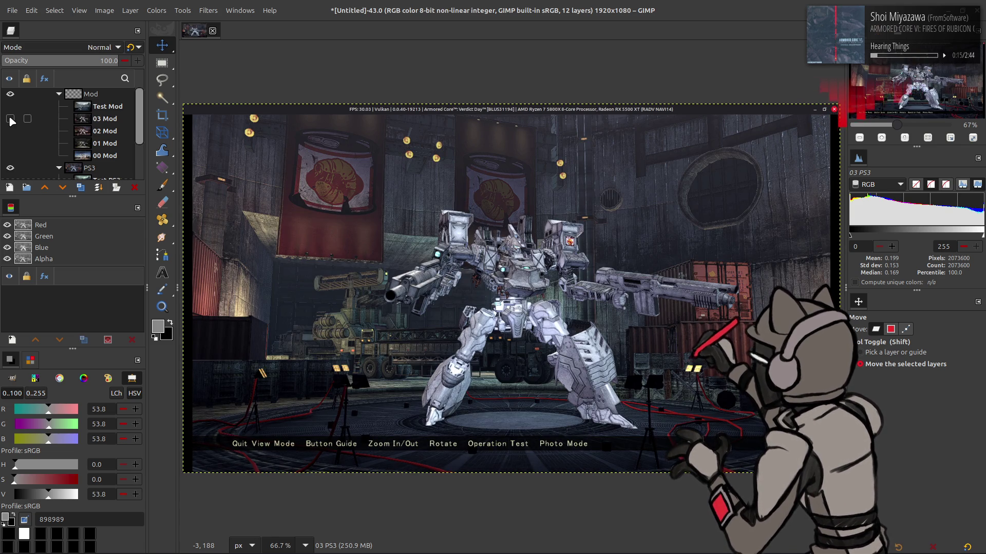
{"action": "left_click", "coordinate": [11, 119]}
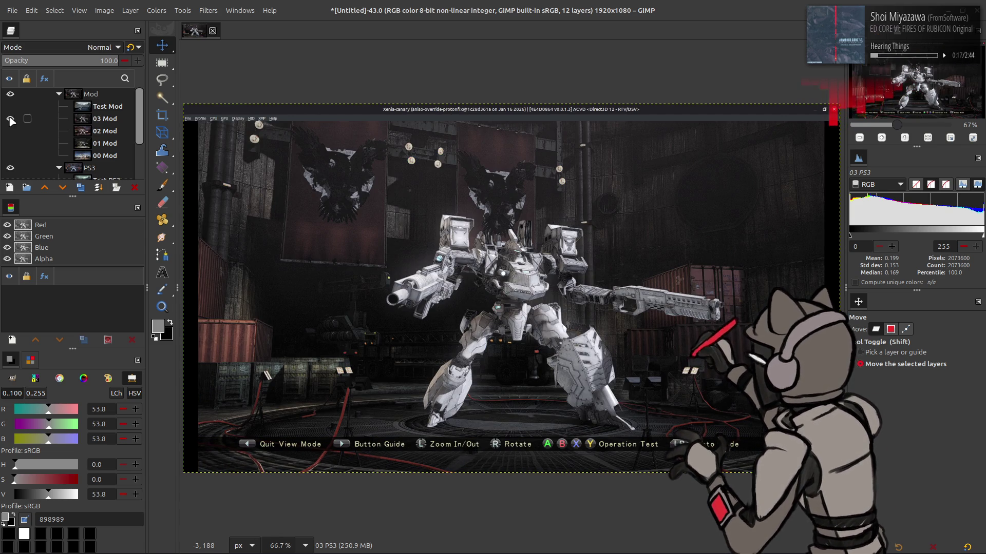
{"action": "left_click", "coordinate": [10, 118]}
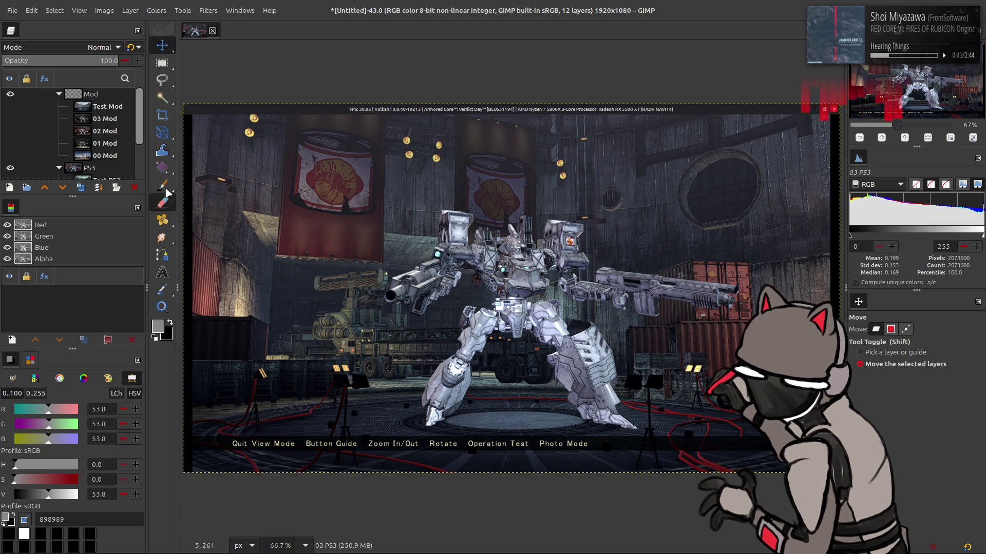
{"action": "left_click", "coordinate": [10, 120]}
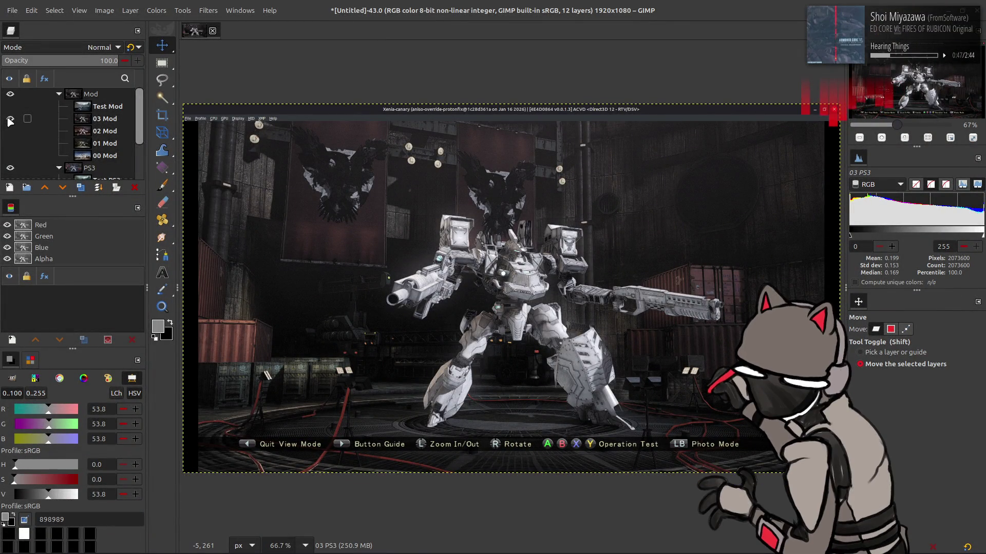
- Hide 03 Mod and briefly preview the 02 Mod crane and 00 Mod sunset scenes
{"action": "left_click", "coordinate": [10, 119]}
{"action": "left_click", "coordinate": [10, 131]}
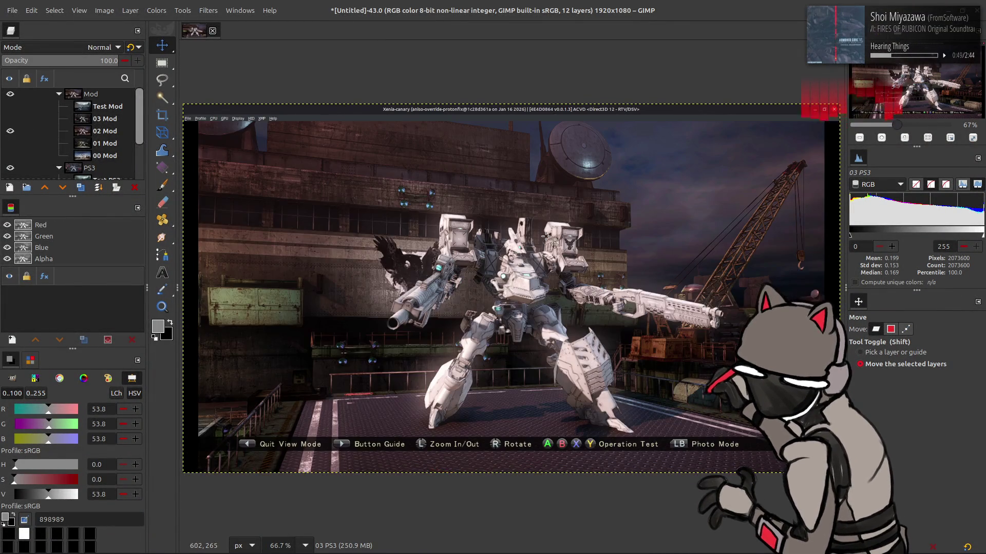
{"action": "left_click", "coordinate": [10, 131]}
{"action": "left_click", "coordinate": [10, 156]}
{"action": "left_click", "coordinate": [10, 156]}
- Toggle 03 Mod repeatedly to compare hangar shots, ending with it visible
{"action": "left_click", "coordinate": [13, 123]}
{"action": "left_click", "coordinate": [13, 123]}
{"action": "left_click", "coordinate": [13, 124]}
{"action": "left_click", "coordinate": [13, 122]}
{"action": "left_click", "coordinate": [13, 121]}
{"action": "left_click", "coordinate": [12, 119]}
{"action": "left_click", "coordinate": [11, 118]}
- Show 01 Mod, then flip 03 Mod against the lighter hangar, ending on the Xenia shot
{"action": "left_click", "coordinate": [11, 144]}
{"action": "left_click", "coordinate": [11, 120]}
{"action": "left_click", "coordinate": [11, 120]}
{"action": "left_click", "coordinate": [11, 120]}
{"action": "left_click", "coordinate": [11, 120]}
{"action": "left_click", "coordinate": [12, 120]}
{"action": "left_click", "coordinate": [11, 120]}
{"action": "left_click", "coordinate": [11, 120]}
{"action": "left_click", "coordinate": [11, 120]}
{"action": "left_click", "coordinate": [12, 121]}
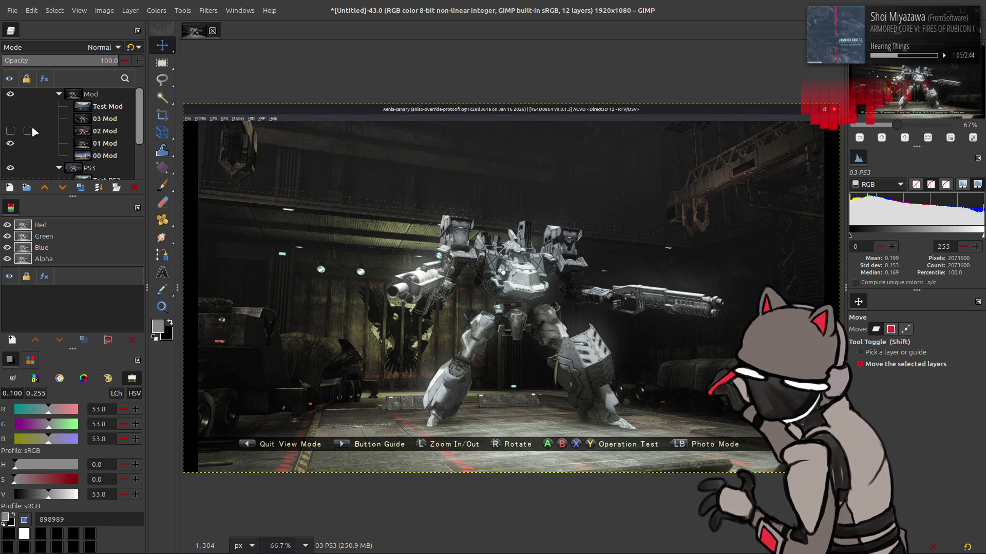
- Make 03 Mod visible and active, flick it against the brighter hangar, then hide 03 Mod and 01 Mod
{"action": "left_click", "coordinate": [11, 119]}
{"action": "left_click", "coordinate": [105, 118]}
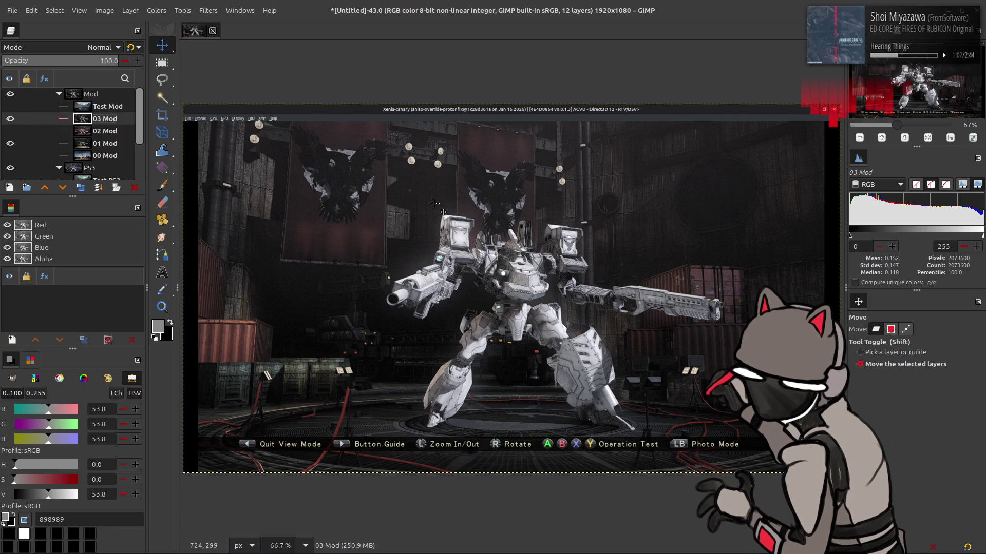
{"action": "left_click", "coordinate": [10, 119]}
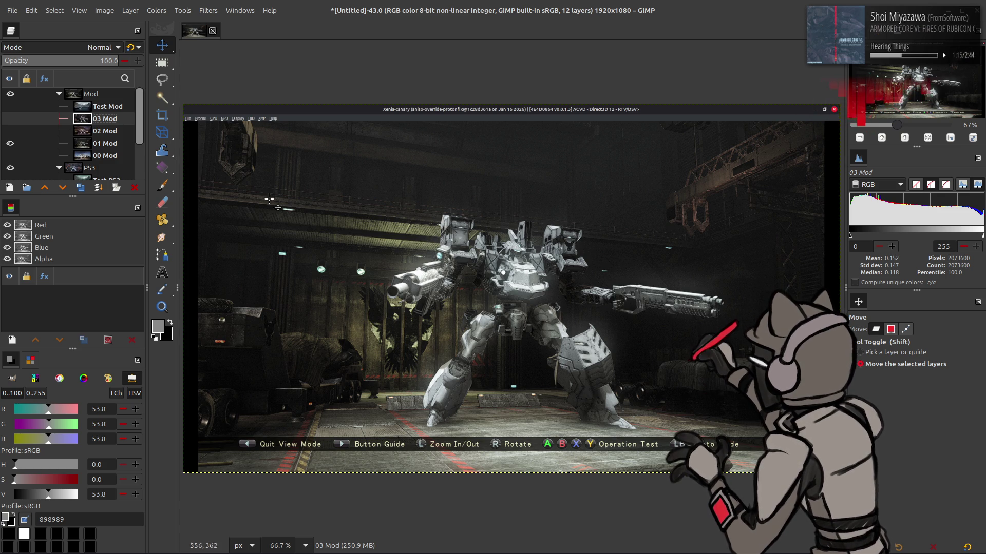
{"action": "left_click", "coordinate": [10, 119]}
{"action": "left_click", "coordinate": [11, 119]}
{"action": "left_click", "coordinate": [10, 119]}
{"action": "left_click", "coordinate": [10, 120]}
{"action": "left_click", "coordinate": [10, 144]}
- Flick 03 Mod to compare lighting, then toggle 03 PS3 in the PS3 group
{"action": "scroll", "coordinate": [41, 141], "scroll_direction": "down", "scroll_amount": 3}
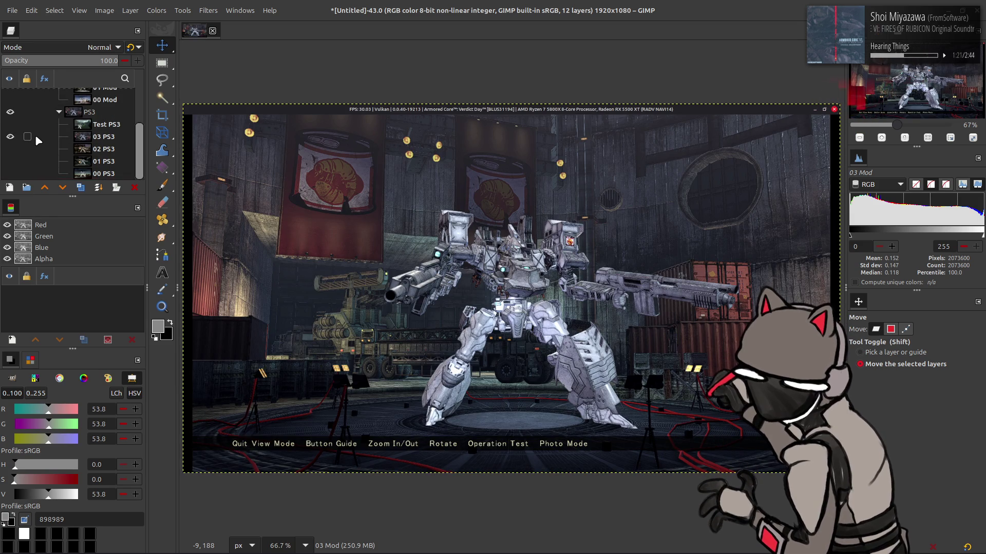
{"action": "scroll", "coordinate": [40, 140], "scroll_direction": "up", "scroll_amount": 3}
{"action": "left_click", "coordinate": [10, 119]}
{"action": "left_click", "coordinate": [11, 119]}
{"action": "left_click", "coordinate": [10, 119]}
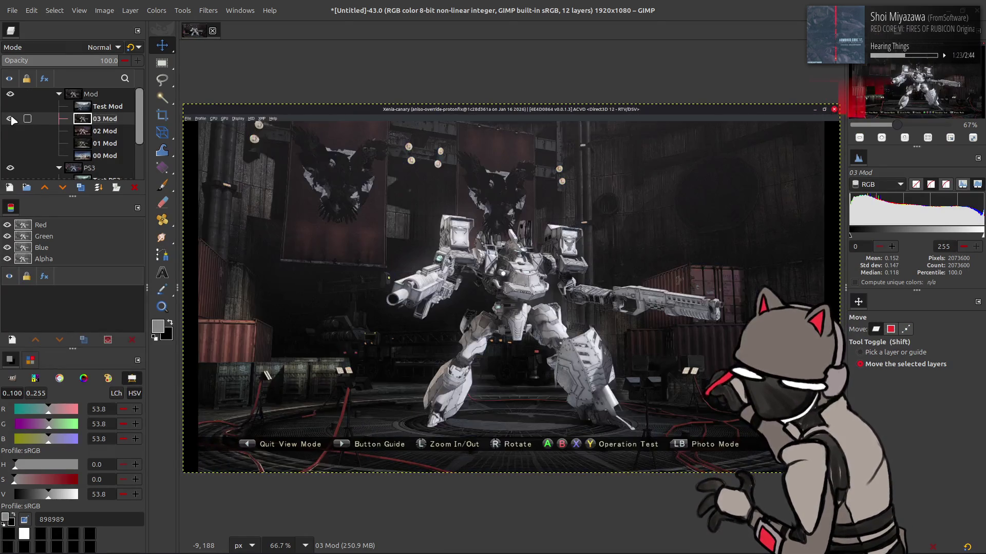
{"action": "left_click", "coordinate": [12, 120]}
{"action": "left_click", "coordinate": [12, 120]}
{"action": "left_click", "coordinate": [13, 120]}
{"action": "left_click", "coordinate": [13, 119]}
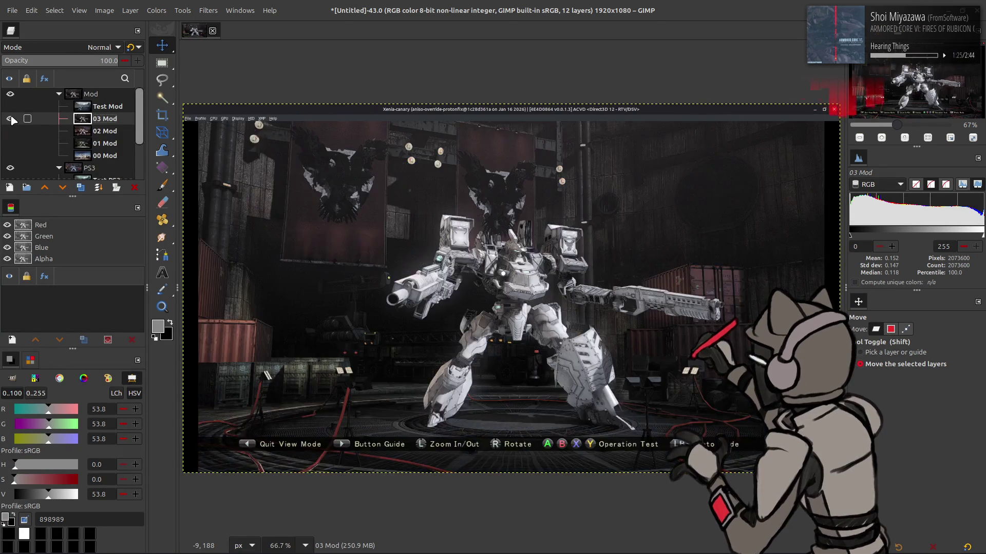
{"action": "left_click", "coordinate": [12, 119]}
{"action": "left_click", "coordinate": [12, 120]}
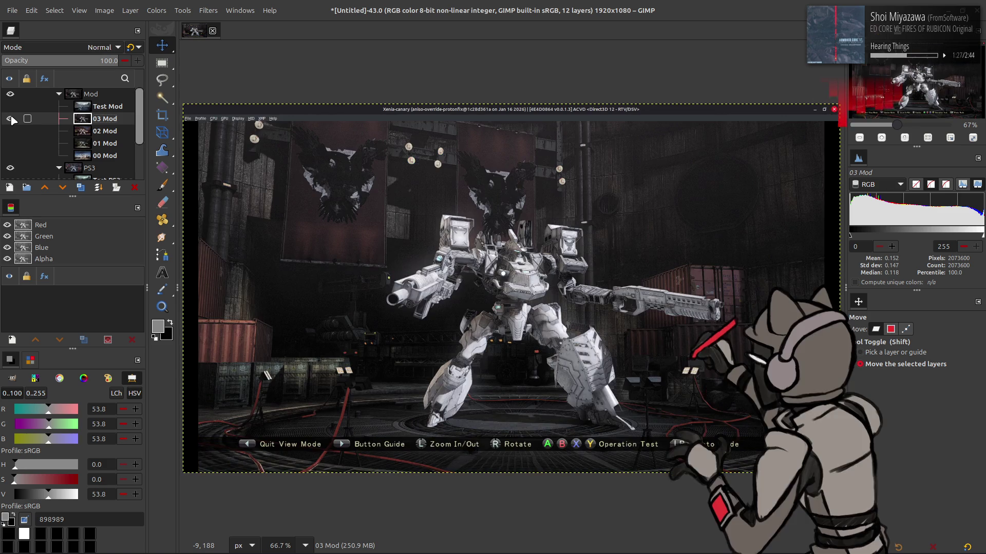
{"action": "left_click", "coordinate": [12, 119]}
{"action": "scroll", "coordinate": [13, 125], "scroll_direction": "down", "scroll_amount": 3}
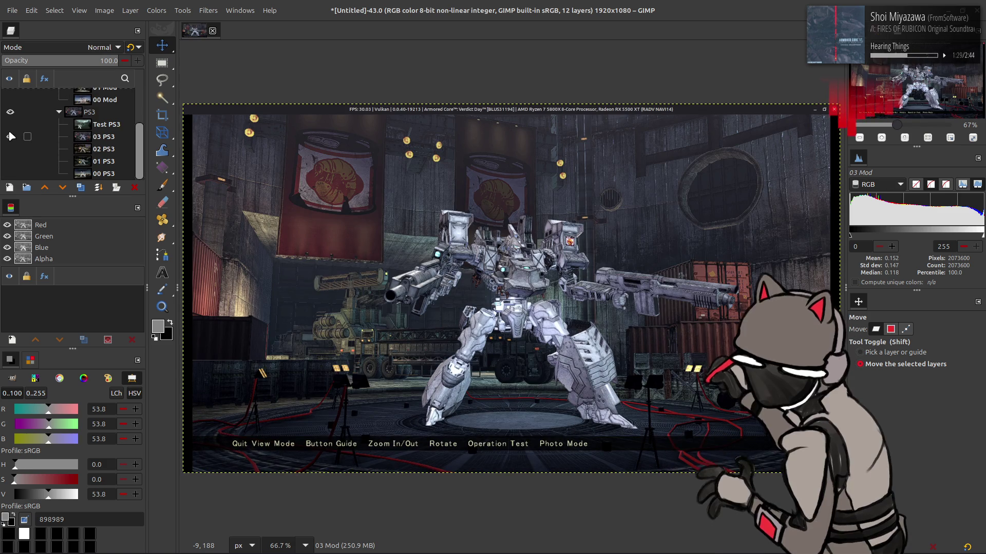
{"action": "left_click", "coordinate": [11, 136]}
{"action": "scroll", "coordinate": [11, 137], "scroll_direction": "up", "scroll_amount": 3}
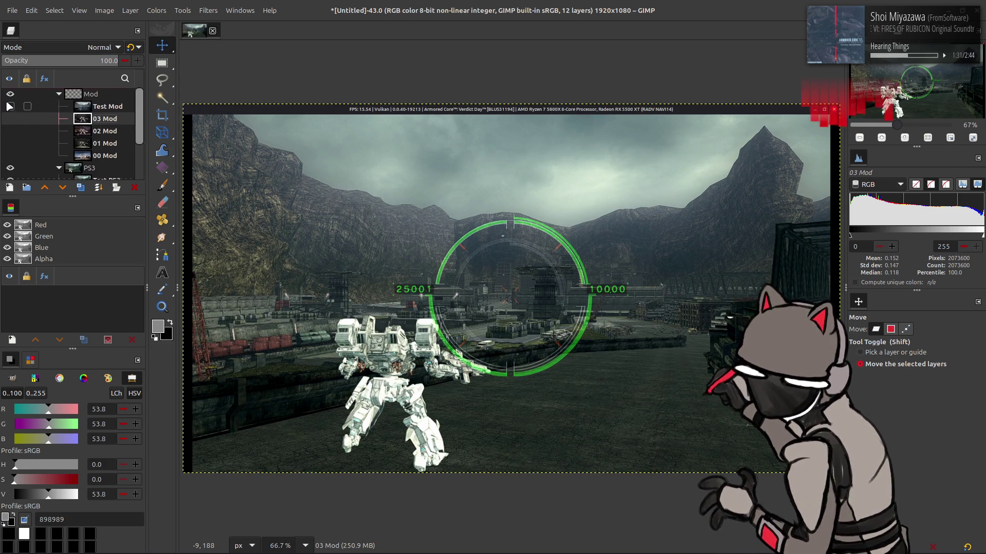
{"action": "left_click", "coordinate": [9, 107]}
{"action": "left_click", "coordinate": [10, 106]}
{"action": "left_click", "coordinate": [9, 106]}
{"action": "left_click", "coordinate": [9, 106]}
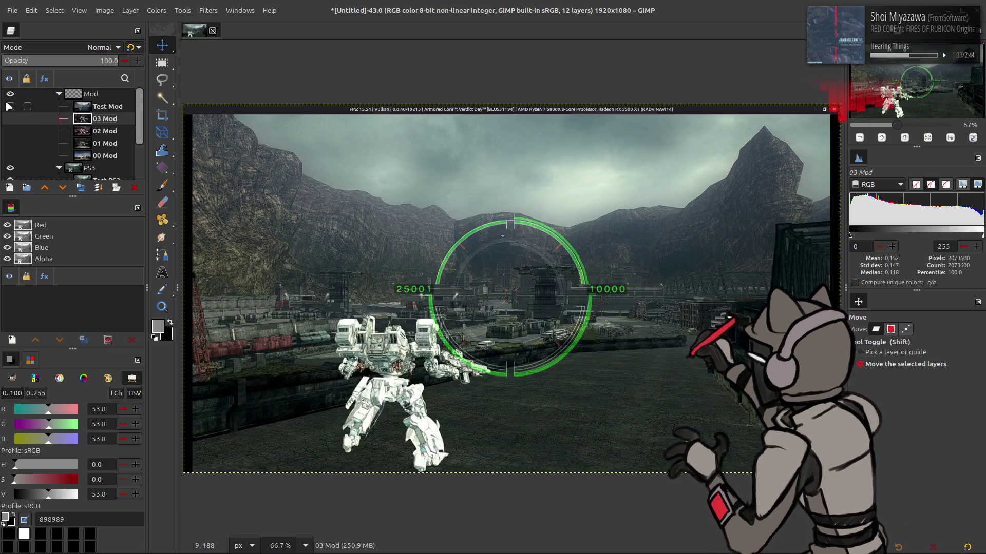
{"action": "left_click", "coordinate": [9, 107]}
{"action": "left_click", "coordinate": [10, 107]}
{"action": "left_click", "coordinate": [9, 107]}
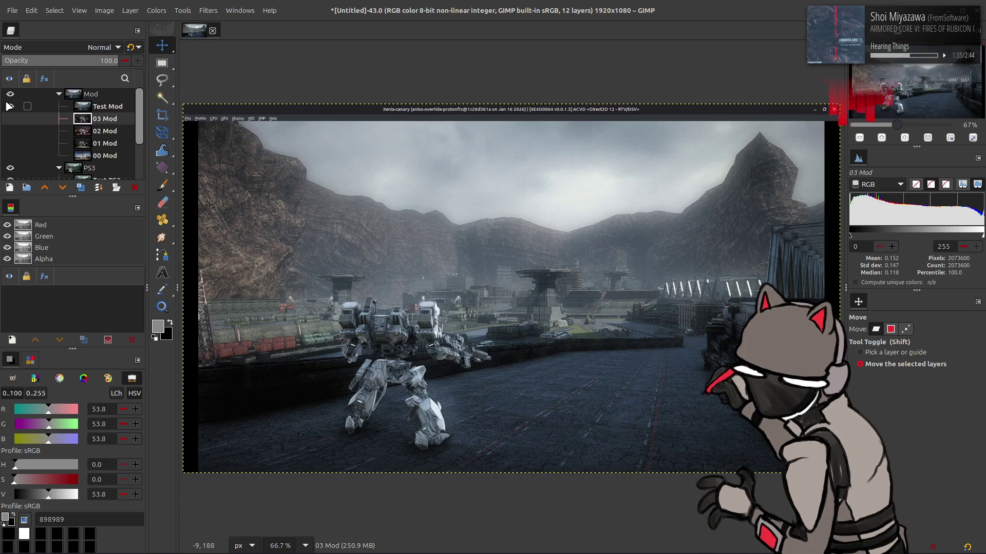
{"action": "left_click", "coordinate": [9, 106]}
{"action": "left_click", "coordinate": [9, 106]}
{"action": "left_click", "coordinate": [10, 106]}
{"action": "left_click", "coordinate": [9, 106]}
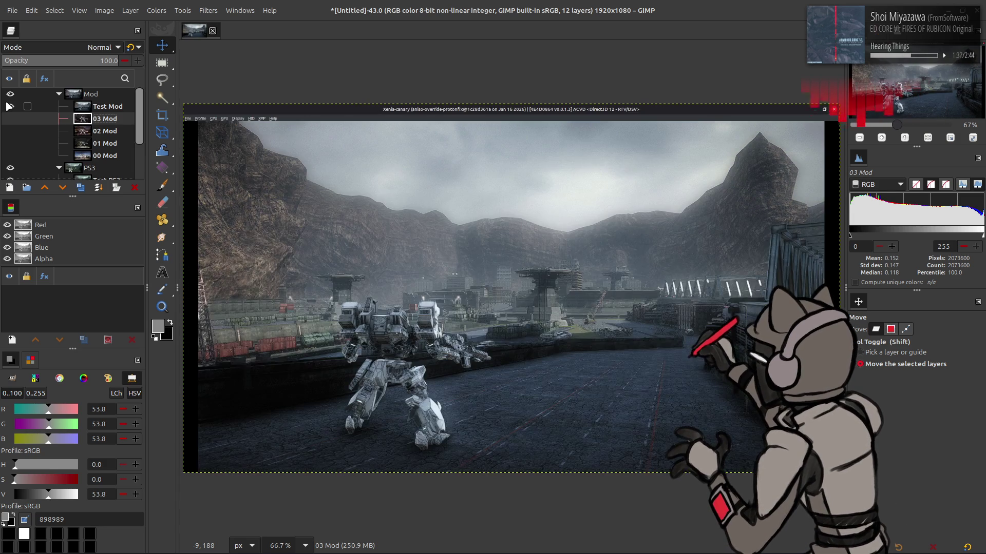
{"action": "left_click", "coordinate": [10, 106]}
{"action": "left_click", "coordinate": [10, 106]}
{"action": "left_click", "coordinate": [9, 107]}
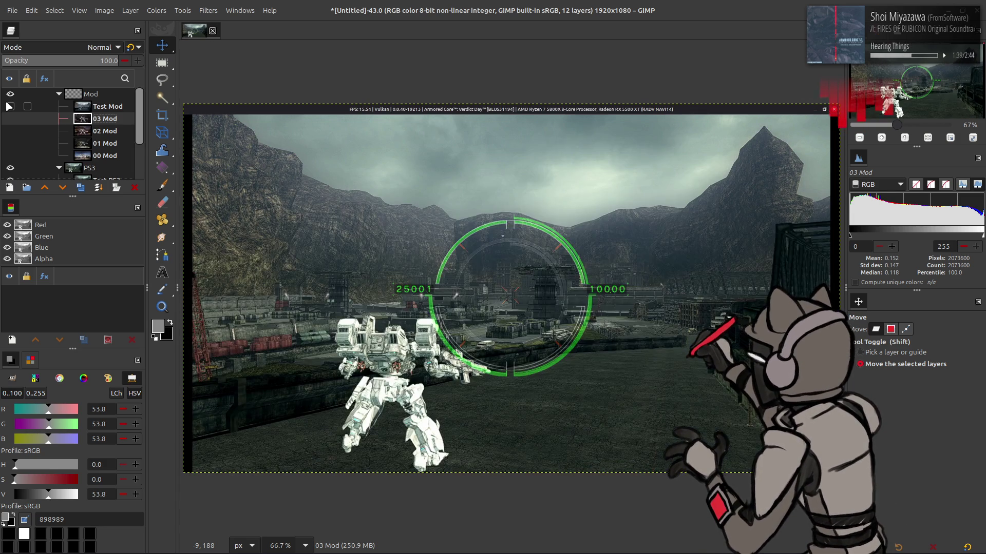
{"action": "left_click", "coordinate": [9, 106]}
{"action": "left_click", "coordinate": [9, 106]}
{"action": "left_click", "coordinate": [10, 106]}
{"action": "left_click", "coordinate": [9, 106]}
{"action": "left_click", "coordinate": [9, 107]}
{"action": "left_click", "coordinate": [9, 106]}
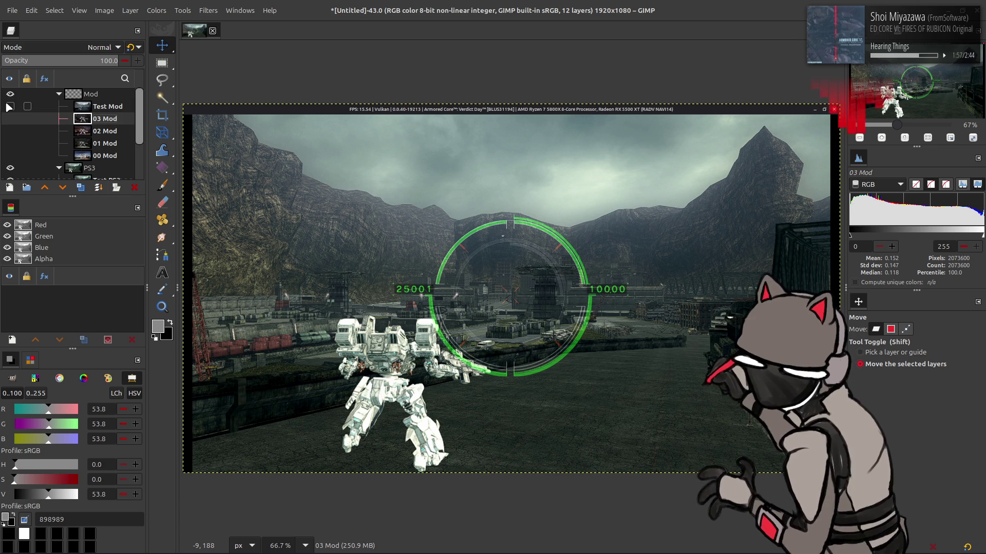
{"action": "left_click", "coordinate": [8, 108]}
{"action": "left_click", "coordinate": [8, 108]}
{"action": "left_click", "coordinate": [8, 108]}
{"action": "left_click", "coordinate": [8, 108]}
{"action": "left_click", "coordinate": [8, 108]}
{"action": "left_click", "coordinate": [10, 107]}
{"action": "left_click", "coordinate": [9, 107]}
{"action": "left_click", "coordinate": [9, 108]}
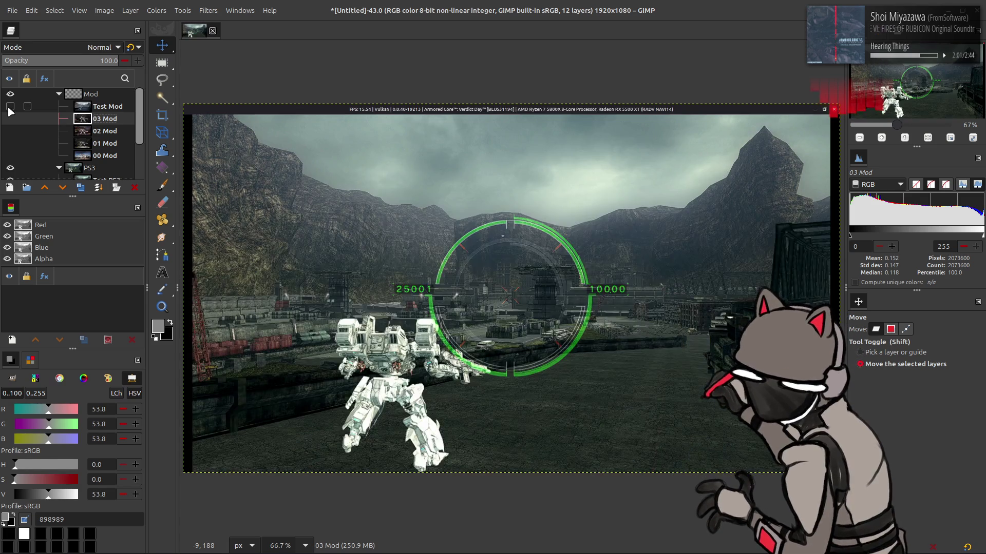
{"action": "left_click", "coordinate": [10, 107]}
{"action": "left_click", "coordinate": [9, 107]}
{"action": "left_click", "coordinate": [9, 107]}
{"action": "left_click", "coordinate": [9, 108]}
{"action": "left_click", "coordinate": [9, 107]}
{"action": "left_click", "coordinate": [9, 108]}
{"action": "left_click", "coordinate": [10, 108]}
{"action": "left_click", "coordinate": [9, 108]}
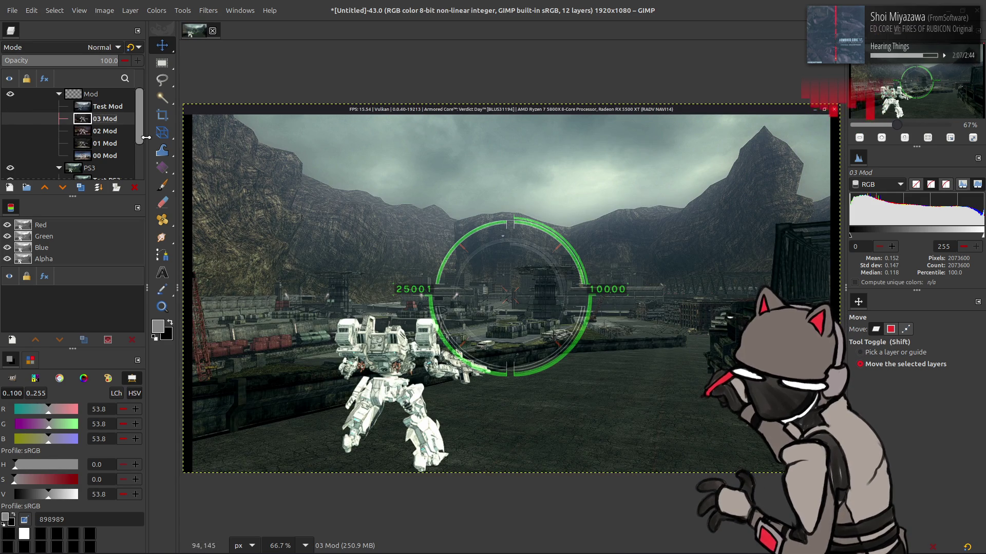
{"action": "left_click", "coordinate": [10, 119]}
{"action": "left_click", "coordinate": [10, 118]}
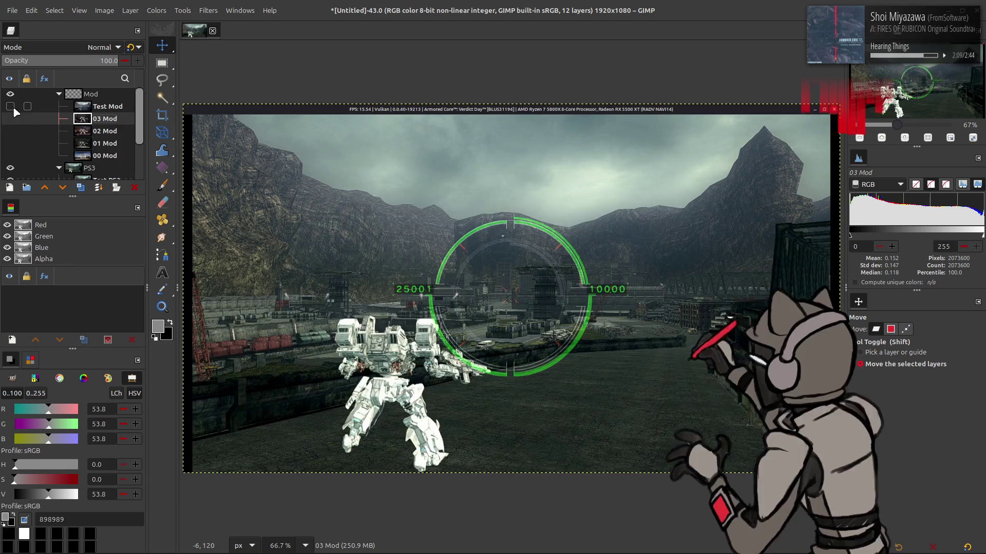
{"action": "left_click", "coordinate": [14, 107]}
{"action": "left_click", "coordinate": [13, 107]}
{"action": "left_click", "coordinate": [13, 107]}
{"action": "left_click", "coordinate": [13, 106]}
{"action": "left_click", "coordinate": [13, 106]}
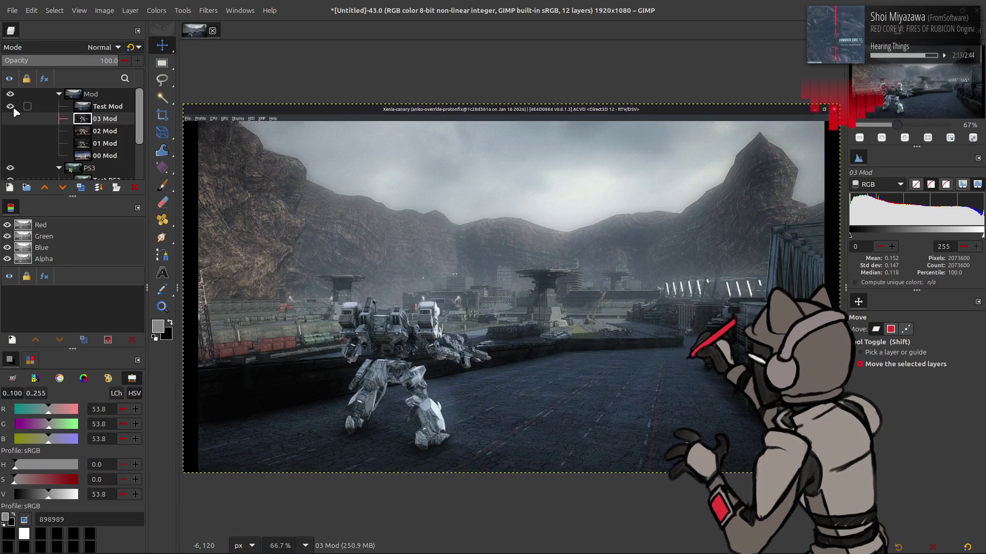
{"action": "left_click", "coordinate": [13, 107]}
{"action": "left_click", "coordinate": [14, 106]}
{"action": "left_click", "coordinate": [13, 107]}
{"action": "left_click", "coordinate": [13, 106]}
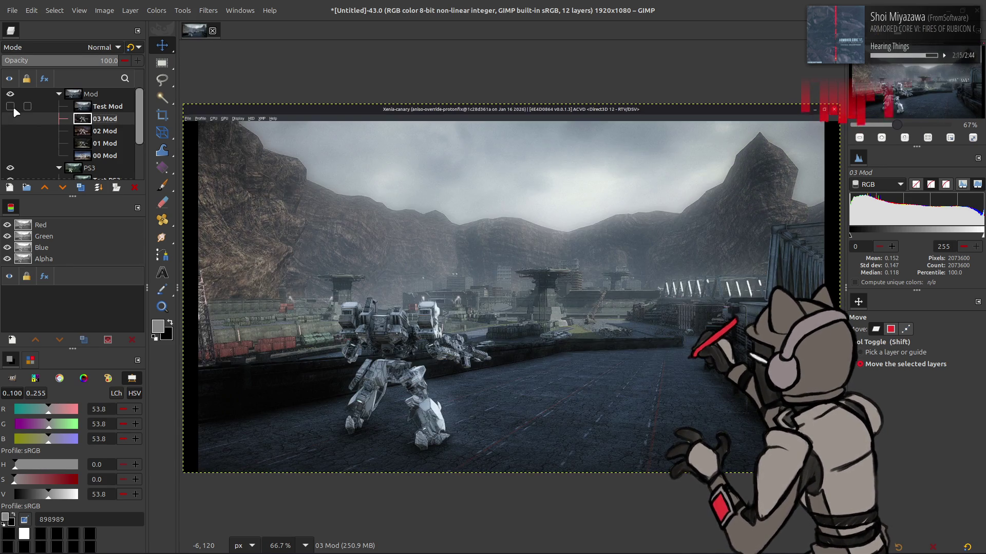
{"action": "left_click", "coordinate": [13, 106]}
{"action": "left_click", "coordinate": [13, 106]}
{"action": "left_click", "coordinate": [13, 106]}
{"action": "left_click", "coordinate": [14, 106]}
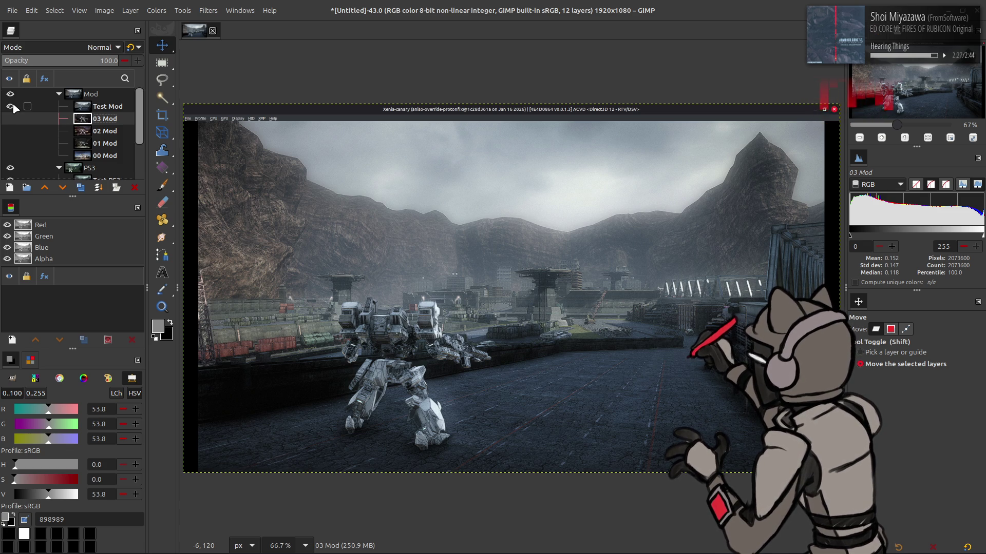
{"action": "left_click", "coordinate": [12, 105]}
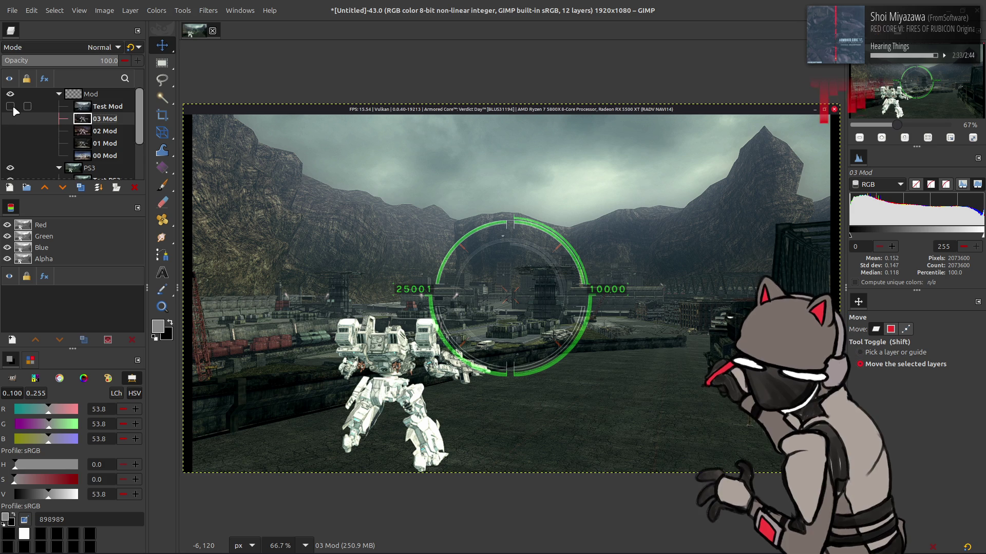
{"action": "left_click", "coordinate": [13, 105]}
{"action": "left_click", "coordinate": [12, 106]}
{"action": "left_click", "coordinate": [12, 105]}
{"action": "left_click", "coordinate": [12, 106]}
{"action": "left_click", "coordinate": [13, 106]}
{"action": "left_click", "coordinate": [12, 106]}
{"action": "left_click", "coordinate": [12, 106]}
{"action": "left_click", "coordinate": [13, 105]}
{"action": "left_click", "coordinate": [13, 106]}
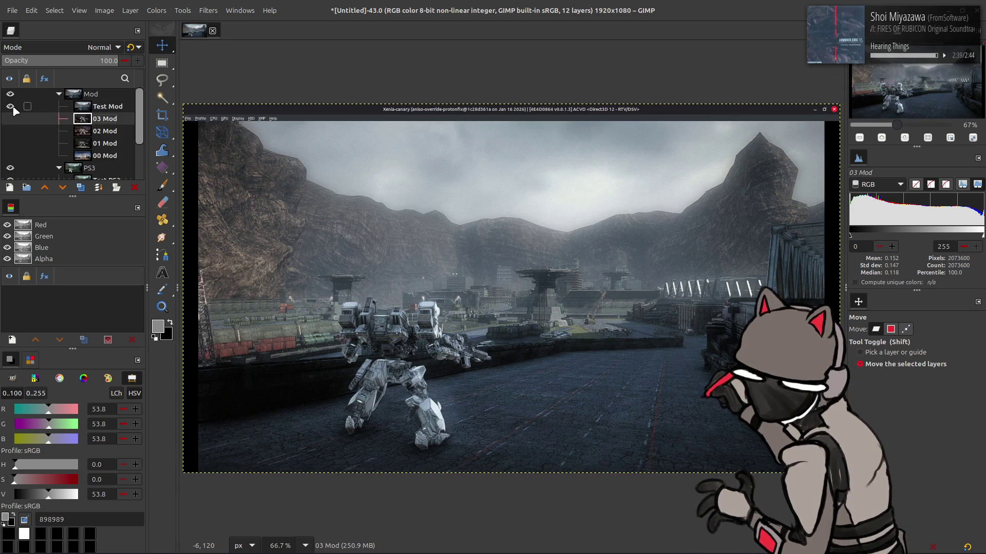
{"action": "left_click", "coordinate": [12, 107]}
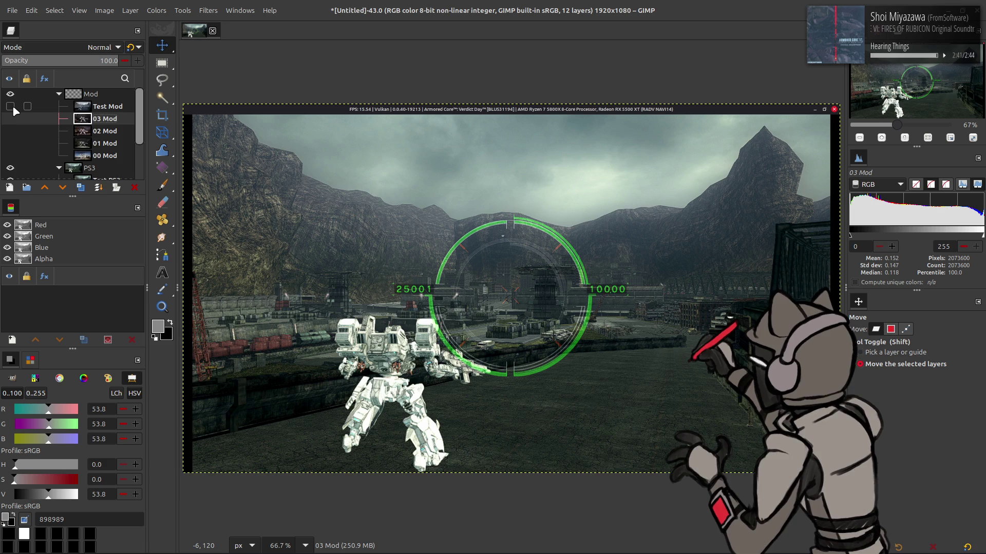
{"action": "left_click", "coordinate": [12, 106]}
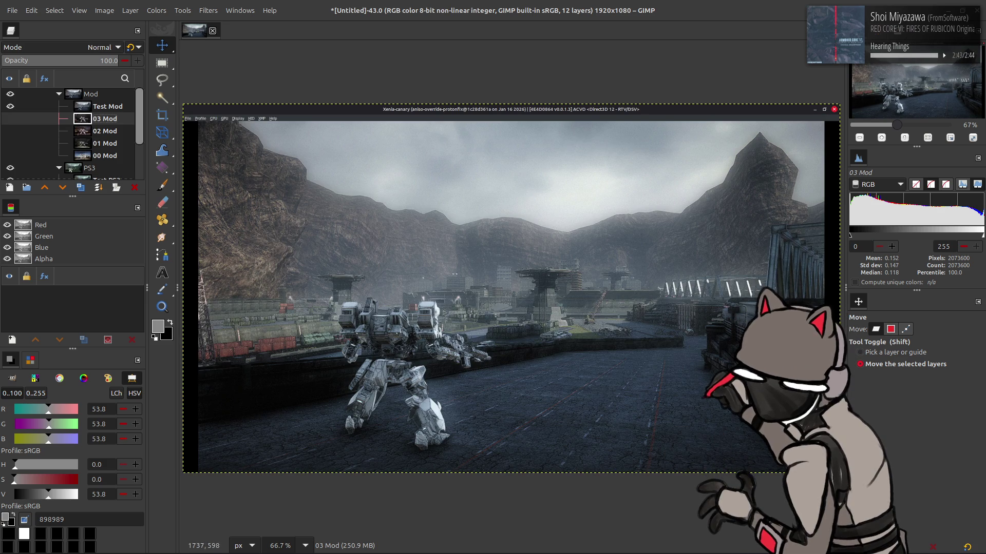
{"action": "left_click", "coordinate": [10, 107]}
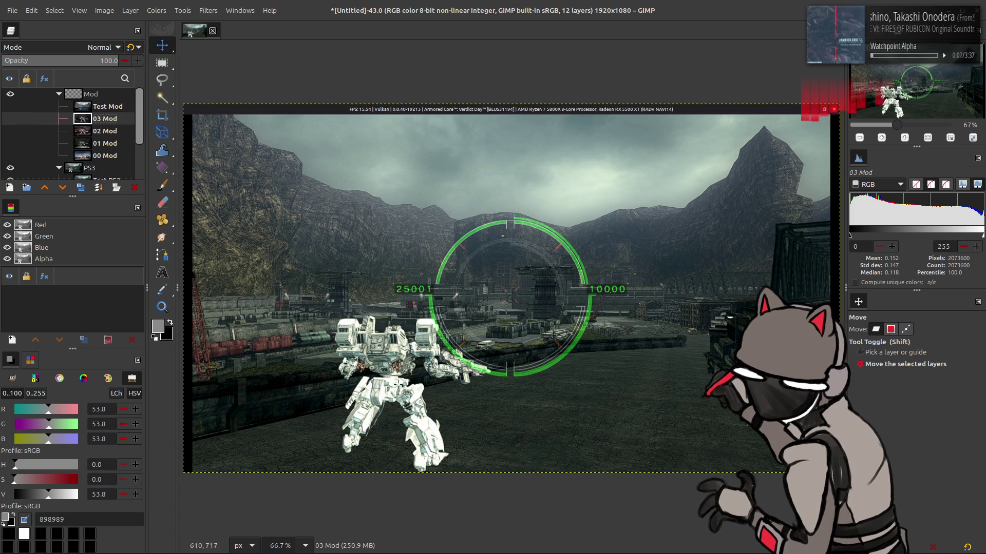
{"action": "left_click", "coordinate": [10, 108]}
{"action": "double_click", "coordinate": [10, 107]}
{"action": "left_click", "coordinate": [10, 108]}
{"action": "left_click", "coordinate": [10, 108]}
{"action": "double_click", "coordinate": [10, 108]}
{"action": "left_click", "coordinate": [10, 107]}
{"action": "left_click", "coordinate": [11, 108]}
{"action": "left_click", "coordinate": [10, 108]}
{"action": "left_click", "coordinate": [10, 107]}
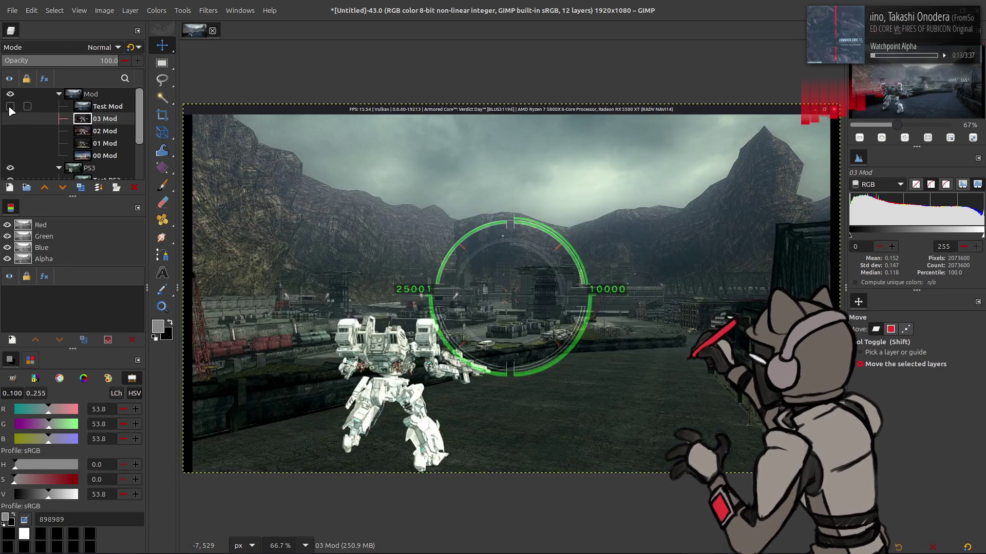
{"action": "left_click", "coordinate": [10, 107]}
{"action": "left_click", "coordinate": [11, 108]}
{"action": "left_click", "coordinate": [10, 107]}
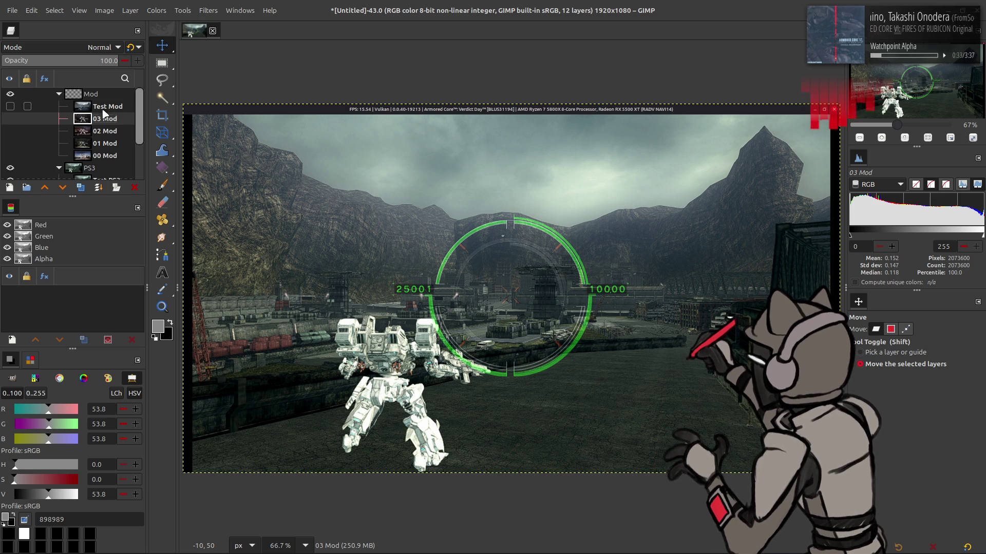
{"action": "left_click", "coordinate": [10, 107]}
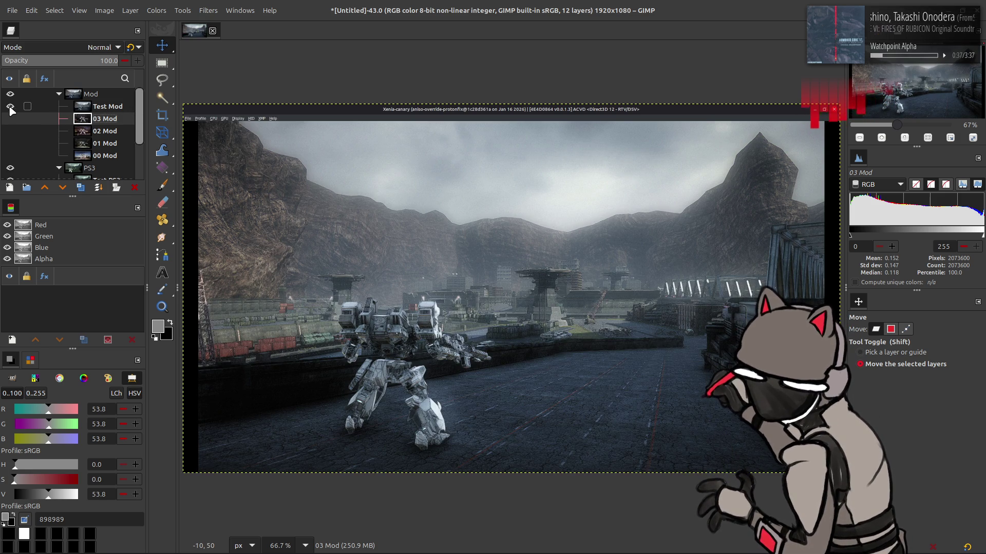
{"action": "left_click", "coordinate": [11, 107]}
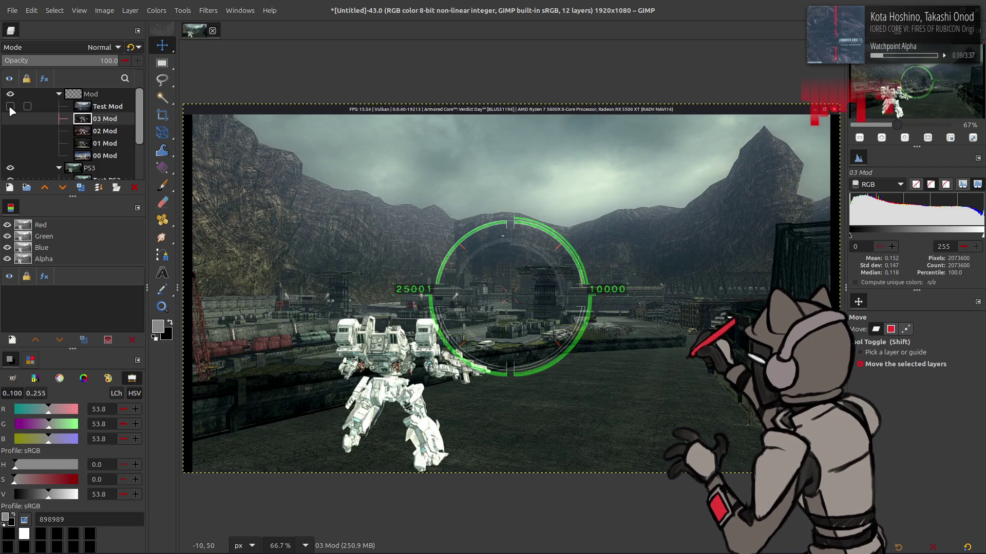
{"action": "left_click", "coordinate": [10, 107]}
{"action": "left_click", "coordinate": [10, 107]}
{"action": "left_click", "coordinate": [10, 106]}
{"action": "left_click", "coordinate": [10, 107]}
{"action": "left_click", "coordinate": [10, 107]}
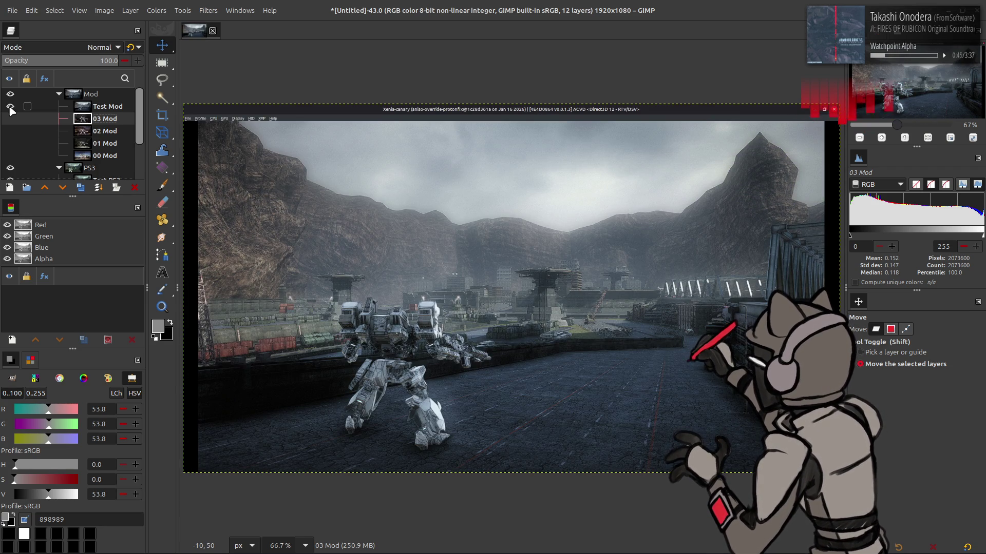
{"action": "left_click", "coordinate": [10, 107]}
{"action": "left_click", "coordinate": [10, 106]}
{"action": "left_click", "coordinate": [10, 107]}
{"action": "left_click", "coordinate": [10, 107]}
{"action": "left_click", "coordinate": [11, 107]}
{"action": "left_click", "coordinate": [10, 107]}
{"action": "left_click", "coordinate": [11, 107]}
{"action": "left_click", "coordinate": [10, 106]}
{"action": "left_click", "coordinate": [11, 106]}
{"action": "left_click", "coordinate": [10, 107]}
{"action": "left_click", "coordinate": [11, 106]}
{"action": "left_click", "coordinate": [10, 107]}
{"action": "left_click", "coordinate": [11, 107]}
{"action": "left_click", "coordinate": [10, 106]}
{"action": "left_click", "coordinate": [11, 106]}
{"action": "left_click", "coordinate": [10, 107]}
{"action": "left_click", "coordinate": [11, 107]}
{"action": "left_click", "coordinate": [10, 106]}
{"action": "left_click", "coordinate": [10, 107]}
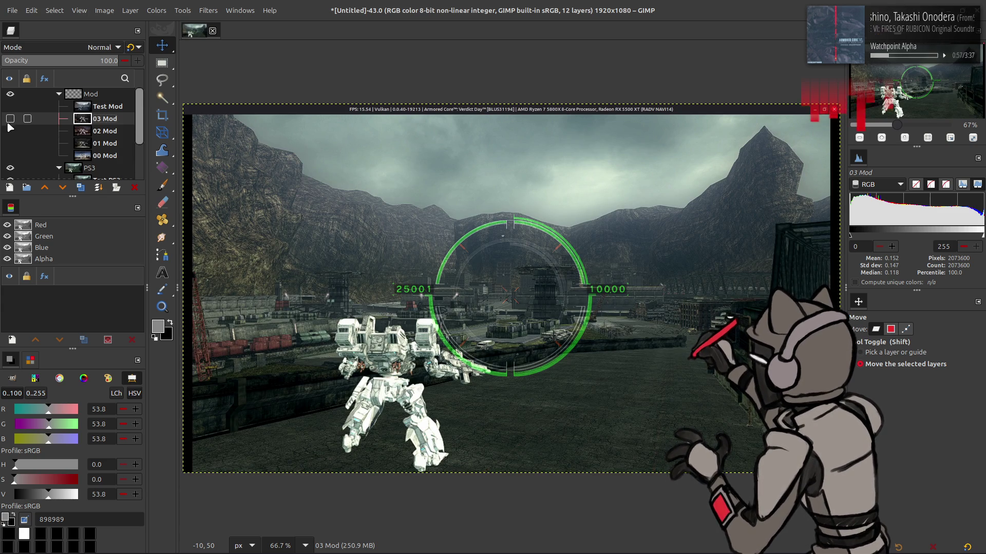
- Hide the Test PS3 layer and show the 03 PS3 layer
{"action": "scroll", "coordinate": [9, 109], "scroll_direction": "down", "scroll_amount": 3}
{"action": "left_click", "coordinate": [10, 131]}
{"action": "left_click", "coordinate": [10, 144]}
{"action": "scroll", "coordinate": [10, 148], "scroll_direction": "up", "scroll_amount": 3}
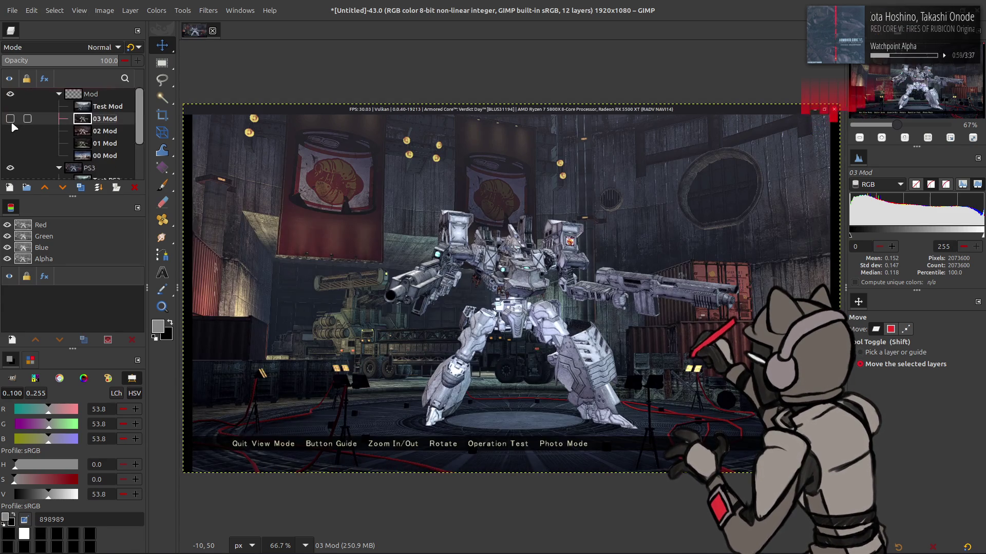
- Flip 03 Mod on and off against 03 PS3, then switch to the Xenia window
{"action": "left_click", "coordinate": [10, 119]}
{"action": "left_click", "coordinate": [11, 119]}
{"action": "left_click", "coordinate": [10, 118]}
{"action": "left_click", "coordinate": [11, 118]}
{"action": "left_click", "coordinate": [11, 118]}
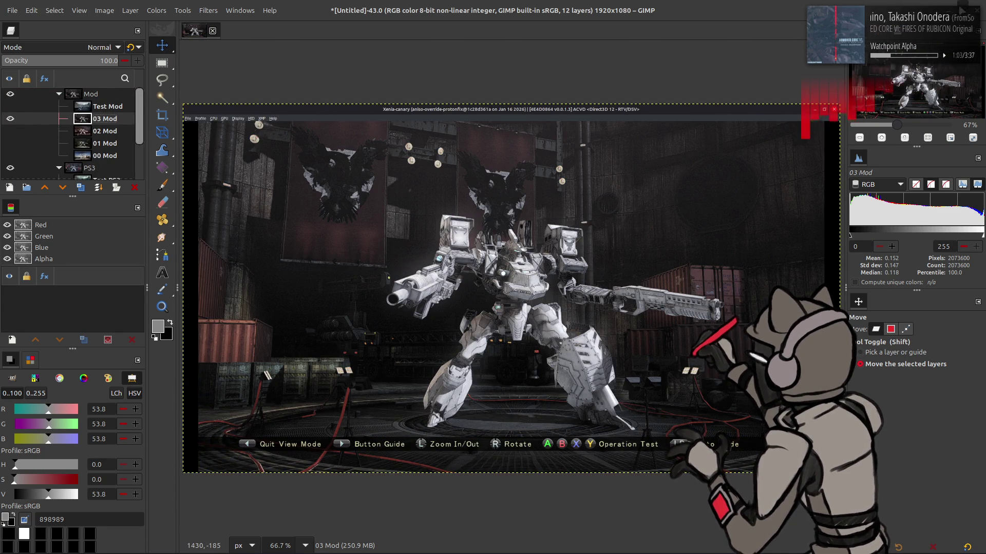
{"action": "key", "text": "alt+Tab"}
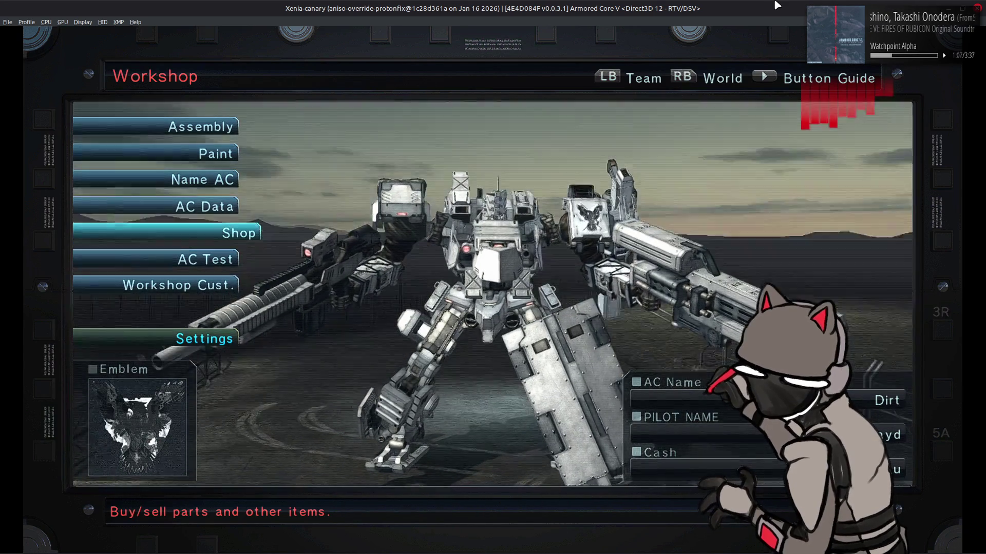
- Go from the Workshop to the World Menu, start a mission and enter the Urban Area map
{"action": "key", "text": "Return"}
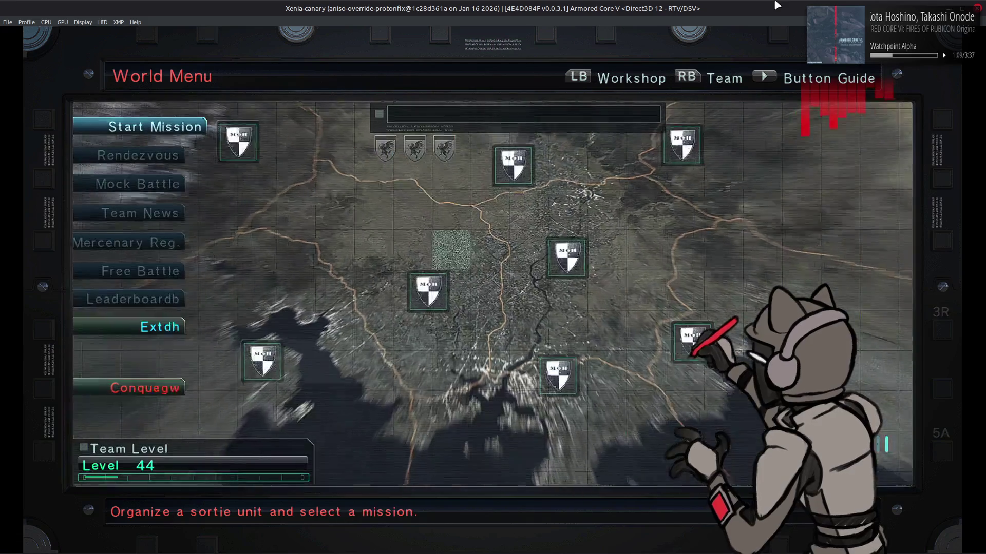
{"action": "key", "text": "Return"}
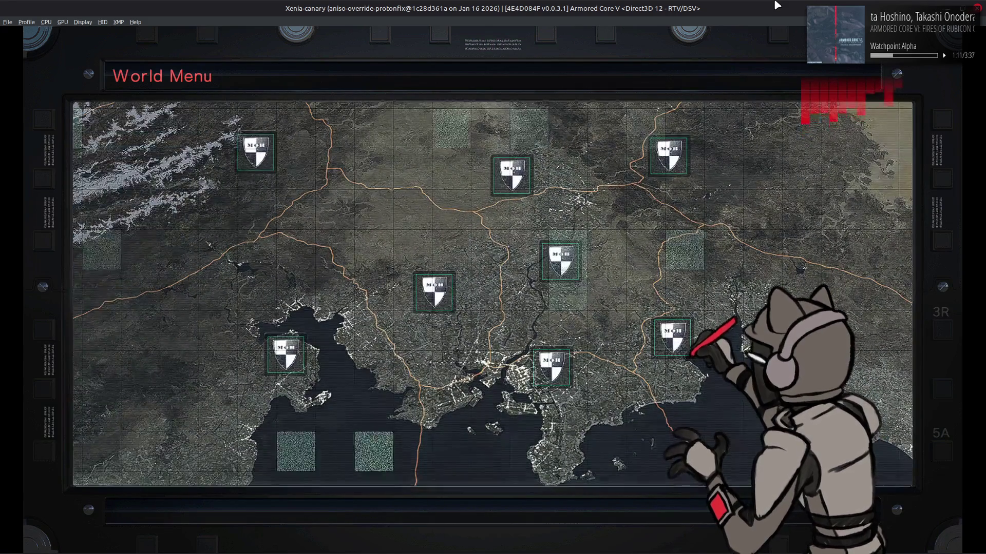
{"action": "key", "text": "Up"}
{"action": "key", "text": "Down"}
{"action": "key", "text": "Down"}
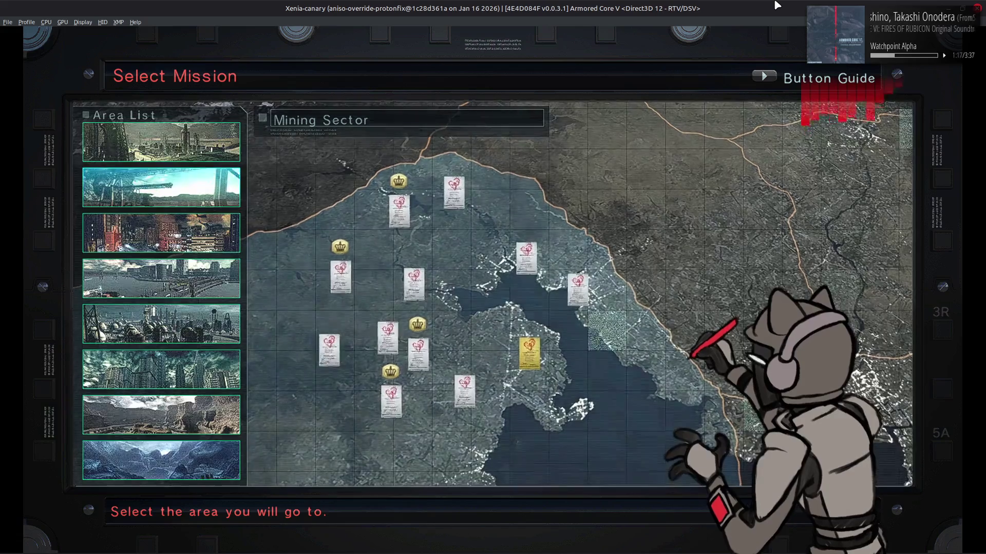
{"action": "key", "text": "Up"}
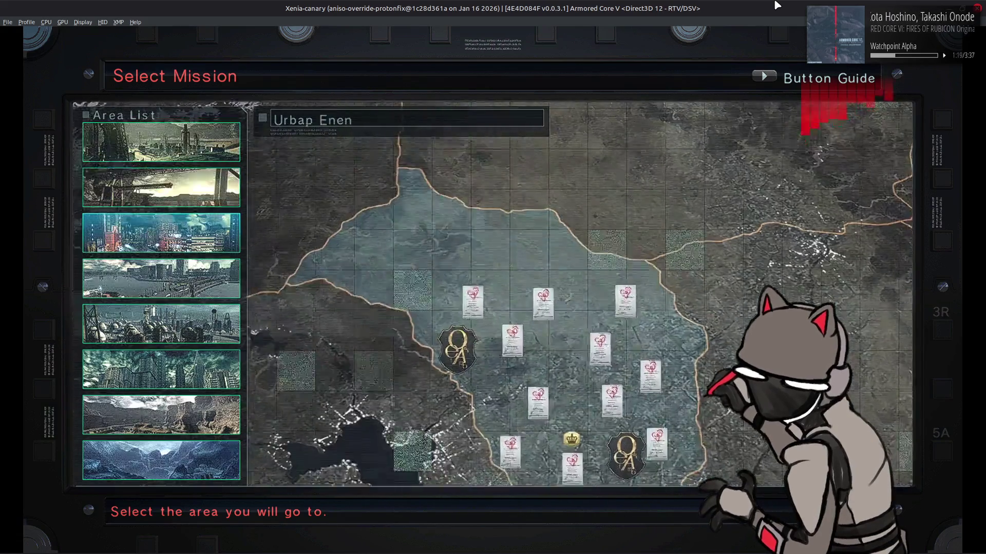
{"action": "key", "text": "Return"}
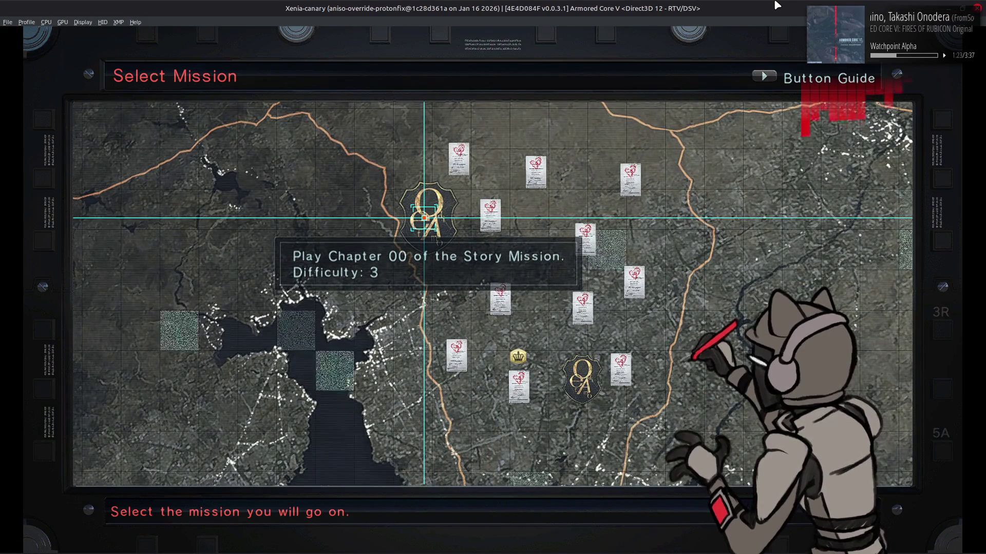
- Select the Pursue Resistance story mission, accept it, and start the sortie from the briefing
{"action": "key", "text": "Down"}
{"action": "key", "text": "Right"}
{"action": "key", "text": "Down"}
{"action": "key", "text": "Right"}
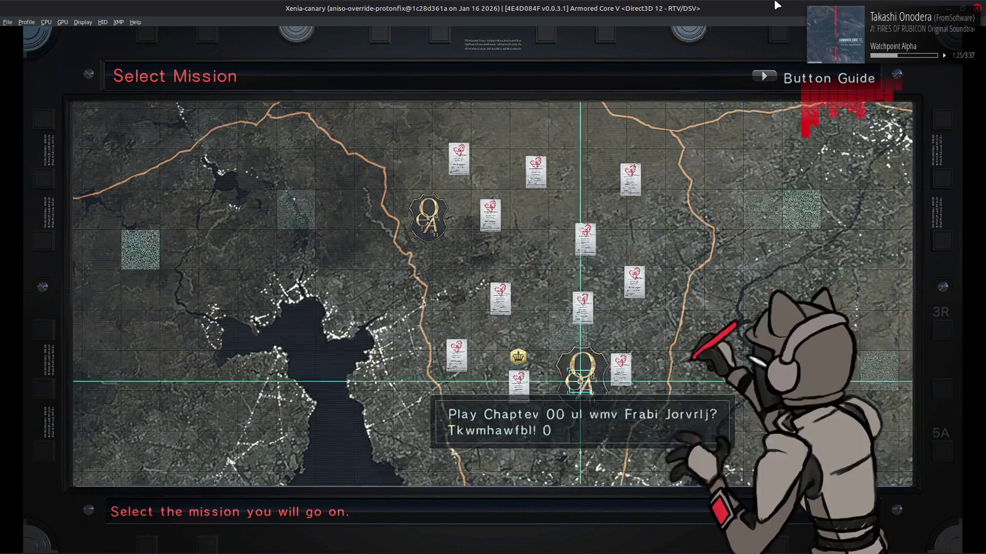
{"action": "key", "text": "Up"}
{"action": "key", "text": "Left"}
{"action": "key", "text": "Up"}
{"action": "key", "text": "Left"}
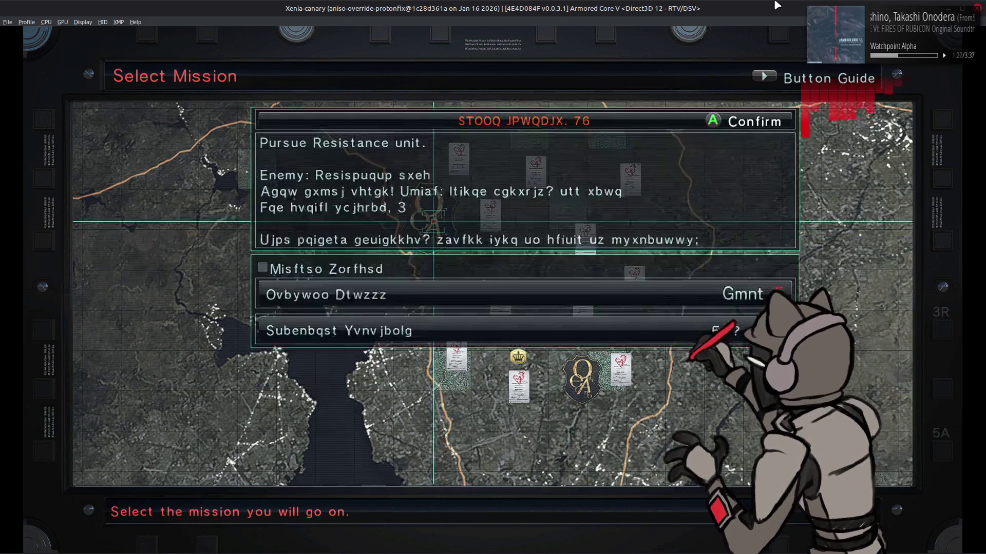
{"action": "key", "text": "Return"}
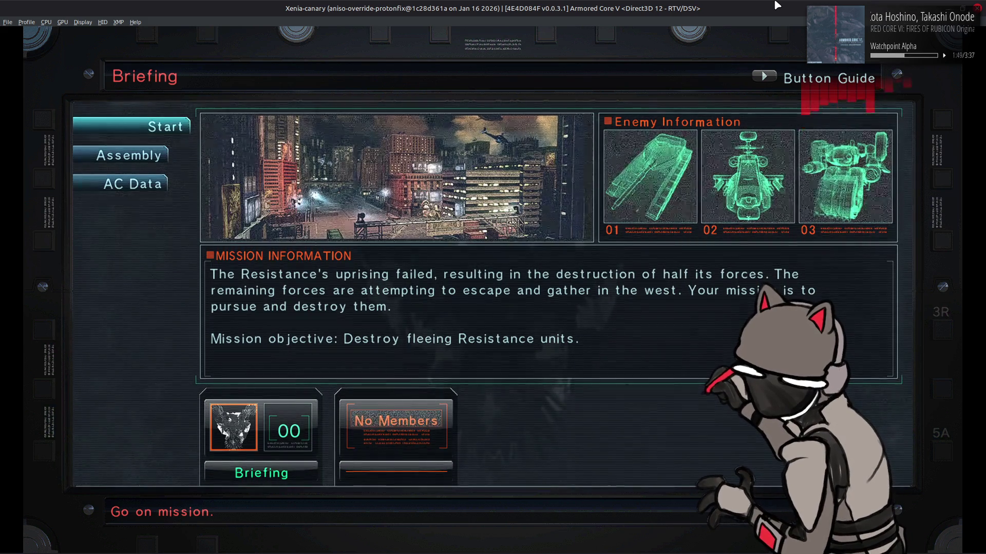
{"action": "key", "text": "Return"}
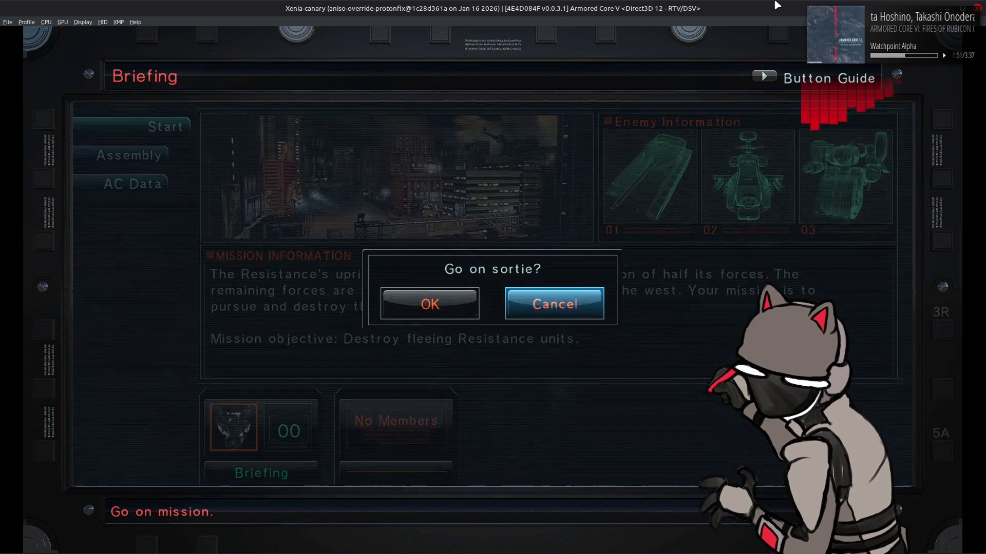
{"action": "key", "text": "Left"}
- Confirm the sortie, then quit Xenia with File > Exit
{"action": "key", "text": "Return"}
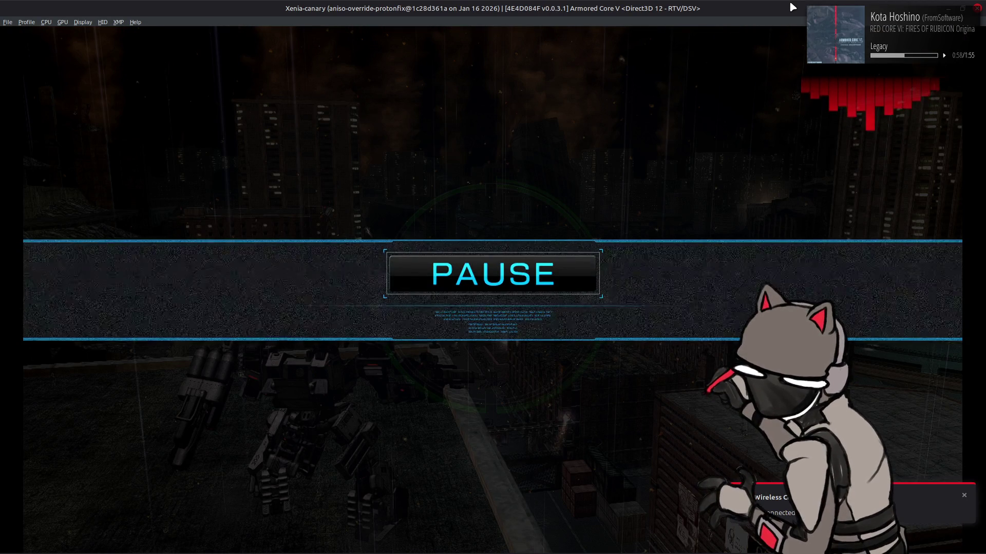
{"action": "left_click", "coordinate": [7, 22]}
{"action": "left_click", "coordinate": [51, 90]}
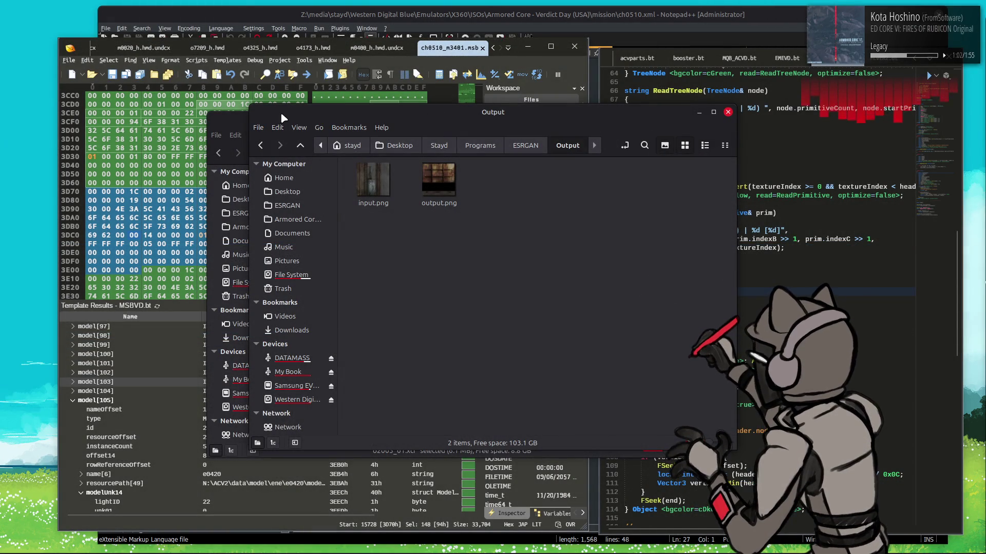